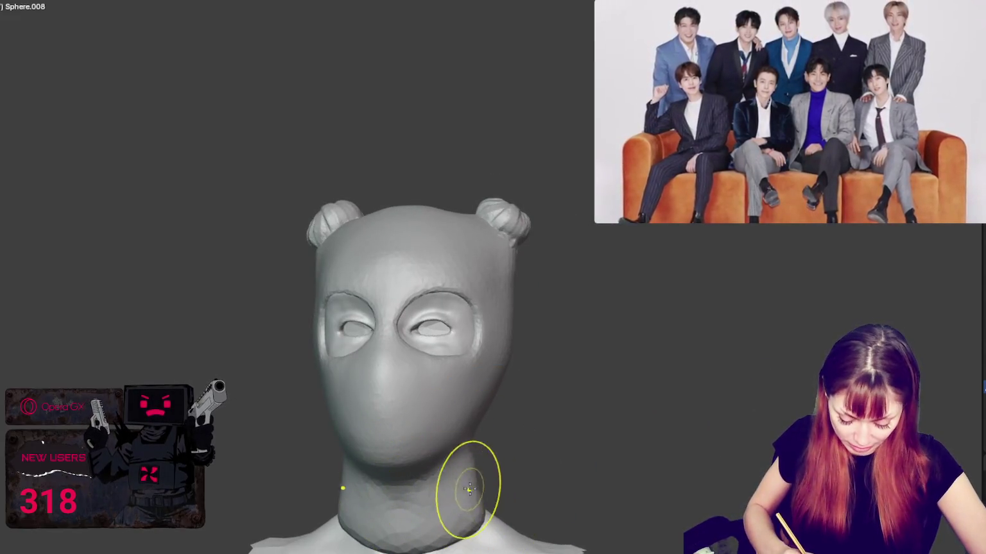
# Step: Smooth the side of the neck and fill the crease where the bun meets the scalp
pyautogui.moveTo(432, 494); pyautogui.dragTo(453, 547)
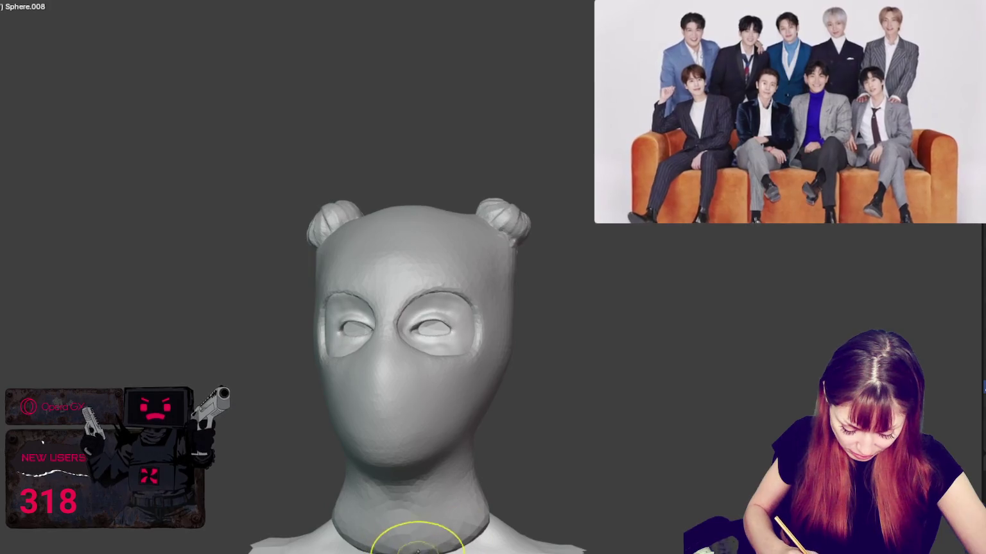
pyautogui.moveTo(418, 551); pyautogui.dragTo(418, 517, button='middle')
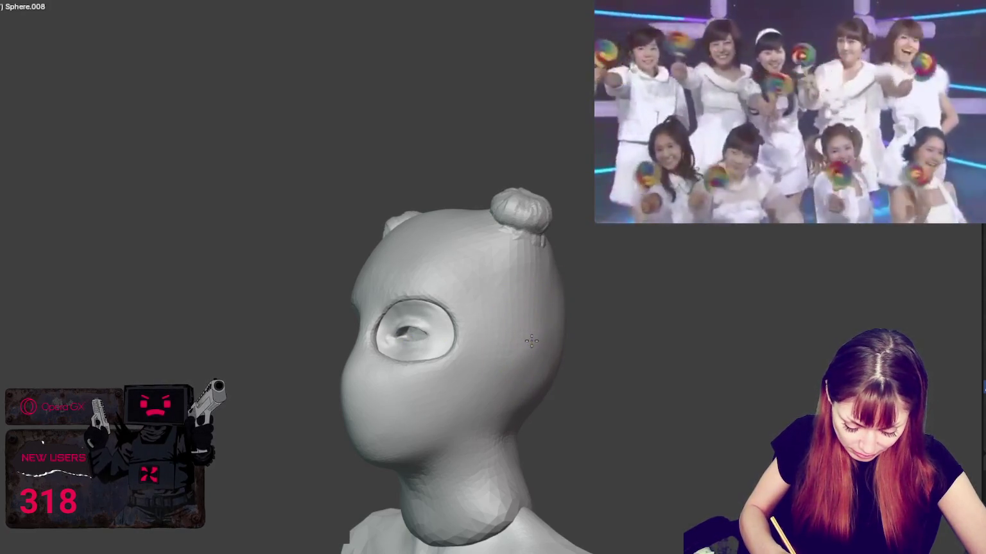
pyautogui.moveTo(527, 337); pyautogui.dragTo(584, 351, button='middle')
pyautogui.moveTo(515, 369); pyautogui.dragTo(402, 312, button='middle')
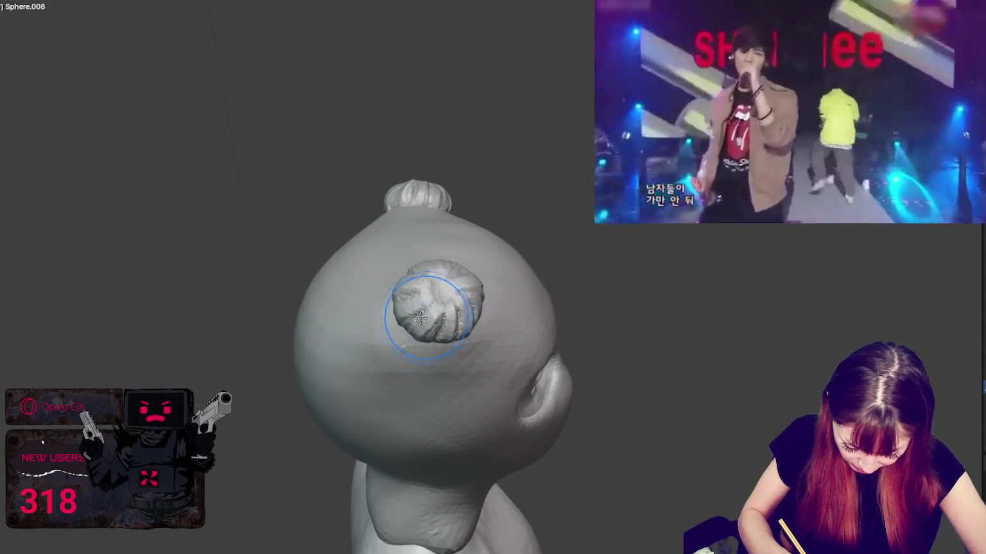
pyautogui.moveTo(428, 331); pyautogui.dragTo(439, 351, button='middle')
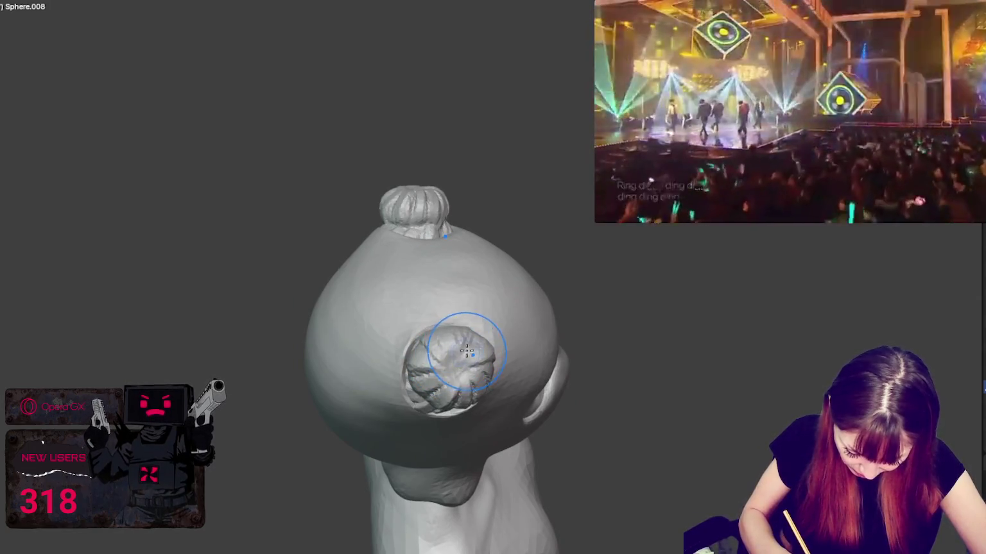
pyautogui.moveTo(467, 350)
pyautogui.mouseDown(button='middle')
pyautogui.moveTo(396, 276)
pyautogui.moveTo(387, 295)
pyautogui.moveTo(424, 347)
pyautogui.moveTo(481, 348)
pyautogui.mouseUp(button='middle')
pyautogui.scroll(3, 404, 320)
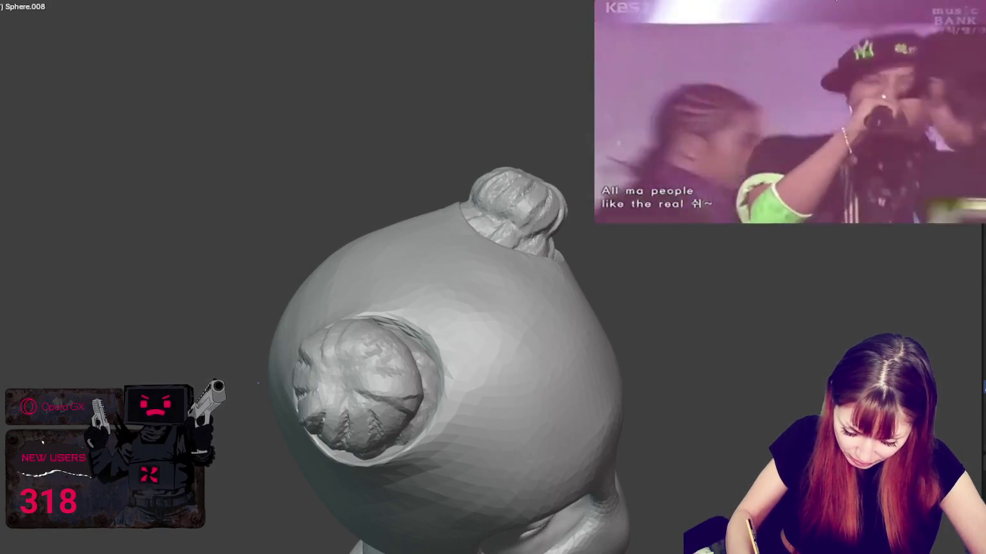
pyautogui.moveTo(429, 354)
pyautogui.mouseDown()
pyautogui.moveTo(380, 335)
pyautogui.moveTo(437, 366)
pyautogui.moveTo(315, 416)
pyautogui.mouseUp()
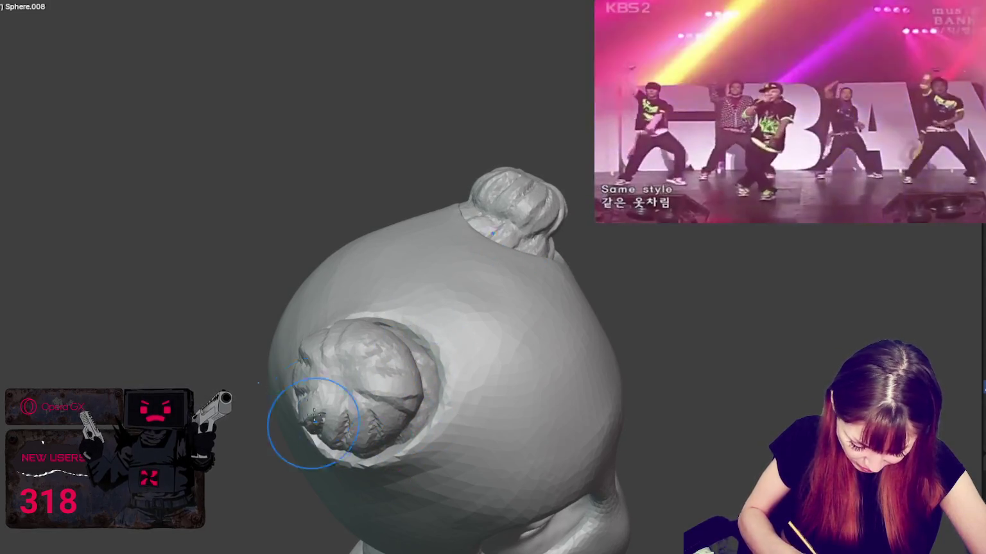
# Step: Touch up the scalp beside the bun, then check both buns from behind and the face from the front
pyautogui.moveTo(385, 341); pyautogui.dragTo(436, 346, button='middle')
pyautogui.moveTo(449, 347); pyautogui.dragTo(418, 359)
pyautogui.moveTo(418, 359); pyautogui.dragTo(413, 335, button='middle')
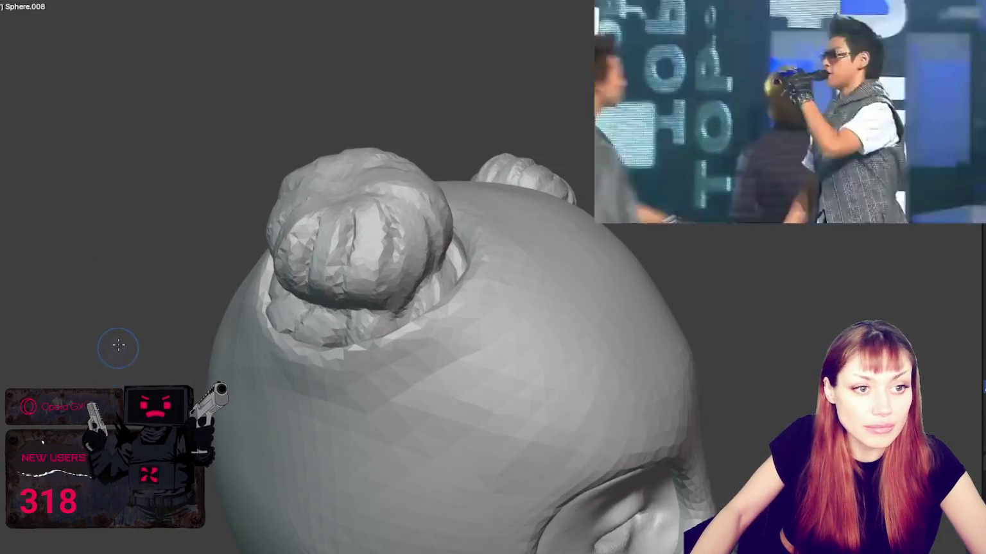
pyautogui.moveTo(114, 343); pyautogui.dragTo(136, 290, button='middle')
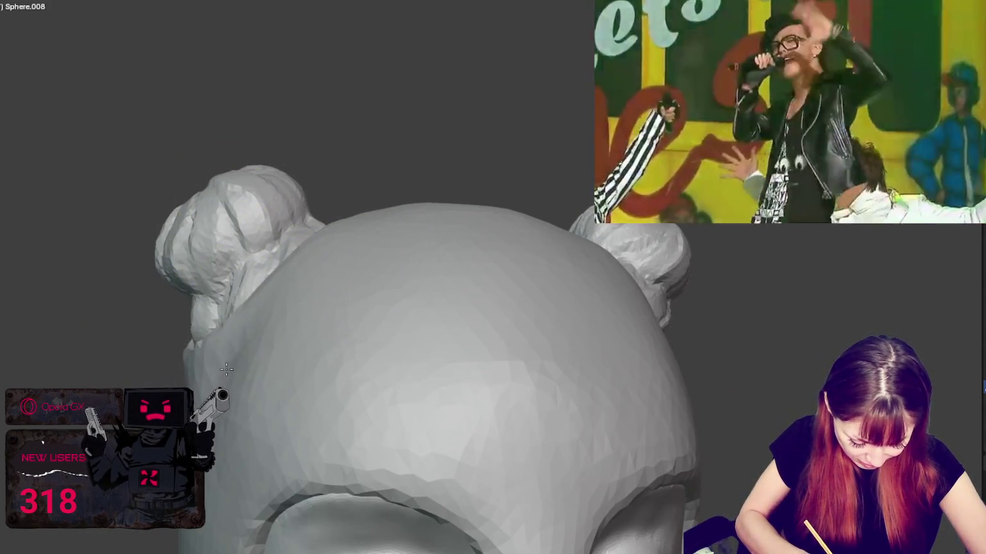
pyautogui.scroll(-3, 315, 289)
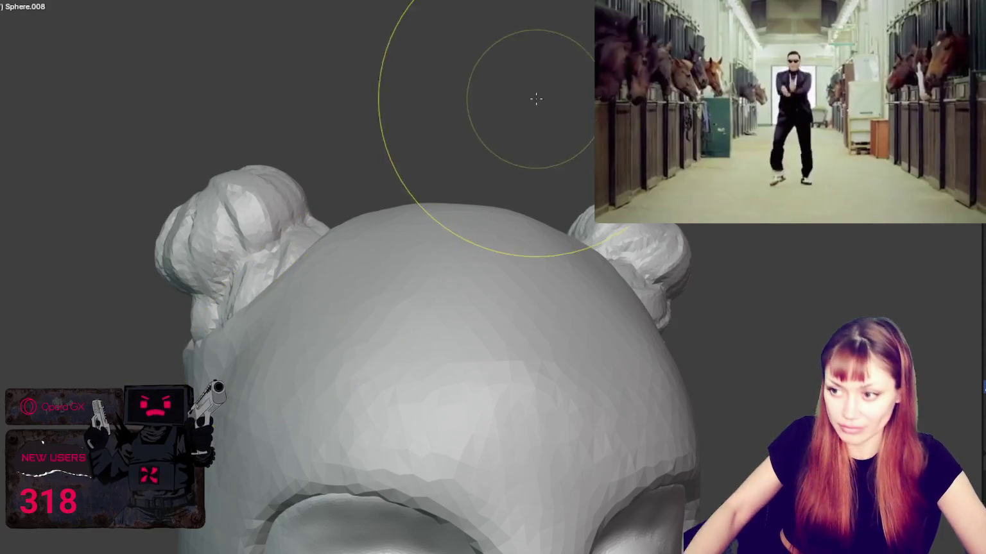
pyautogui.moveTo(535, 100); pyautogui.dragTo(357, 211, button='middle')
pyautogui.scroll(-2, 358, 211)
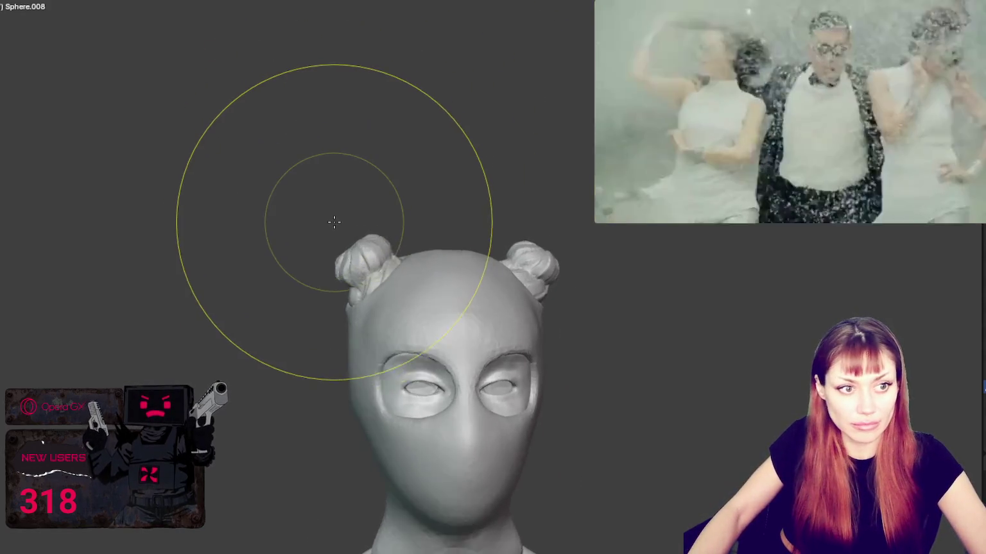
# Step: Zoom onto the bun, carve a sharp crease along its edge and start a curled ring beside it
pyautogui.scroll(3, 330, 220)
pyautogui.scroll(2, 379, 237)
pyautogui.scroll(3, 374, 257)
pyautogui.moveTo(452, 141); pyautogui.dragTo(211, 229, button='middle')
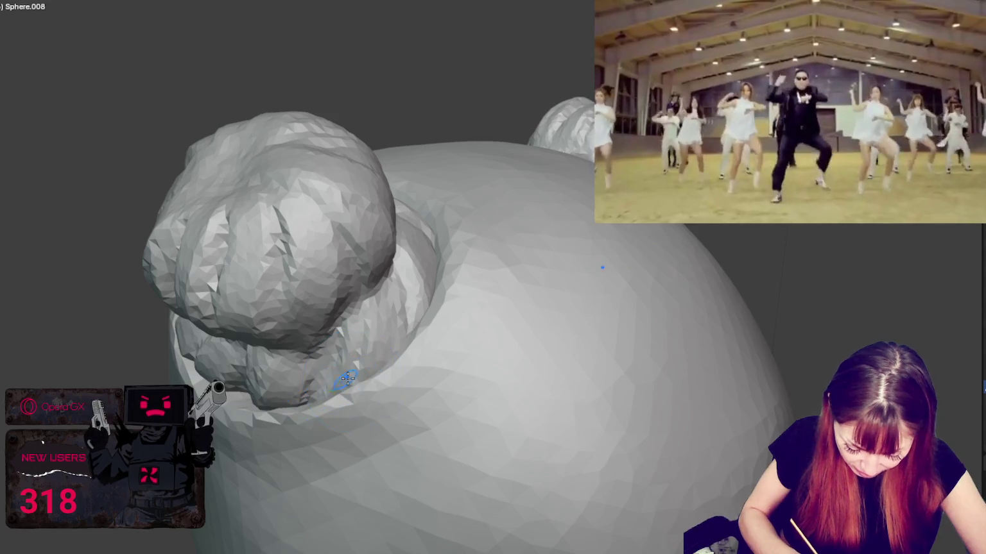
pyautogui.moveTo(409, 377); pyautogui.dragTo(451, 372, button='middle')
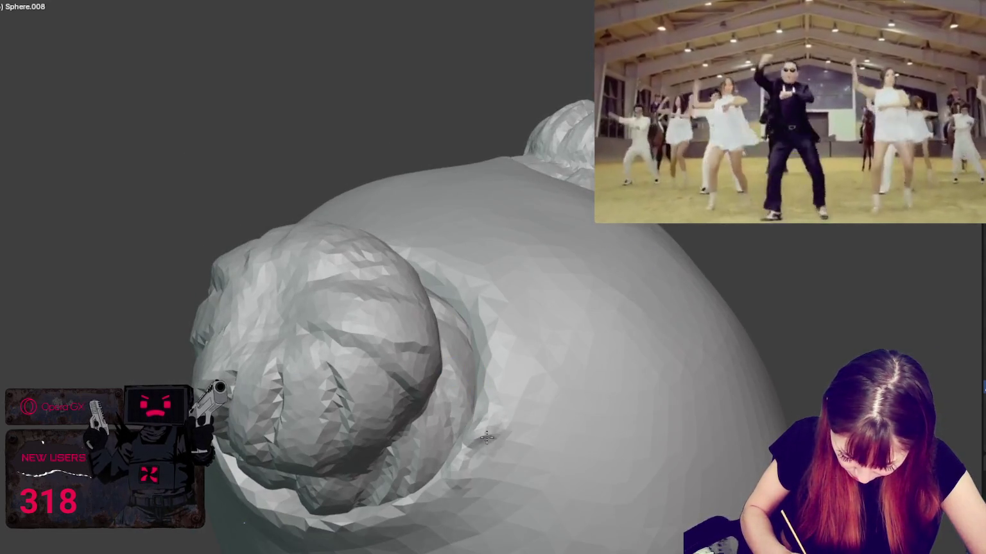
pyautogui.moveTo(481, 350); pyautogui.dragTo(521, 402)
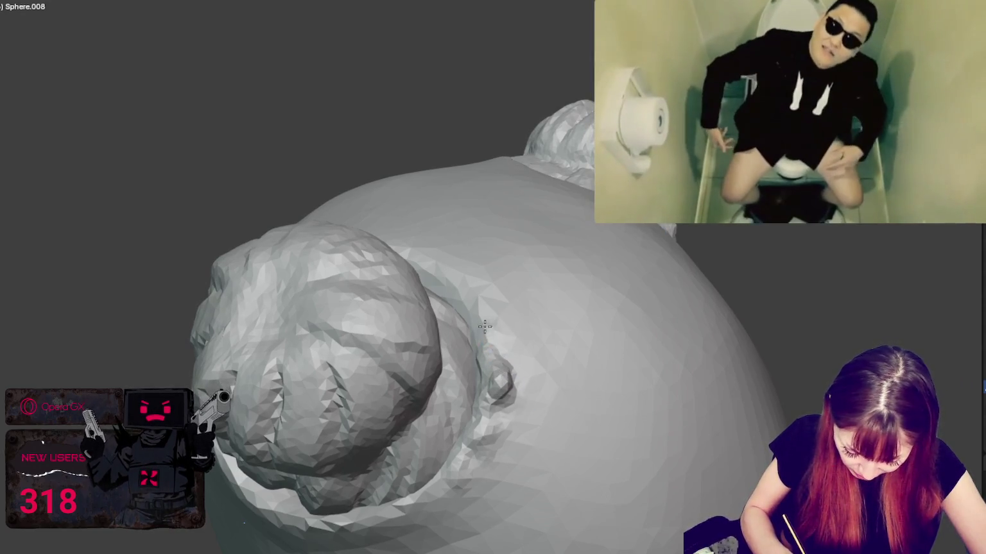
pyautogui.moveTo(495, 337); pyautogui.dragTo(498, 310)
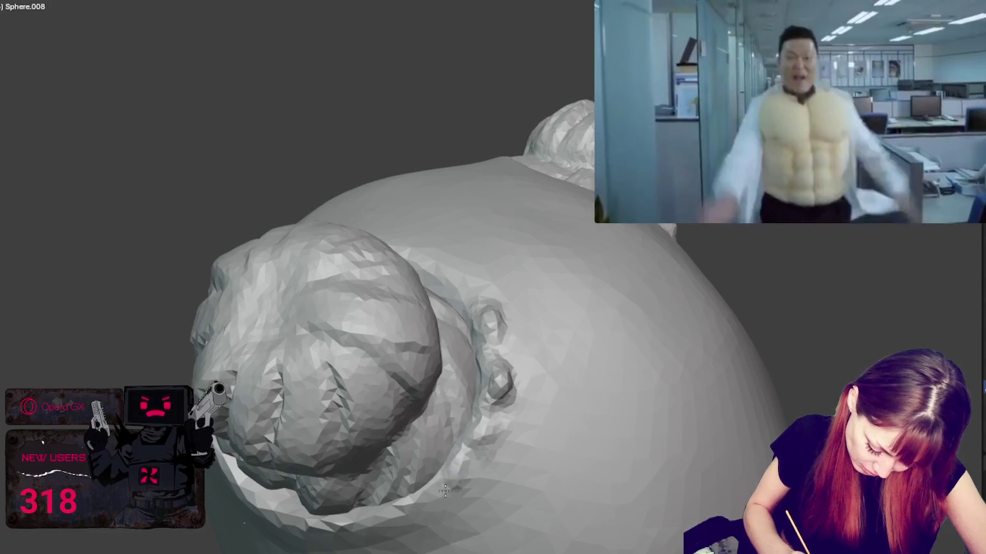
# Step: Build up the bun ring's left rim and a ridge along its lower edge, then return to the front view
pyautogui.moveTo(487, 431)
pyautogui.mouseDown(button='middle')
pyautogui.moveTo(437, 387)
pyautogui.moveTo(483, 370)
pyautogui.moveTo(593, 443)
pyautogui.mouseUp(button='middle')
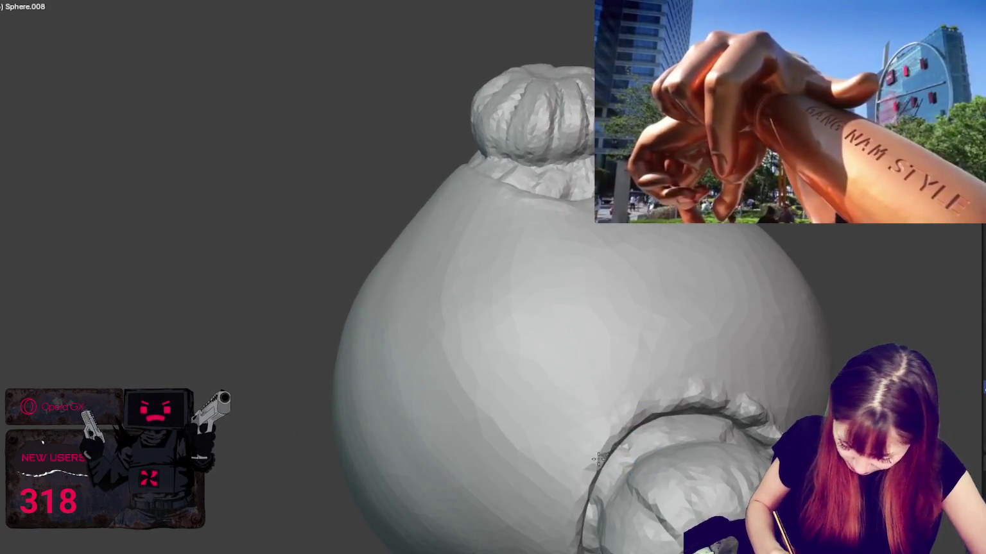
pyautogui.moveTo(672, 403)
pyautogui.mouseDown()
pyautogui.moveTo(626, 423)
pyautogui.moveTo(572, 507)
pyautogui.mouseUp()
pyautogui.moveTo(591, 446); pyautogui.dragTo(561, 530)
pyautogui.moveTo(587, 488); pyautogui.dragTo(687, 403)
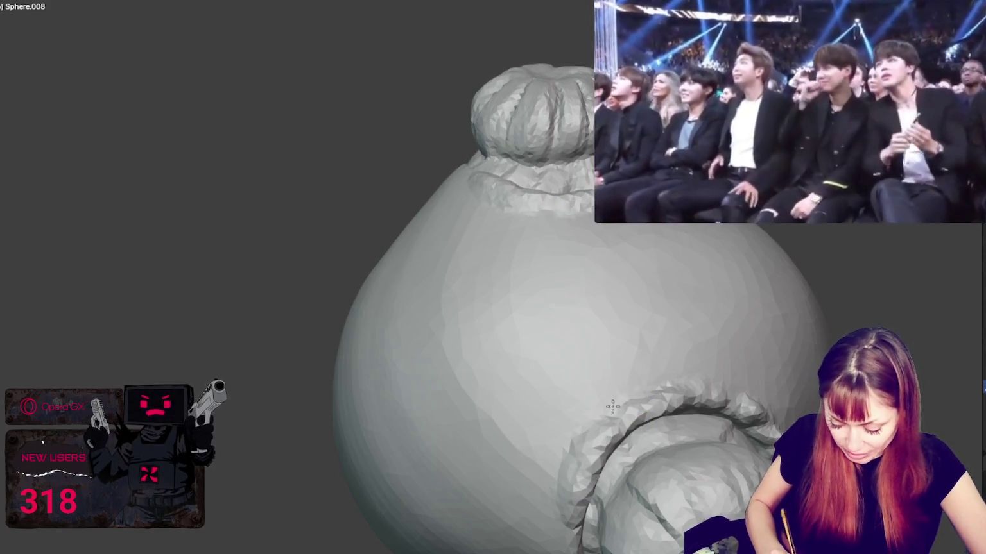
pyautogui.moveTo(583, 457); pyautogui.dragTo(654, 405, button='middle')
pyautogui.moveTo(576, 496); pyautogui.dragTo(483, 436, button='middle')
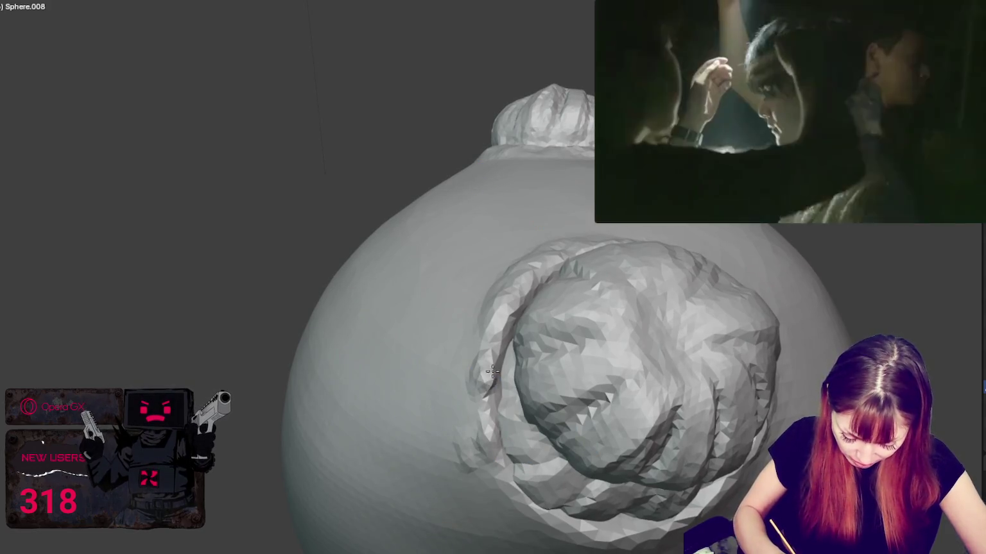
pyautogui.moveTo(533, 287); pyautogui.dragTo(374, 379, button='middle')
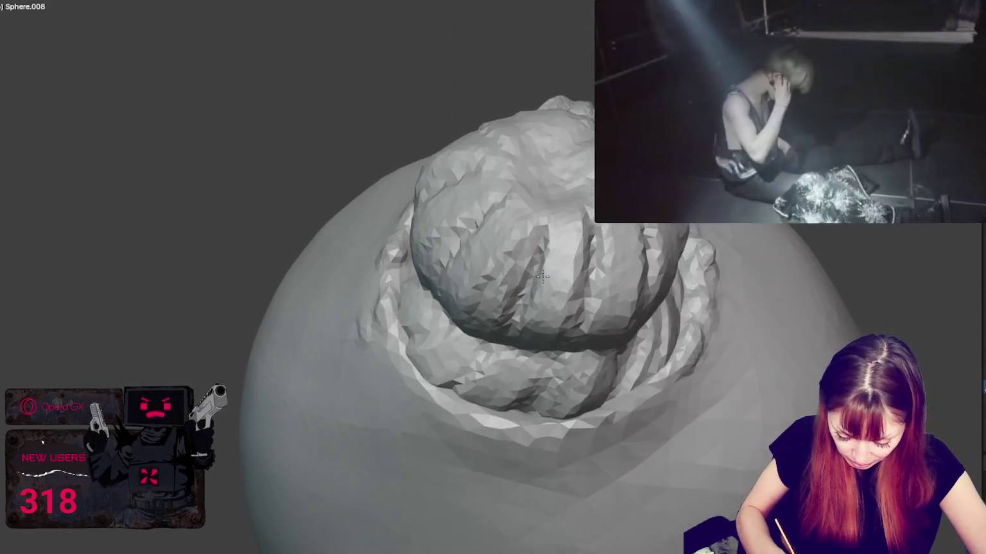
pyautogui.moveTo(374, 378); pyautogui.dragTo(644, 396)
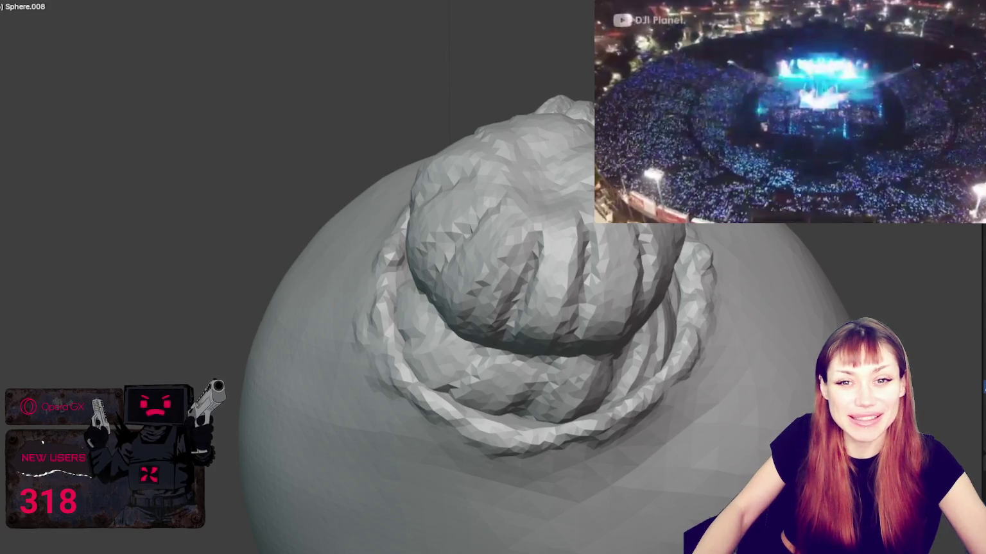
pyautogui.moveTo(411, 270)
pyautogui.mouseDown(button='middle')
pyautogui.moveTo(367, 246)
pyautogui.moveTo(448, 271)
pyautogui.mouseUp(button='middle')
pyautogui.scroll(3, 448, 271)
pyautogui.scroll(3, 447, 271)
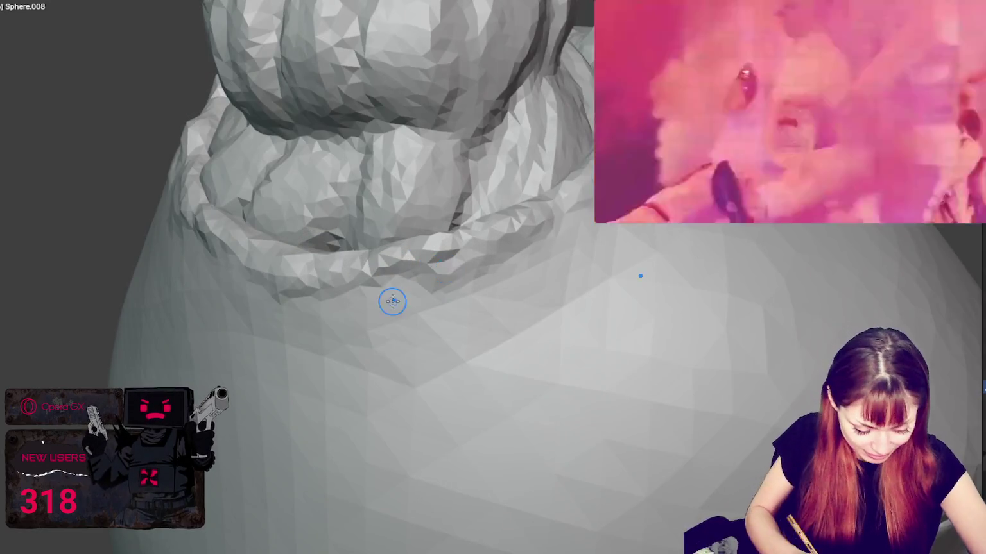
pyautogui.moveTo(391, 299); pyautogui.dragTo(418, 370, button='middle')
pyautogui.press('f')
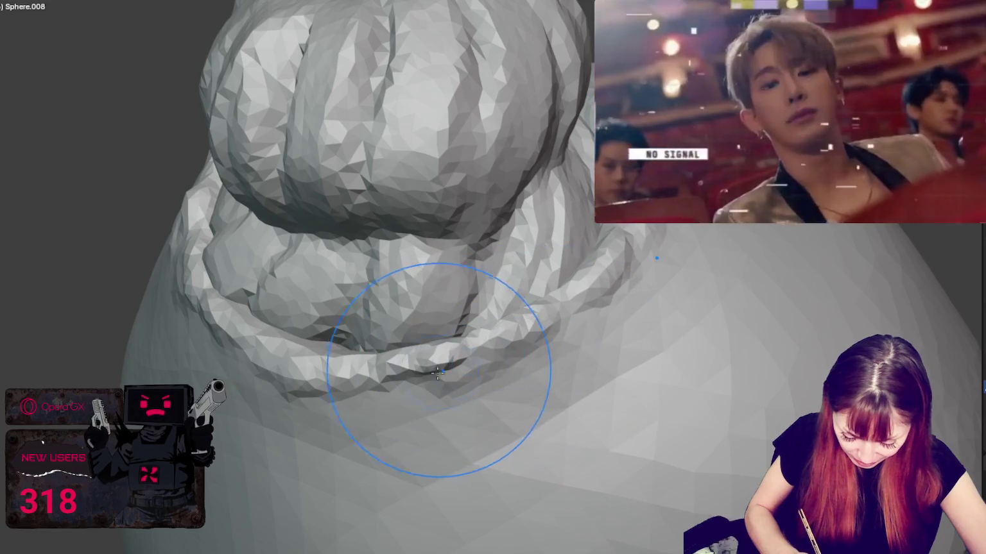
pyautogui.moveTo(346, 372); pyautogui.dragTo(501, 346)
pyautogui.press('f')
pyautogui.click(308, 385)
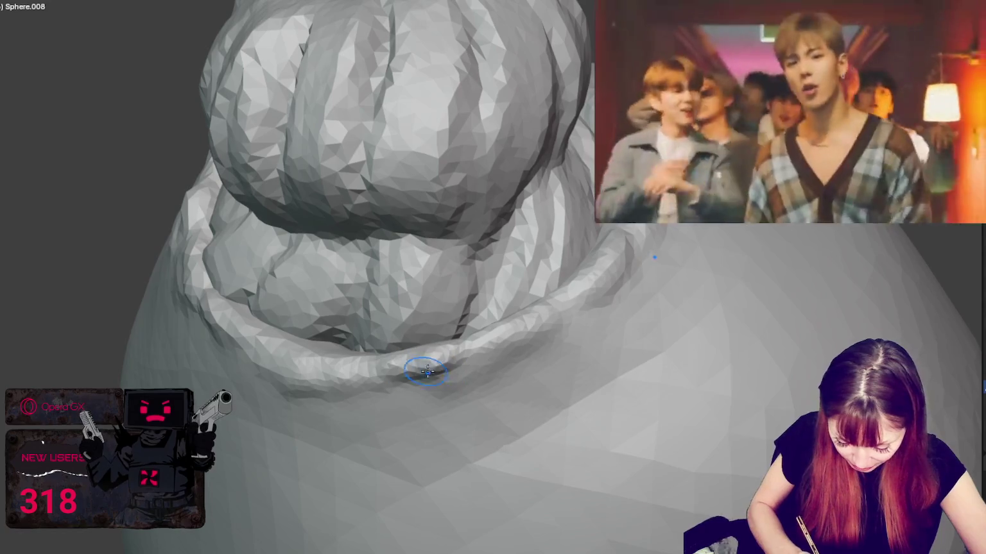
pyautogui.moveTo(467, 366); pyautogui.dragTo(488, 348)
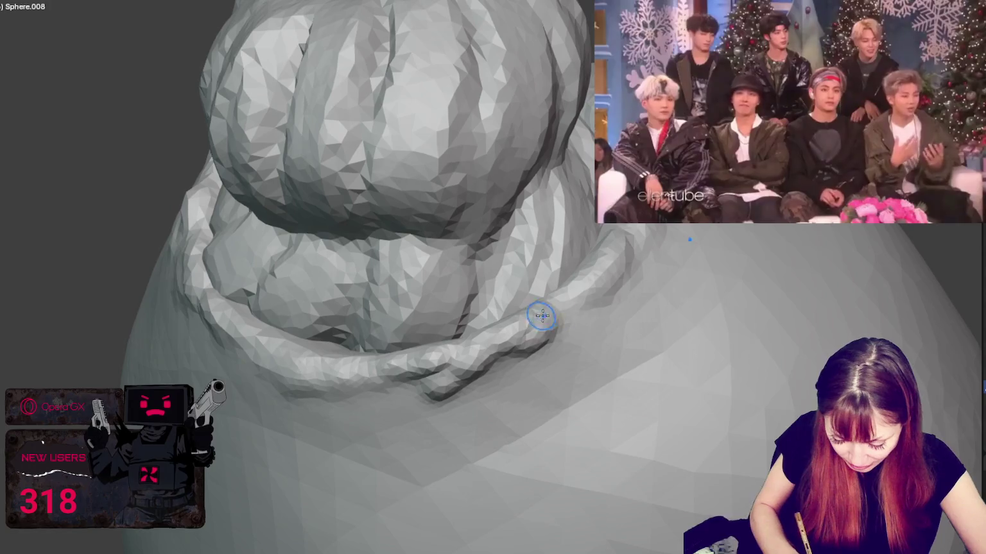
pyautogui.moveTo(499, 371); pyautogui.dragTo(615, 382, button='middle')
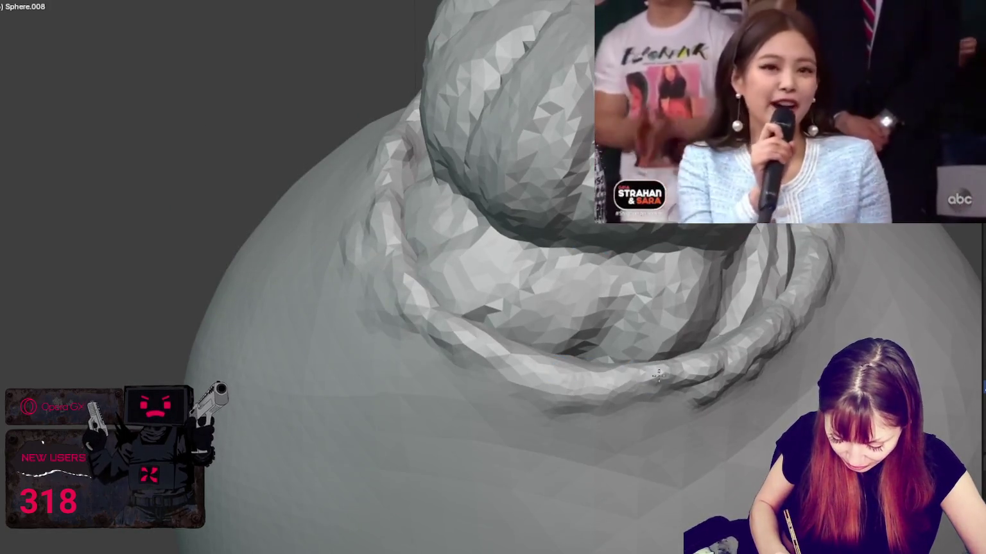
pyautogui.moveTo(559, 366)
pyautogui.mouseDown()
pyautogui.moveTo(607, 383)
pyautogui.moveTo(597, 397)
pyautogui.moveTo(665, 394)
pyautogui.mouseUp()
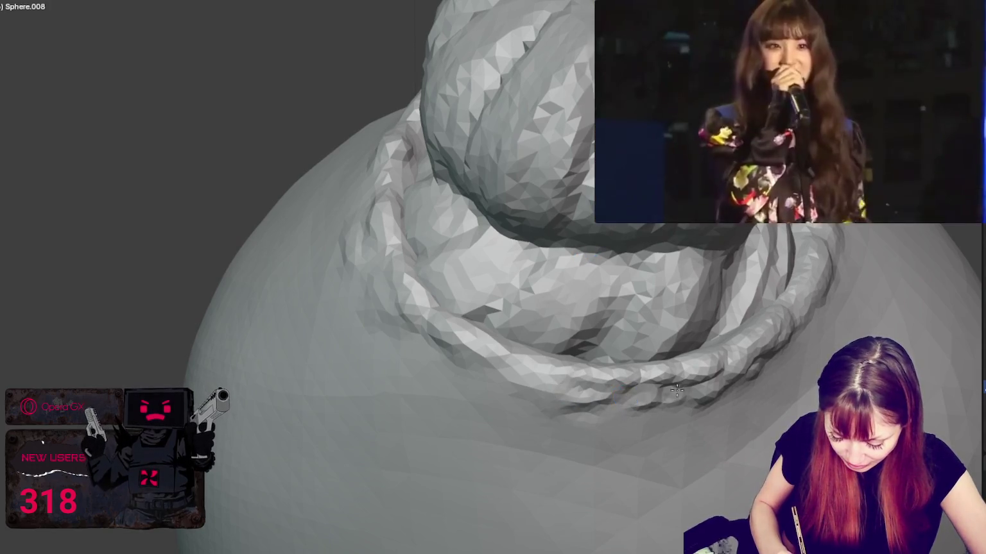
pyautogui.moveTo(514, 368); pyautogui.dragTo(527, 376)
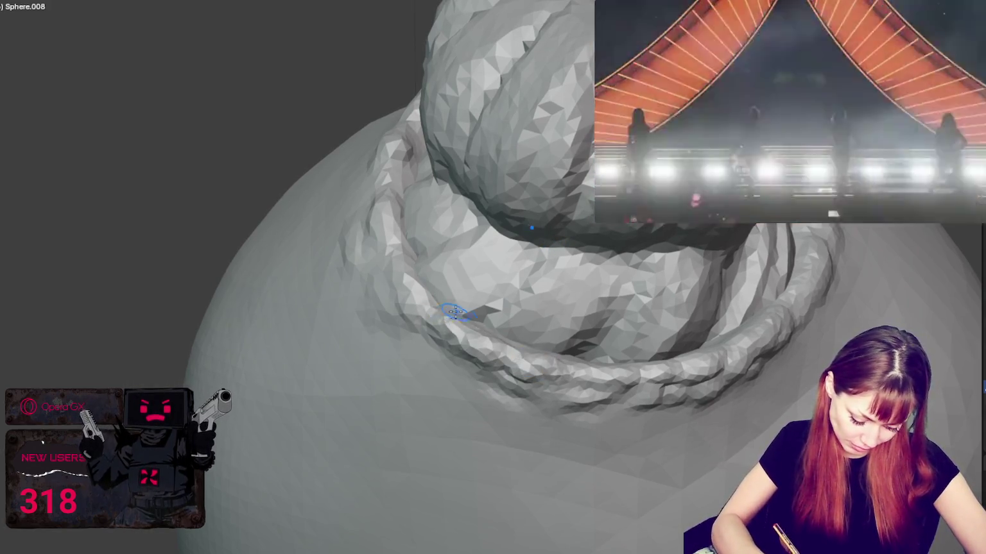
pyautogui.moveTo(455, 312); pyautogui.dragTo(346, 395, button='middle')
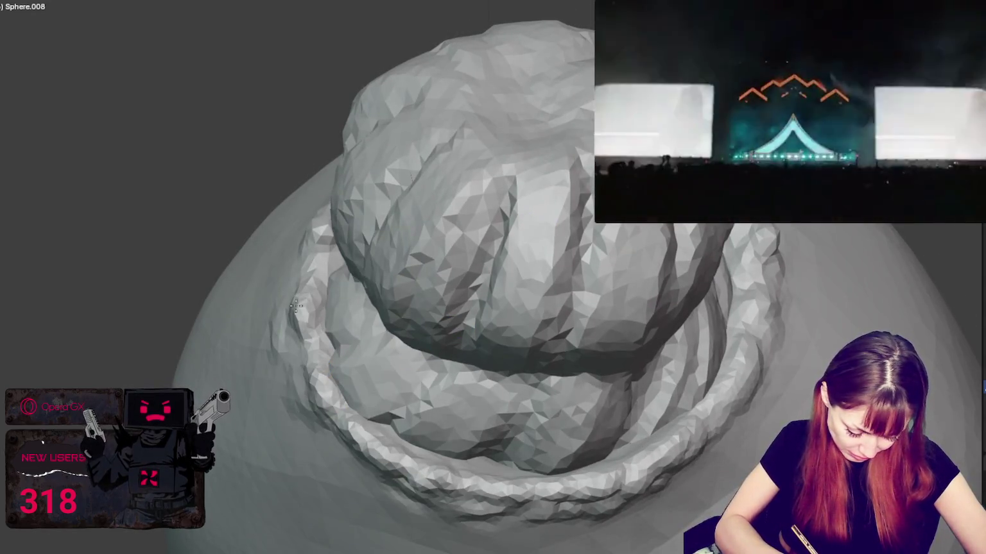
pyautogui.moveTo(307, 402)
pyautogui.mouseDown()
pyautogui.moveTo(319, 347)
pyautogui.moveTo(289, 330)
pyautogui.moveTo(292, 300)
pyautogui.mouseUp()
pyautogui.moveTo(293, 311)
pyautogui.mouseDown(button='middle')
pyautogui.moveTo(511, 329)
pyautogui.moveTo(455, 368)
pyautogui.mouseUp(button='middle')
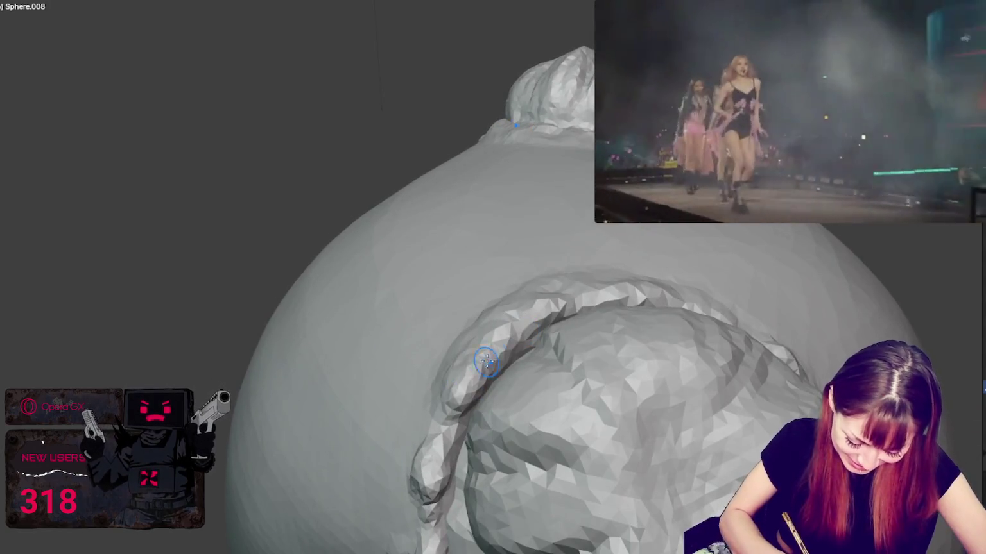
pyautogui.moveTo(547, 312)
pyautogui.mouseDown(button='middle')
pyautogui.moveTo(559, 323)
pyautogui.moveTo(397, 370)
pyautogui.moveTo(552, 360)
pyautogui.mouseUp(button='middle')
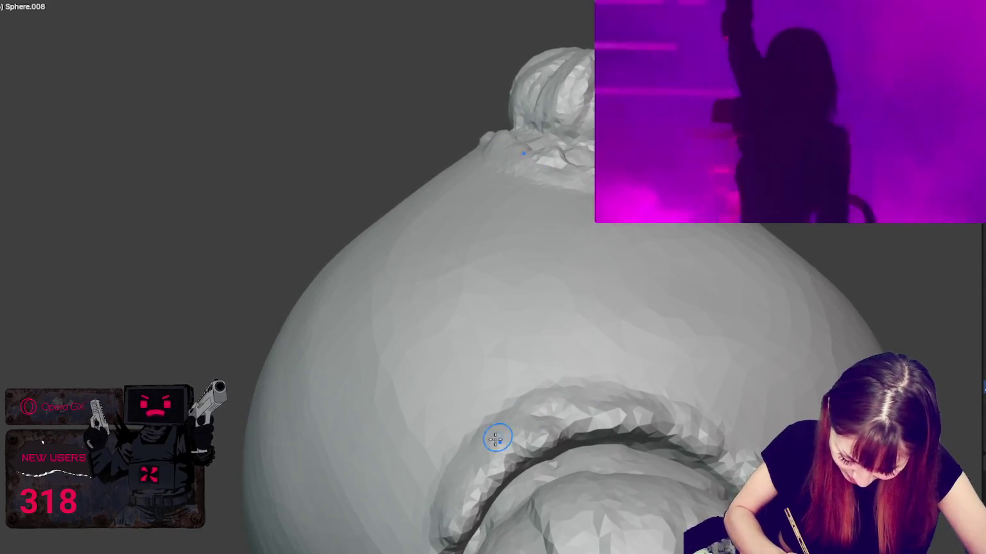
pyautogui.moveTo(517, 415)
pyautogui.mouseDown(button='middle')
pyautogui.moveTo(583, 414)
pyautogui.moveTo(502, 458)
pyautogui.moveTo(548, 437)
pyautogui.moveTo(304, 447)
pyautogui.moveTo(187, 345)
pyautogui.mouseUp(button='middle')
pyautogui.moveTo(222, 378)
pyautogui.mouseDown(button='middle')
pyautogui.moveTo(232, 403)
pyautogui.moveTo(263, 374)
pyautogui.moveTo(292, 373)
pyautogui.mouseUp(button='middle')
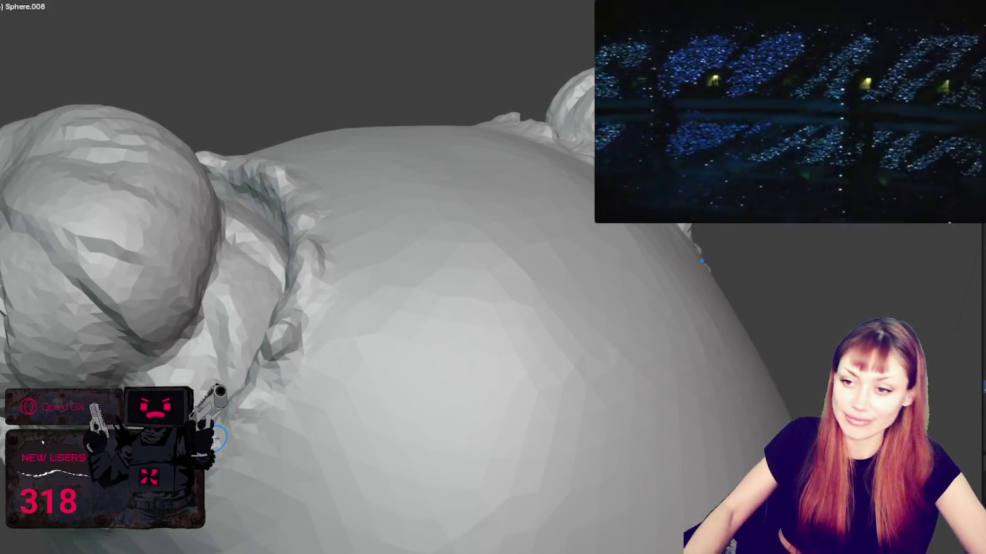
# Step: Redo the horizontal mouth crease across the lower face and sculpt the upper lip
pyautogui.press('KP_1')
pyautogui.scroll(-2, 411, 218)
pyautogui.scroll(1, 425, 230)
pyautogui.scroll(1, 434, 329)
pyautogui.scroll(3, 440, 190)
pyautogui.moveTo(439, 190)
pyautogui.mouseDown(button='middle')
pyautogui.moveTo(385, 292)
pyautogui.moveTo(399, 380)
pyautogui.mouseUp(button='middle')
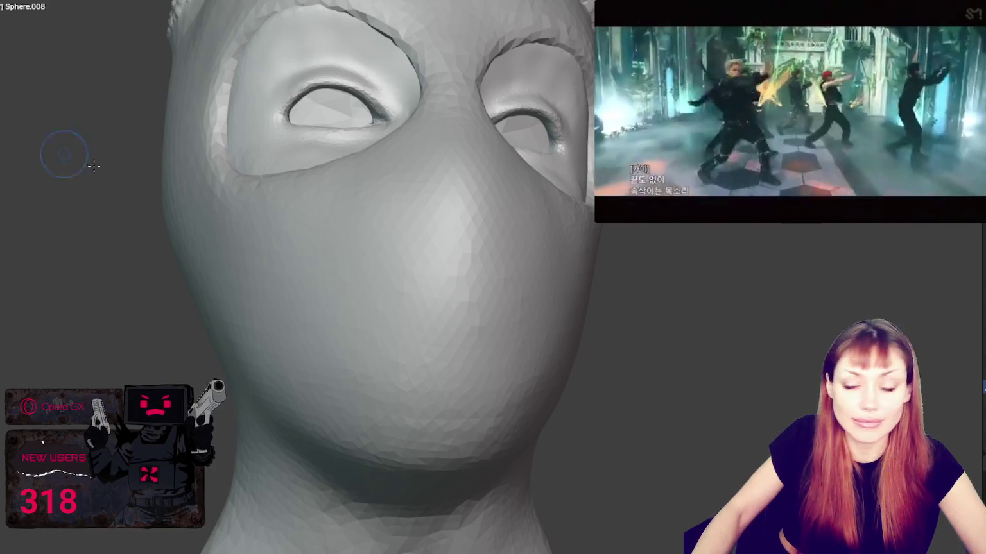
pyautogui.moveTo(94, 166); pyautogui.dragTo(196, 199, button='middle')
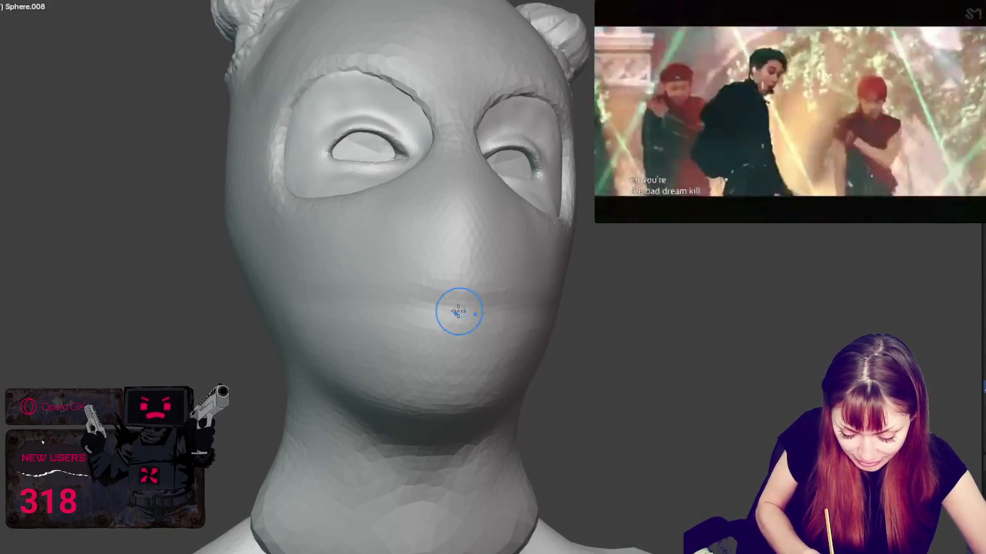
pyautogui.hotkey('ctrl', 'z')
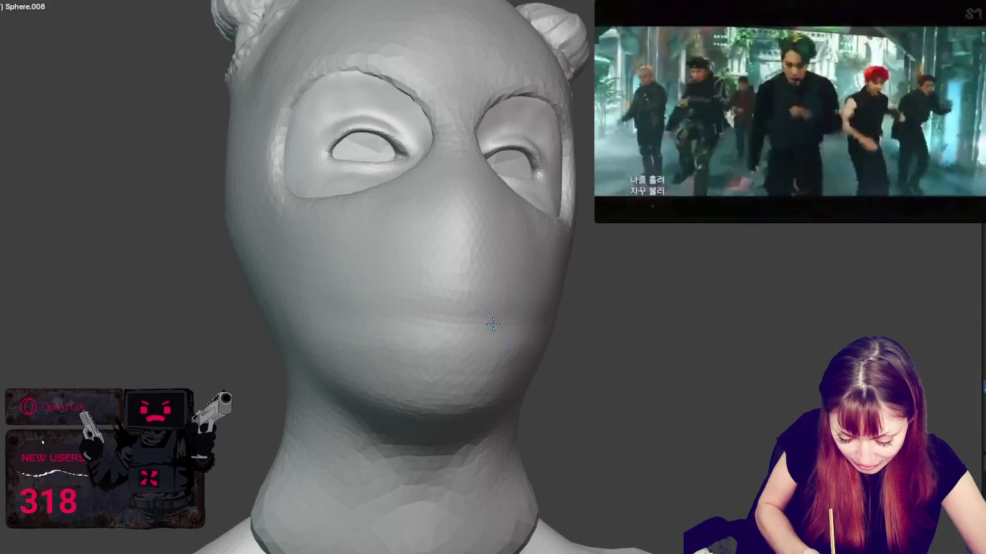
pyautogui.moveTo(545, 324); pyautogui.dragTo(304, 319)
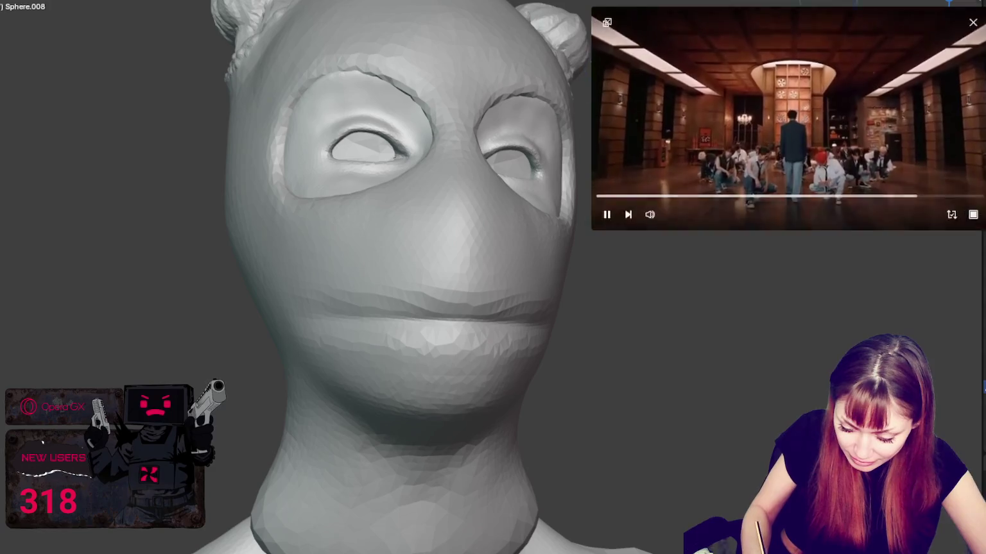
pyautogui.moveTo(851, 113); pyautogui.dragTo(849, 126)
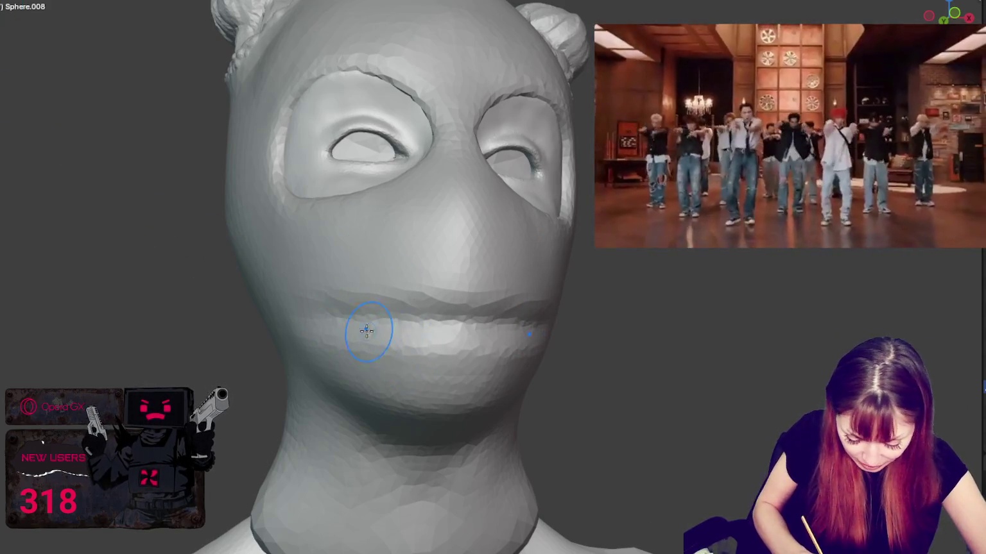
pyautogui.moveTo(363, 324)
pyautogui.mouseDown()
pyautogui.moveTo(379, 305)
pyautogui.moveTo(440, 325)
pyautogui.moveTo(441, 344)
pyautogui.moveTo(431, 341)
pyautogui.mouseUp()
# Step: Smooth the new lips and soften the mouth area and its corner
pyautogui.moveTo(469, 337); pyautogui.dragTo(325, 329, button='middle')
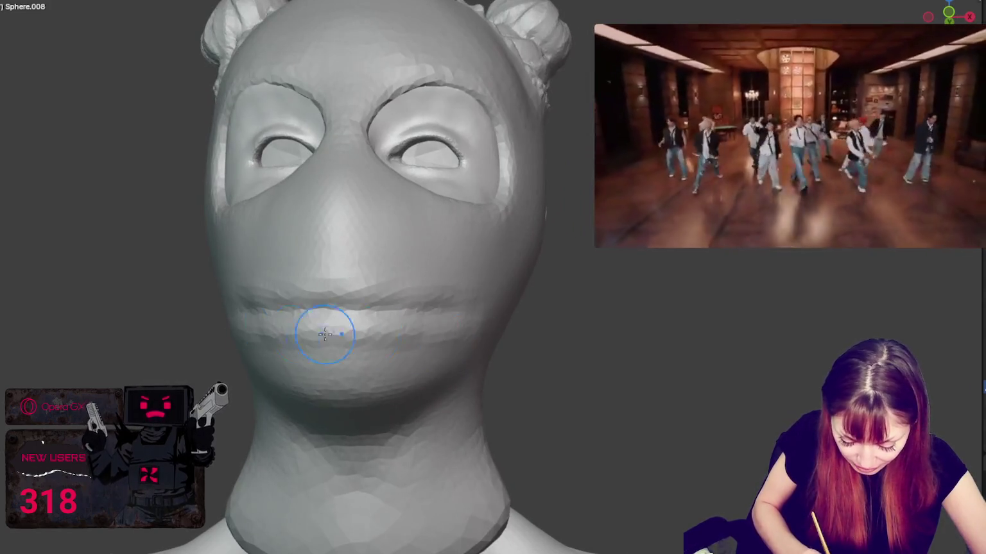
pyautogui.moveTo(414, 337); pyautogui.dragTo(502, 348)
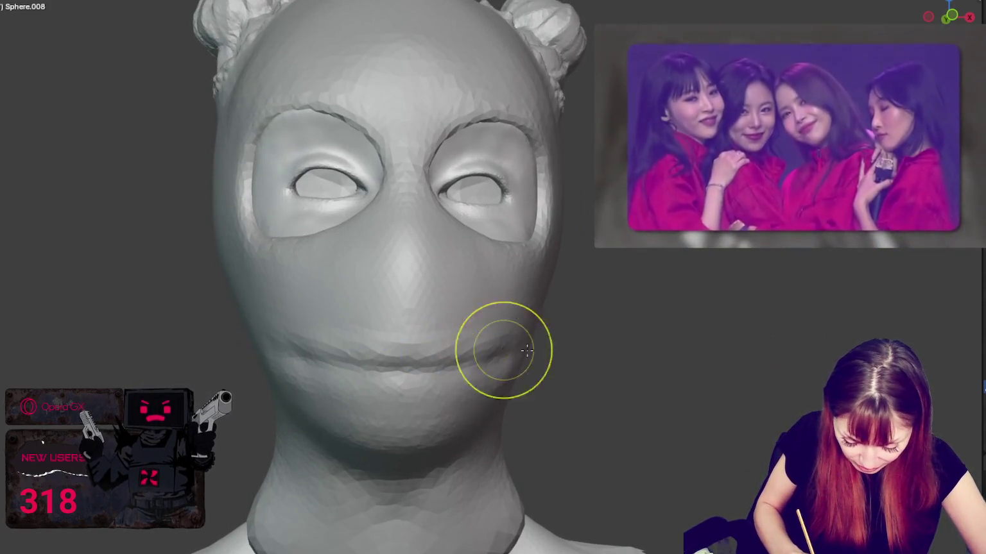
pyautogui.moveTo(501, 347); pyautogui.dragTo(452, 341, button='middle')
pyautogui.moveTo(307, 316)
pyautogui.keyDown('shift'); pyautogui.mouseDown()
pyautogui.moveTo(319, 321)
pyautogui.moveTo(155, 347)
pyautogui.mouseUp(); pyautogui.keyUp('shift')
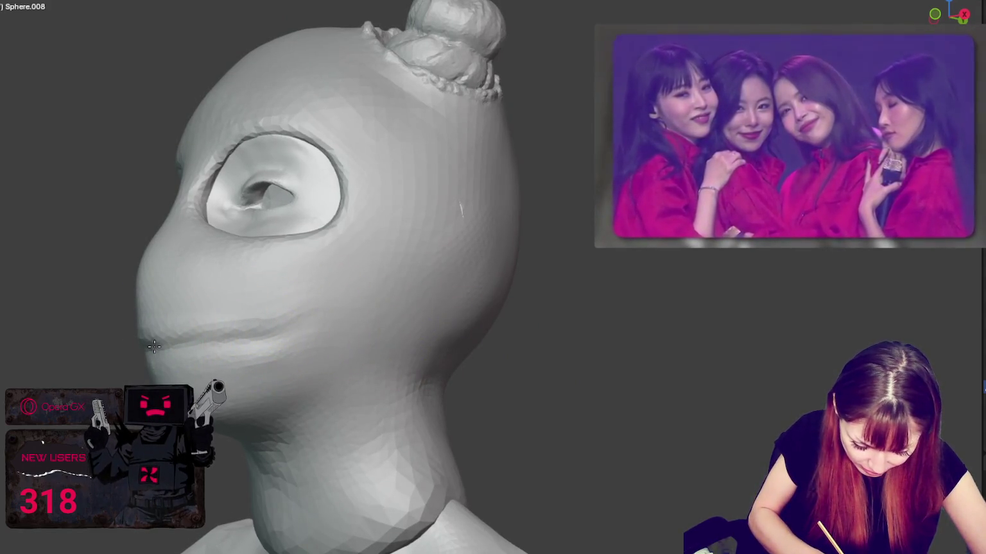
pyautogui.moveTo(150, 339); pyautogui.dragTo(154, 333, button='middle')
pyautogui.keyDown('shift'); pyautogui.moveTo(154, 332); pyautogui.dragTo(157, 340); pyautogui.keyUp('shift')
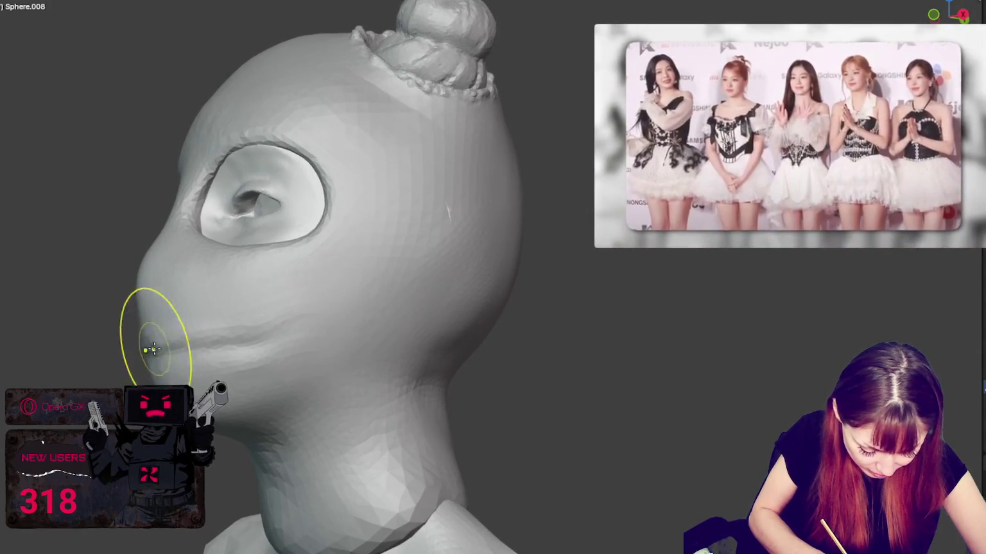
pyautogui.moveTo(157, 340); pyautogui.dragTo(220, 349, button='middle')
# Step: Smooth from the mouth corner up along the side of the nose
pyautogui.moveTo(165, 301)
pyautogui.keyDown('shift'); pyautogui.mouseDown()
pyautogui.moveTo(167, 236)
pyautogui.moveTo(211, 176)
pyautogui.moveTo(194, 220)
pyautogui.mouseUp(); pyautogui.keyUp('shift')
pyautogui.moveTo(193, 220)
pyautogui.mouseDown(button='middle')
pyautogui.moveTo(249, 229)
pyautogui.moveTo(236, 236)
pyautogui.moveTo(244, 240)
pyautogui.mouseUp(button='middle')
pyautogui.moveTo(244, 240)
pyautogui.keyDown('shift'); pyautogui.mouseDown()
pyautogui.moveTo(255, 227)
pyautogui.moveTo(246, 235)
pyautogui.mouseUp(); pyautogui.keyUp('shift')
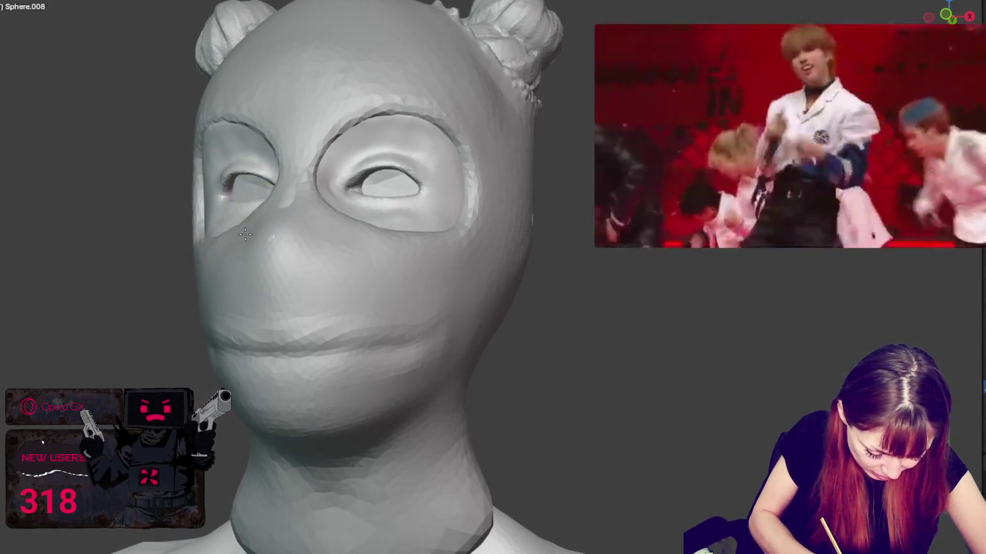
pyautogui.moveTo(337, 280); pyautogui.dragTo(302, 272, button='middle')
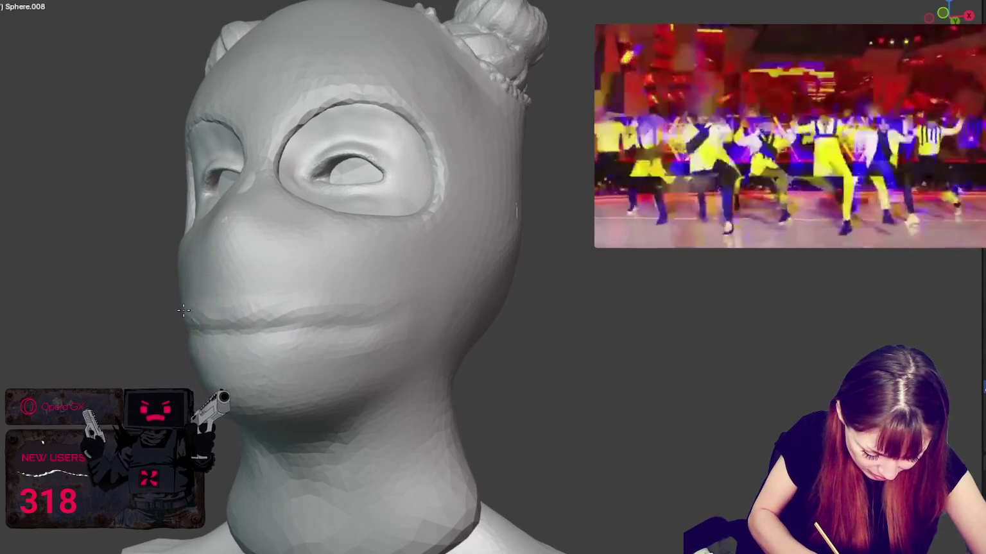
pyautogui.moveTo(184, 311); pyautogui.dragTo(203, 266, button='middle')
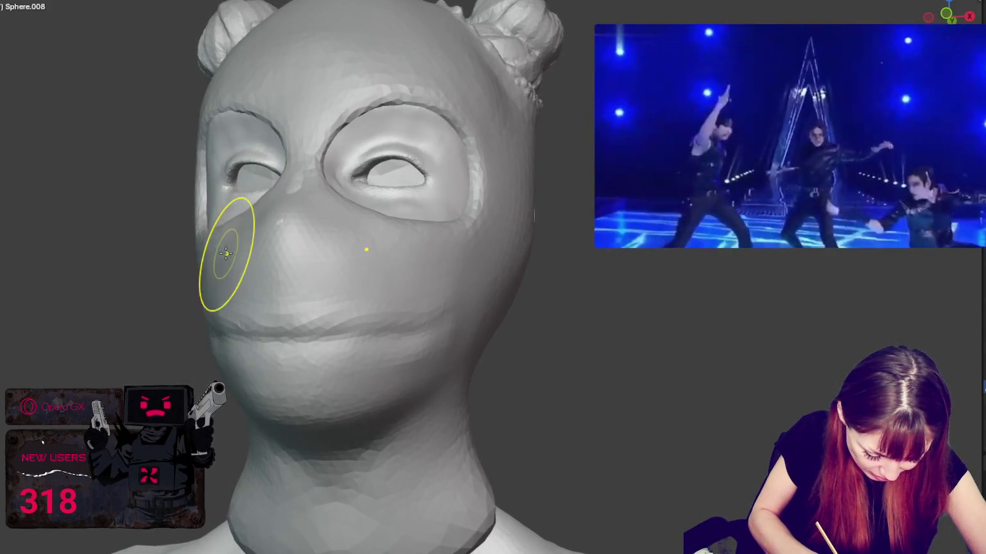
# Step: Reshape the lower eyelid and deepen the right eye's upper eyelid
pyautogui.moveTo(422, 220)
pyautogui.mouseDown()
pyautogui.moveTo(458, 222)
pyautogui.moveTo(452, 206)
pyautogui.moveTo(393, 211)
pyautogui.moveTo(429, 198)
pyautogui.mouseUp()
pyautogui.moveTo(411, 122)
pyautogui.mouseDown()
pyautogui.moveTo(379, 121)
pyautogui.moveTo(352, 138)
pyautogui.mouseUp()
pyautogui.moveTo(352, 138); pyautogui.dragTo(433, 164, button='middle')
pyautogui.moveTo(433, 164); pyautogui.dragTo(487, 161)
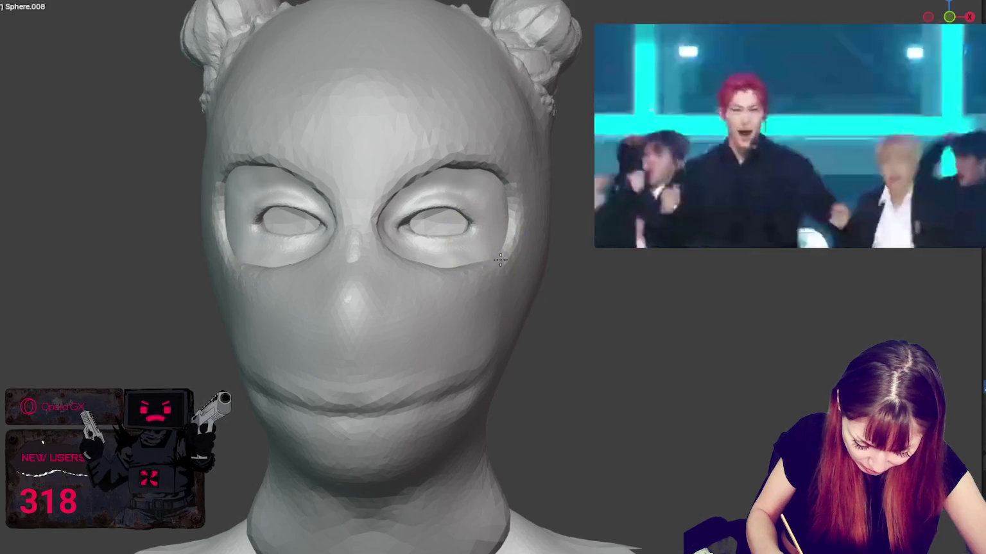
# Step: Reduce the nose profile and reshape the lip line across the mouth, cheek and jaw
pyautogui.moveTo(449, 253)
pyautogui.mouseDown(button='middle')
pyautogui.moveTo(297, 190)
pyautogui.moveTo(187, 253)
pyautogui.mouseUp(button='middle')
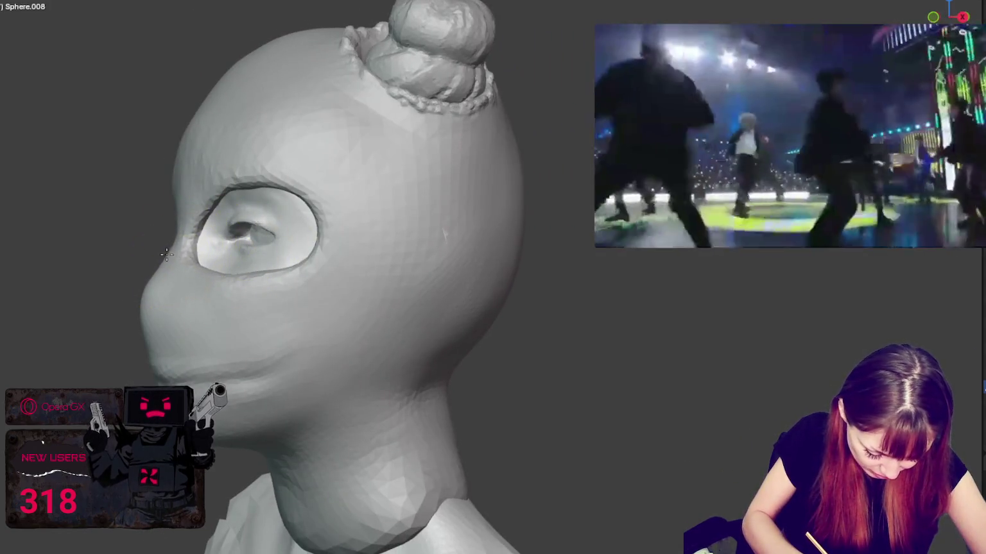
pyautogui.moveTo(152, 322); pyautogui.dragTo(140, 327)
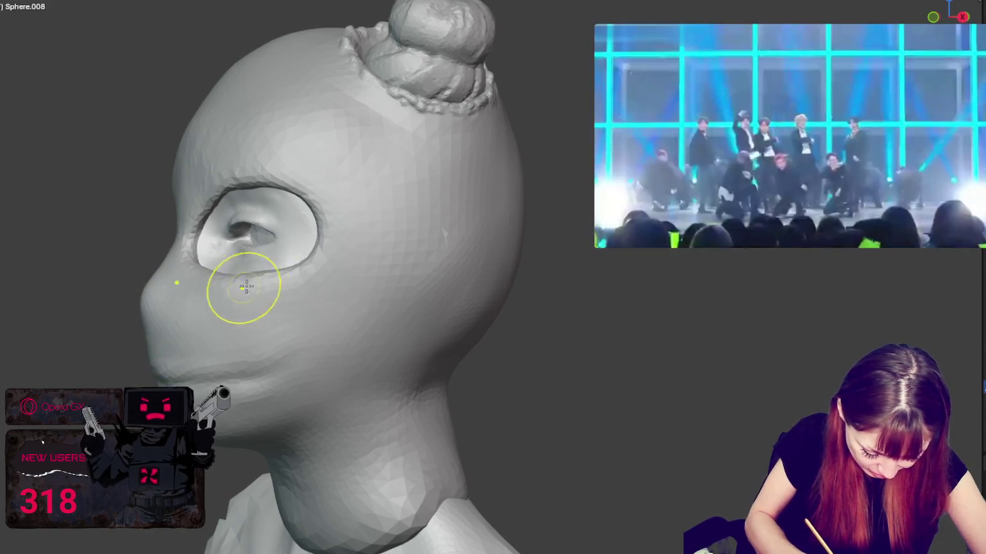
pyautogui.moveTo(242, 286); pyautogui.dragTo(169, 374)
pyautogui.moveTo(169, 374); pyautogui.dragTo(158, 342, button='middle')
pyautogui.moveTo(159, 342)
pyautogui.mouseDown()
pyautogui.moveTo(277, 341)
pyautogui.moveTo(199, 353)
pyautogui.mouseUp()
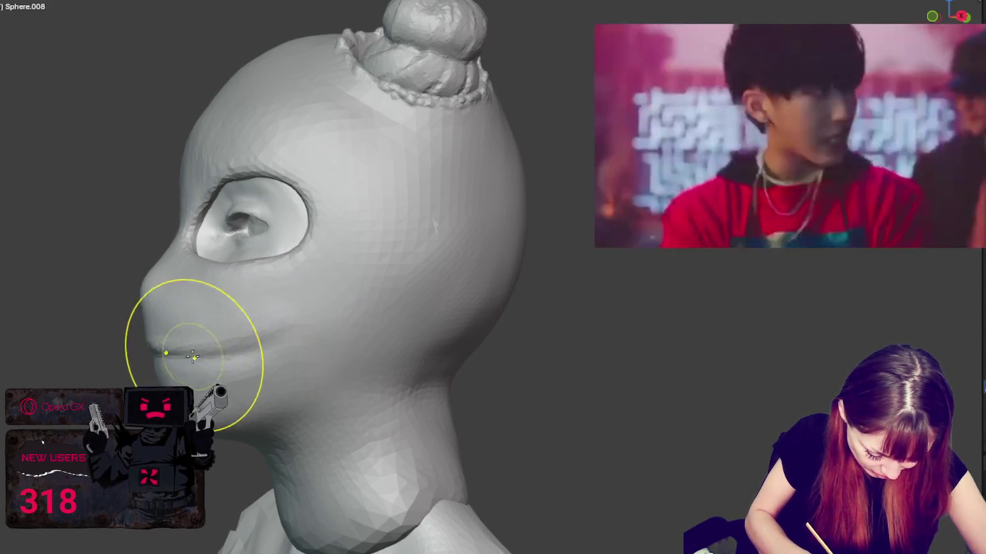
pyautogui.moveTo(198, 353); pyautogui.dragTo(341, 297, button='middle')
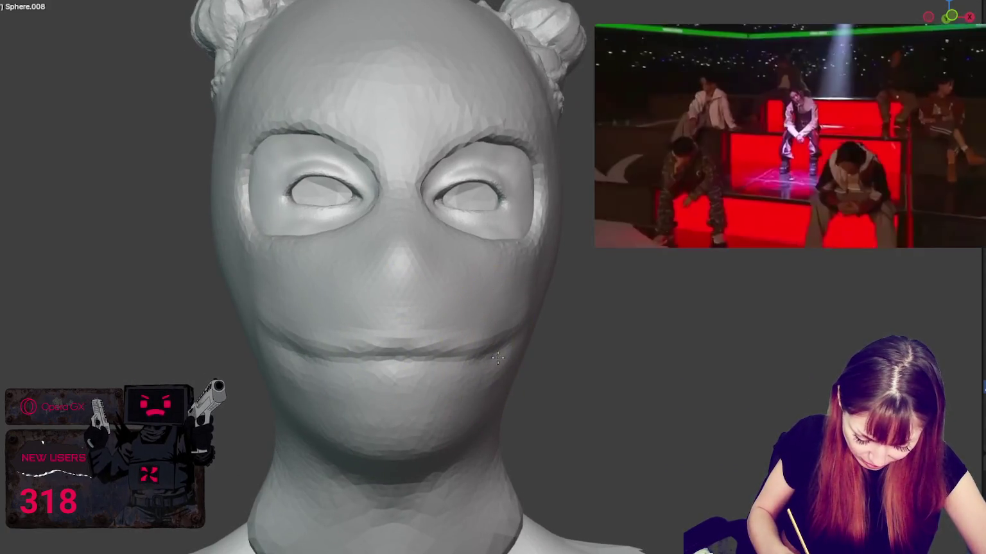
# Step: Smooth and sculpt the mouth and cheek area from a three-quarter view
pyautogui.moveTo(488, 345)
pyautogui.mouseDown()
pyautogui.moveTo(502, 379)
pyautogui.moveTo(398, 360)
pyautogui.moveTo(446, 366)
pyautogui.mouseUp()
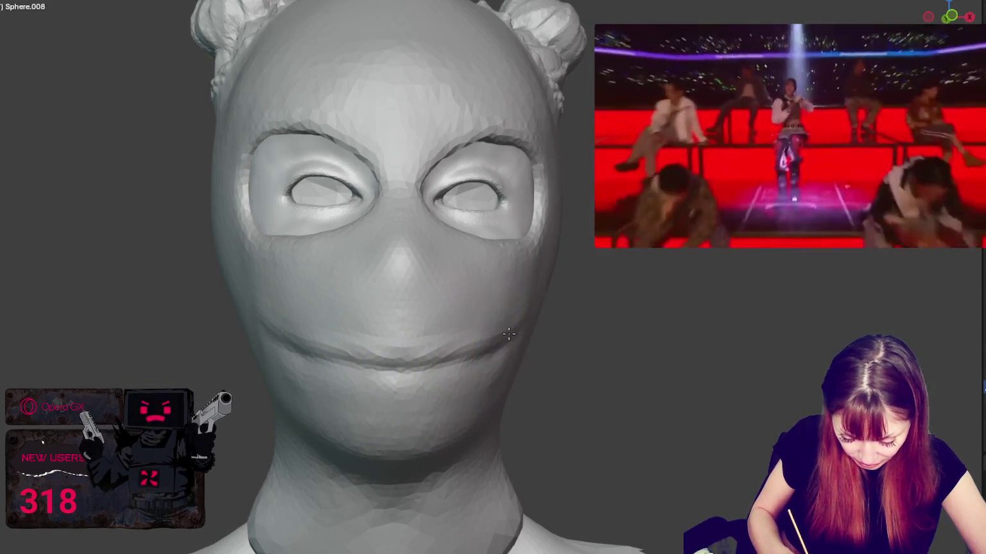
pyautogui.moveTo(447, 366)
pyautogui.mouseDown(button='middle')
pyautogui.moveTo(502, 310)
pyautogui.moveTo(484, 322)
pyautogui.mouseUp(button='middle')
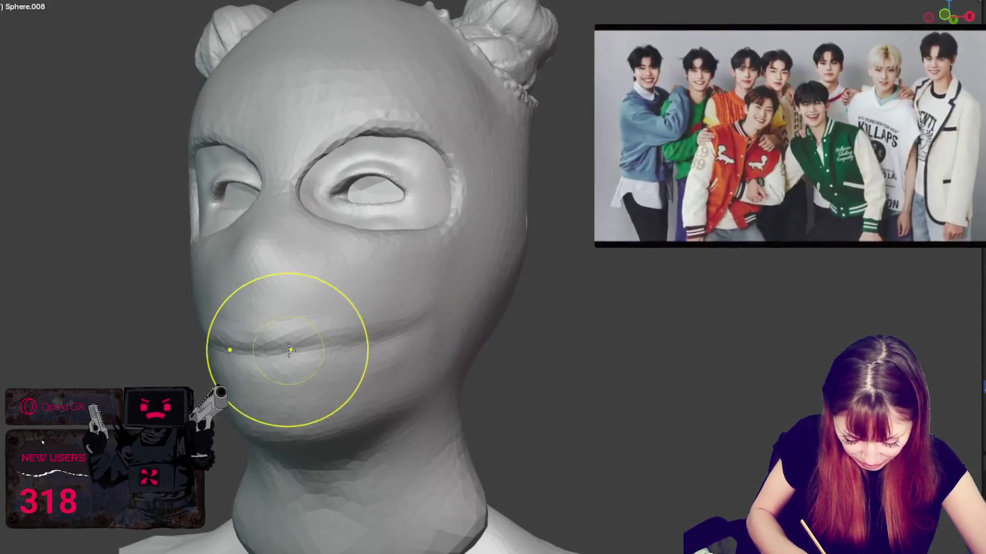
pyautogui.moveTo(257, 341); pyautogui.dragTo(280, 351)
pyautogui.moveTo(331, 353); pyautogui.dragTo(243, 347, button='middle')
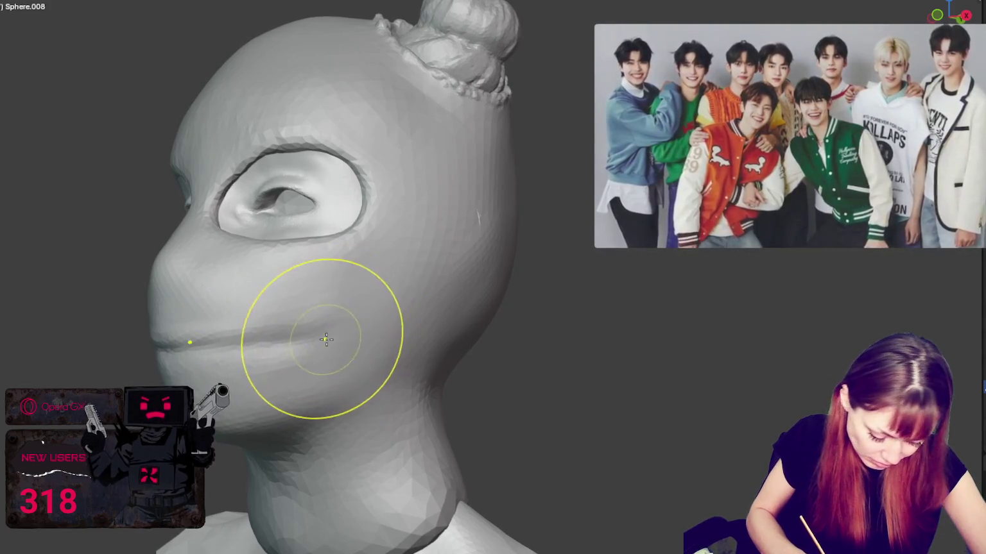
pyautogui.moveTo(326, 340); pyautogui.dragTo(502, 355, button='middle')
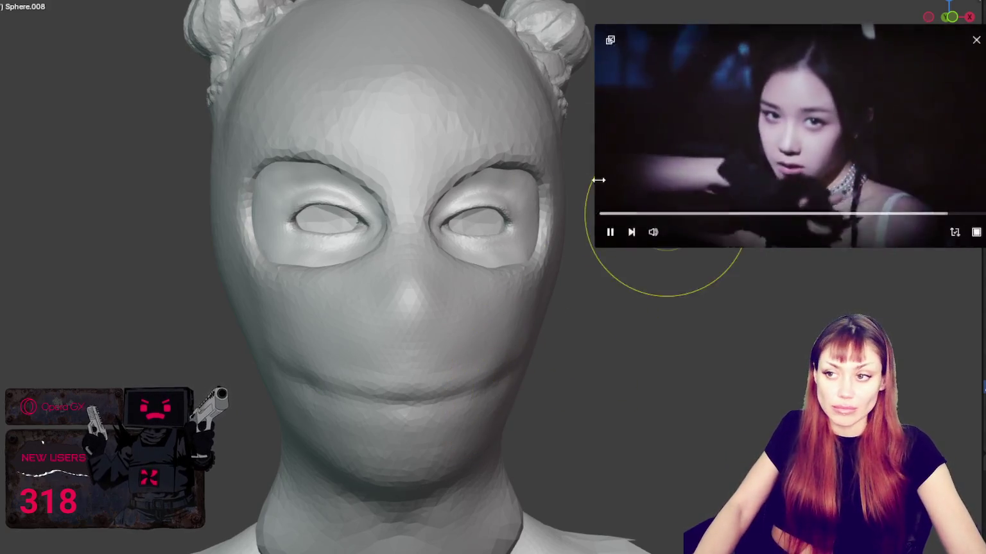
# Step: Smooth the chin and sculpt strokes from the chin up over the mouth area
pyautogui.scroll(-1, 280, 226)
pyautogui.scroll(-3, 279, 226)
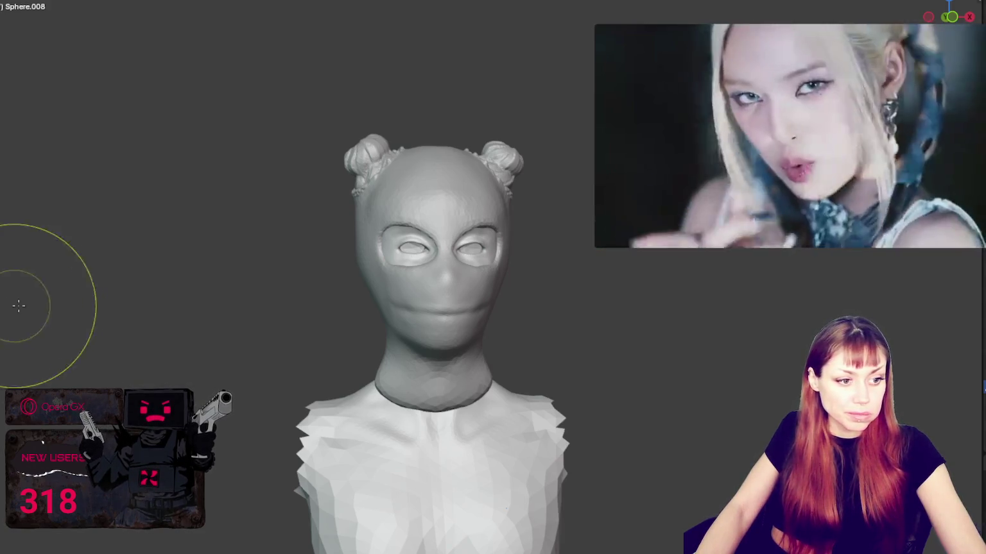
pyautogui.scroll(2, 247, 314)
pyautogui.scroll(1, 247, 316)
pyautogui.moveTo(247, 315)
pyautogui.mouseDown(button='middle')
pyautogui.moveTo(158, 259)
pyautogui.moveTo(219, 249)
pyautogui.mouseUp(button='middle')
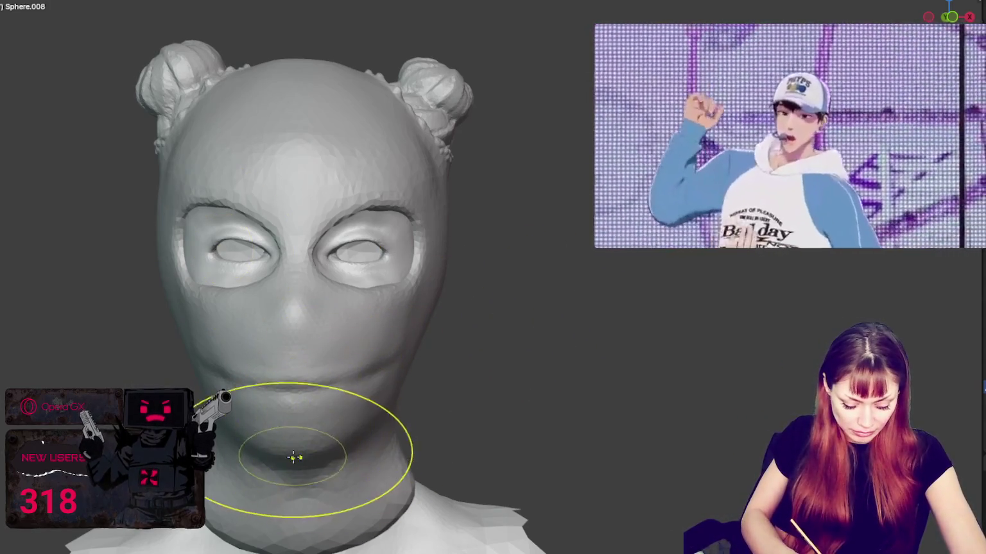
pyautogui.moveTo(322, 416); pyautogui.dragTo(269, 428)
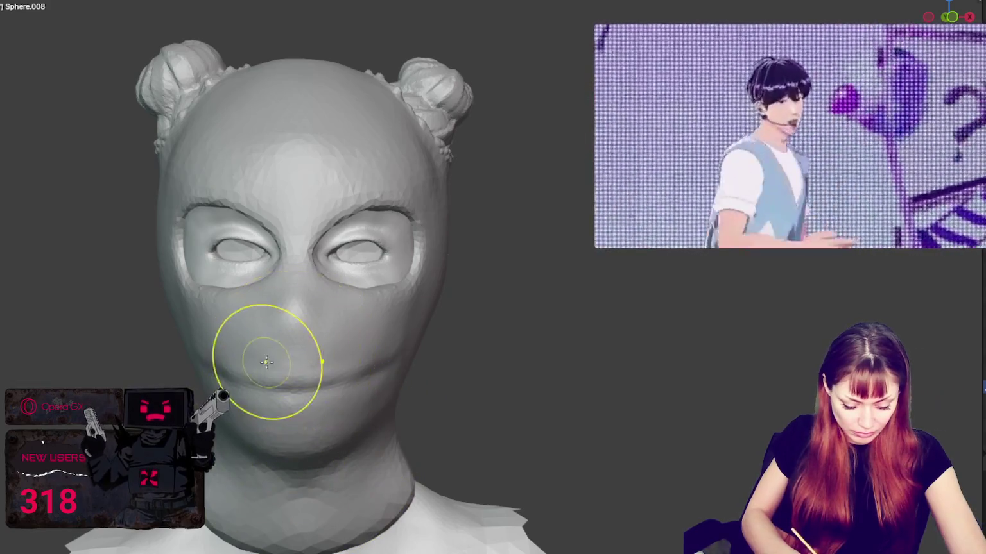
pyautogui.moveTo(264, 356); pyautogui.dragTo(300, 353)
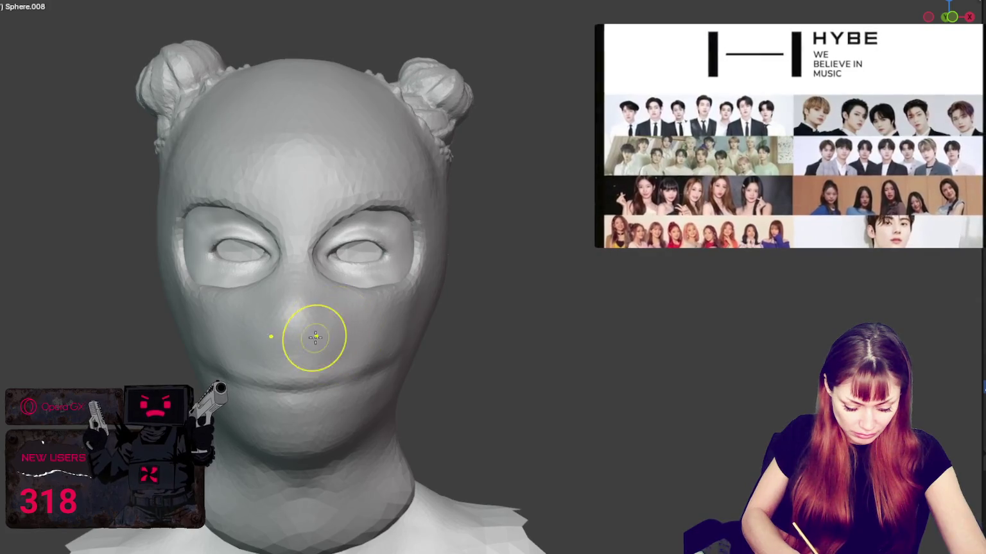
pyautogui.click(332, 360)
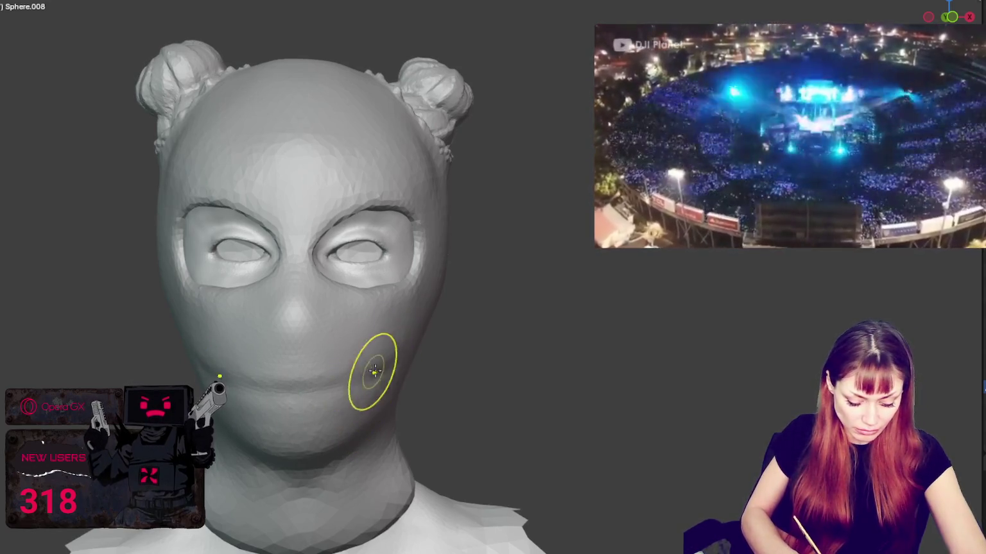
pyautogui.moveTo(403, 368); pyautogui.dragTo(437, 349, button='middle')
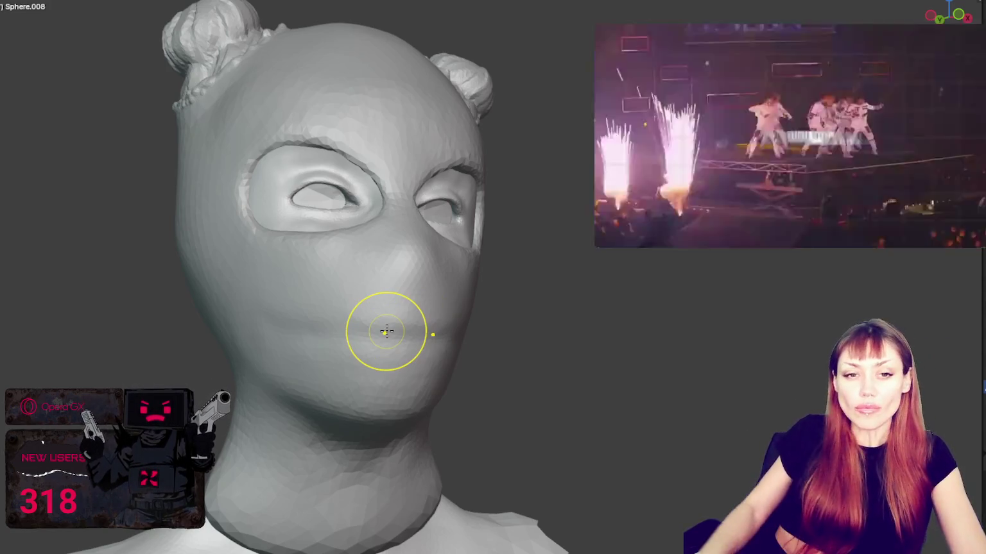
pyautogui.scroll(3, 190, 263)
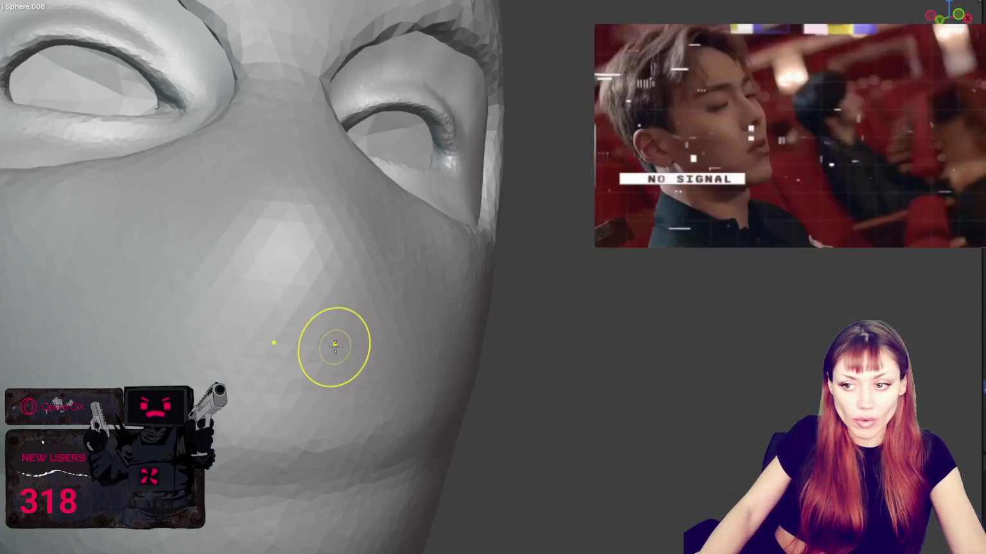
# Step: Sculpt raised upper and lower lip ridges across the mouth, extending both to the right
pyautogui.scroll(-1, 333, 343)
pyautogui.moveTo(198, 280); pyautogui.dragTo(279, 238, button='middle')
pyautogui.scroll(-3, 279, 238)
pyautogui.scroll(5, 273, 231)
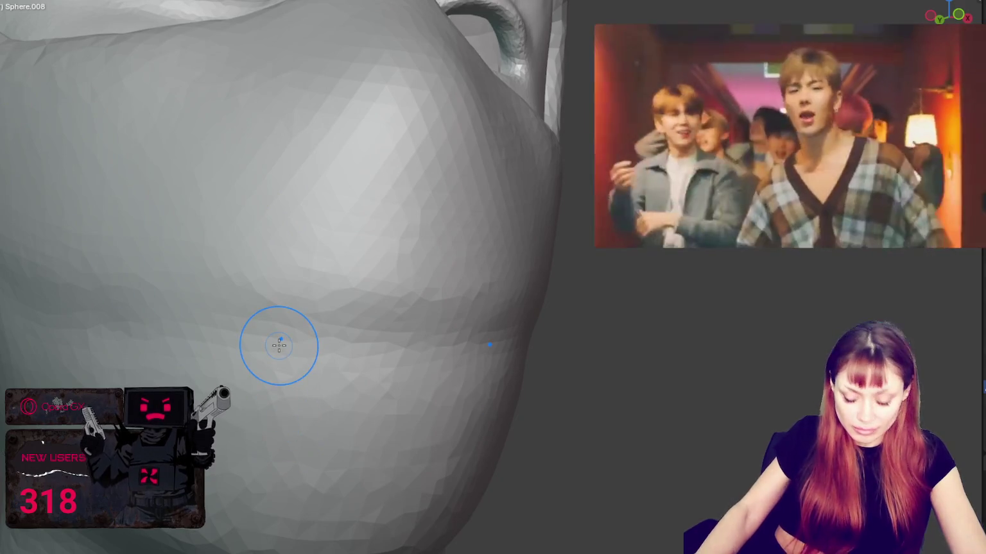
pyautogui.moveTo(327, 321)
pyautogui.mouseDown()
pyautogui.moveTo(375, 302)
pyautogui.moveTo(321, 321)
pyautogui.moveTo(308, 296)
pyautogui.moveTo(249, 315)
pyautogui.moveTo(247, 298)
pyautogui.moveTo(165, 277)
pyautogui.mouseUp()
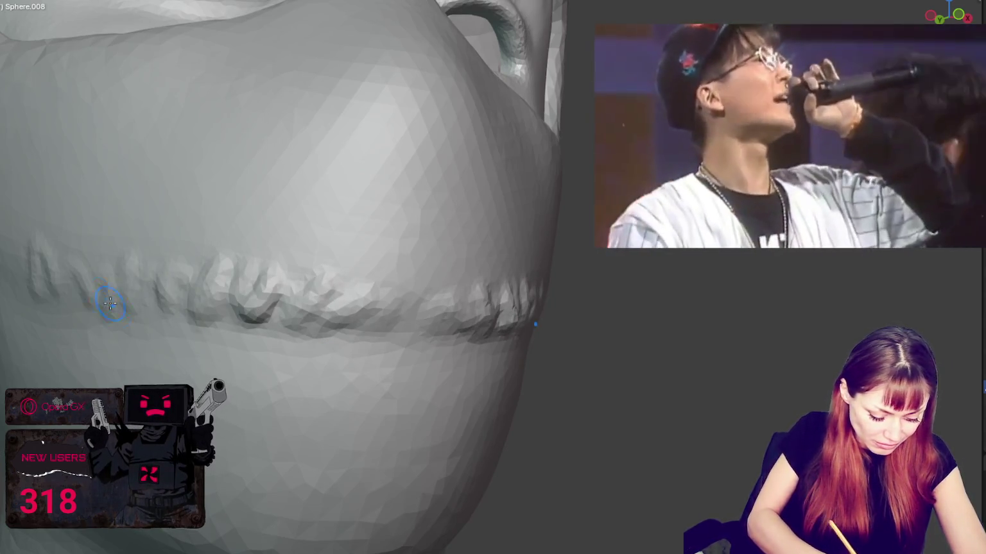
pyautogui.moveTo(238, 371)
pyautogui.mouseDown()
pyautogui.moveTo(359, 378)
pyautogui.moveTo(405, 369)
pyautogui.moveTo(411, 349)
pyautogui.moveTo(376, 382)
pyautogui.moveTo(295, 372)
pyautogui.moveTo(172, 379)
pyautogui.mouseUp()
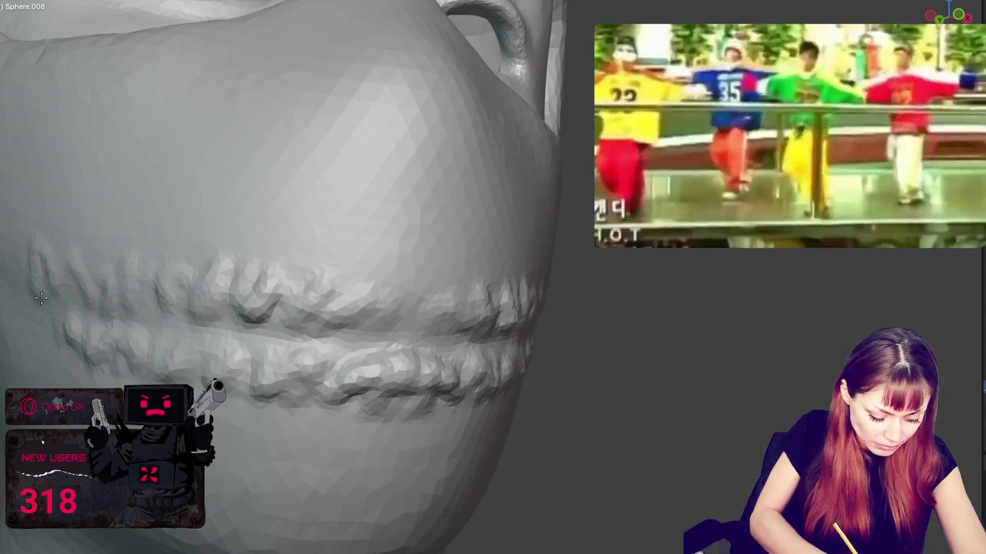
pyautogui.moveTo(292, 298)
pyautogui.mouseDown()
pyautogui.moveTo(417, 303)
pyautogui.moveTo(435, 292)
pyautogui.moveTo(315, 283)
pyautogui.moveTo(385, 308)
pyautogui.moveTo(334, 321)
pyautogui.moveTo(235, 302)
pyautogui.moveTo(444, 296)
pyautogui.mouseUp()
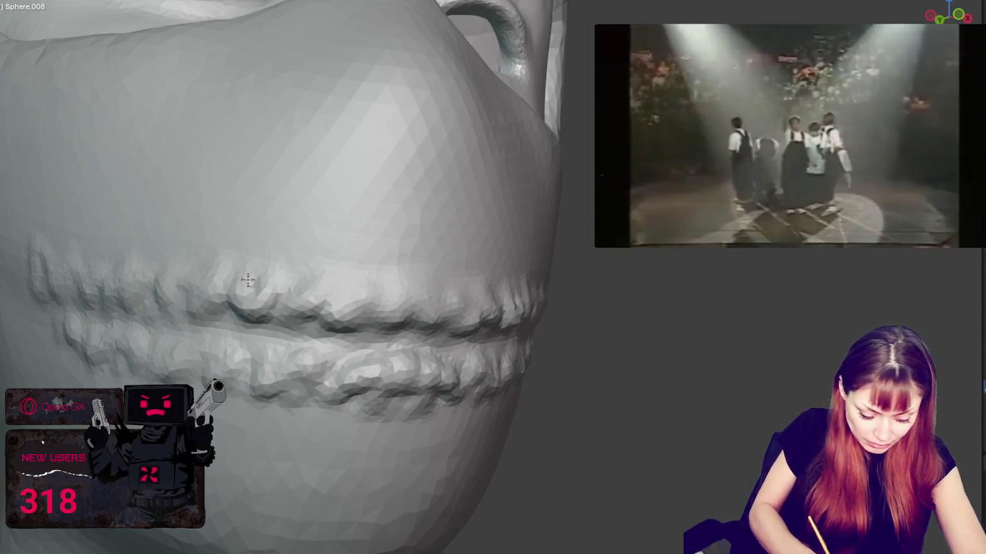
pyautogui.moveTo(331, 342); pyautogui.dragTo(450, 346)
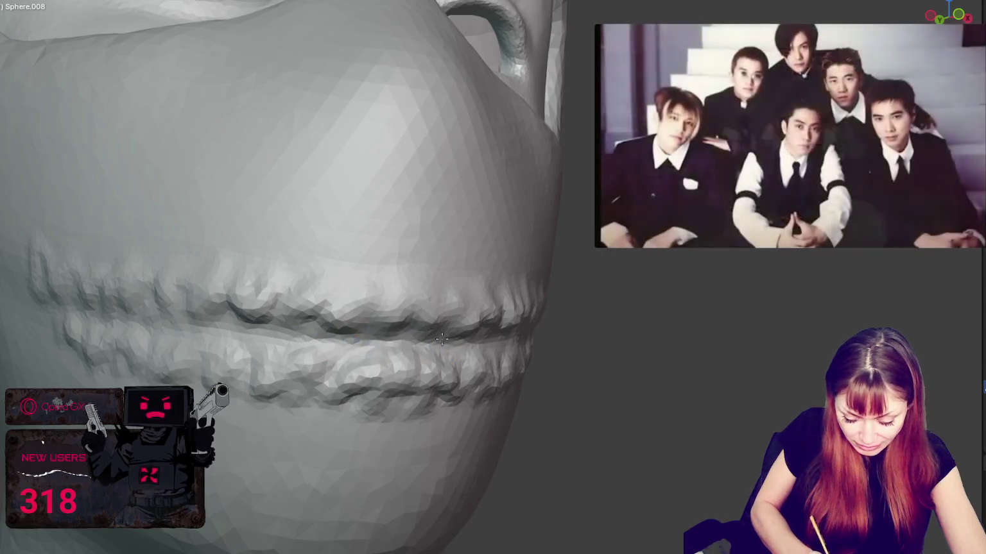
# Step: Touch up the left side of the lips and add wavy detail along the upper lip crease
pyautogui.scroll(-2, 451, 341)
pyautogui.moveTo(115, 340); pyautogui.dragTo(184, 319)
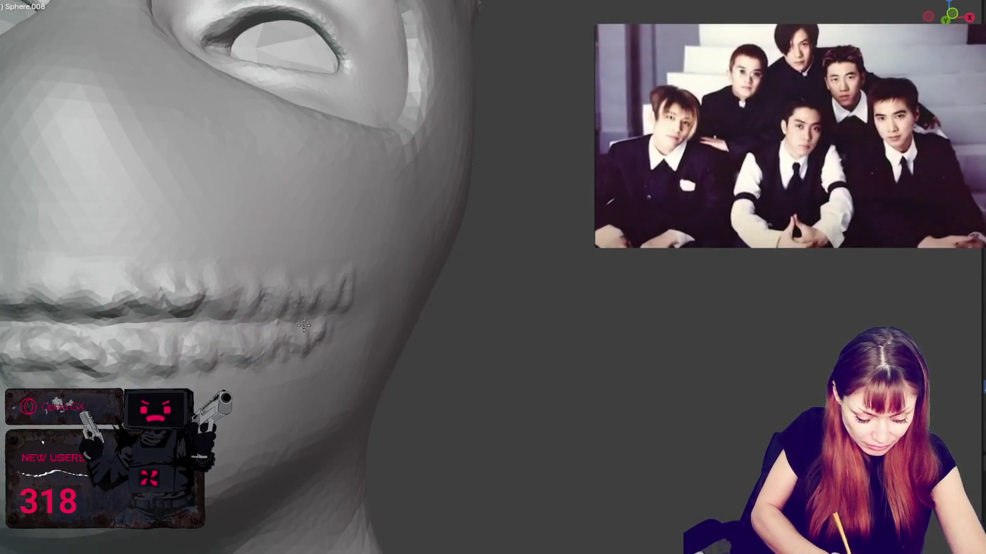
pyautogui.moveTo(304, 326); pyautogui.dragTo(292, 319, button='middle')
pyautogui.scroll(2, 429, 262)
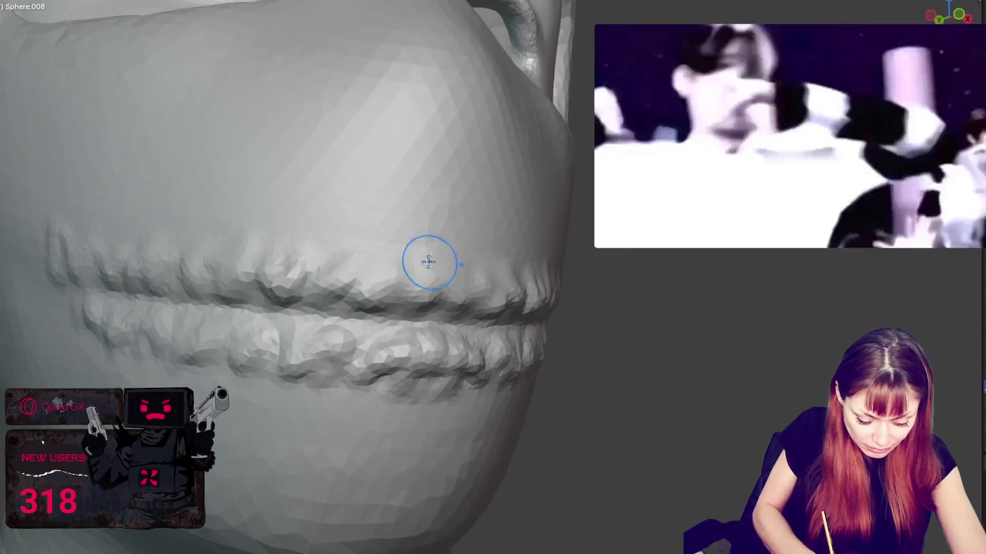
pyautogui.moveTo(125, 289); pyautogui.dragTo(378, 324, button='middle')
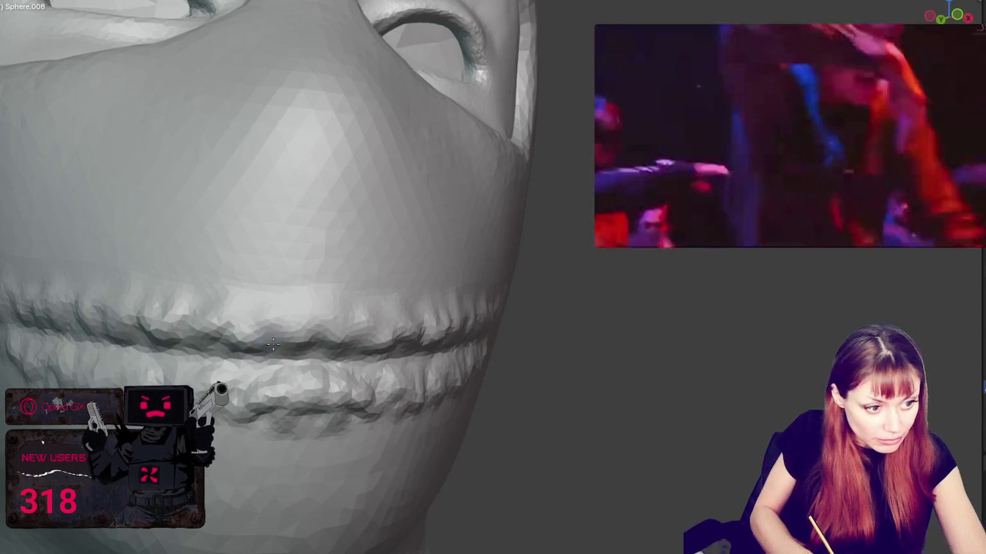
pyautogui.moveTo(272, 345); pyautogui.dragTo(277, 336, button='middle')
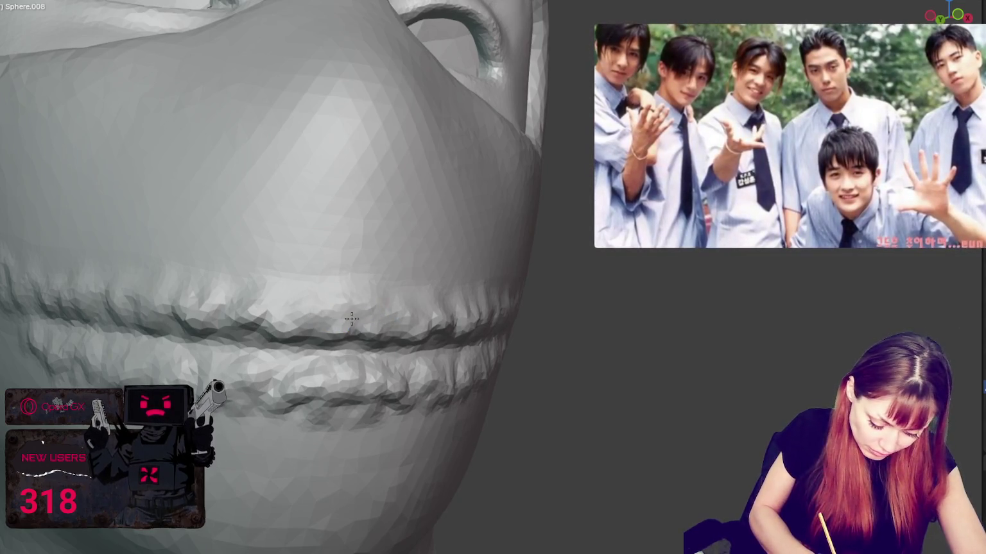
pyautogui.moveTo(313, 326); pyautogui.dragTo(370, 329)
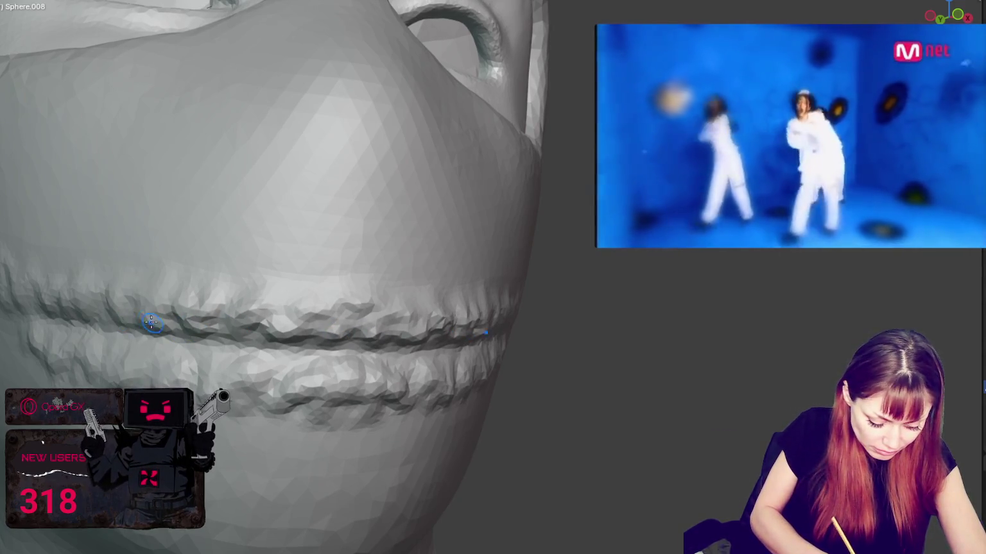
pyautogui.scroll(-3, 419, 308)
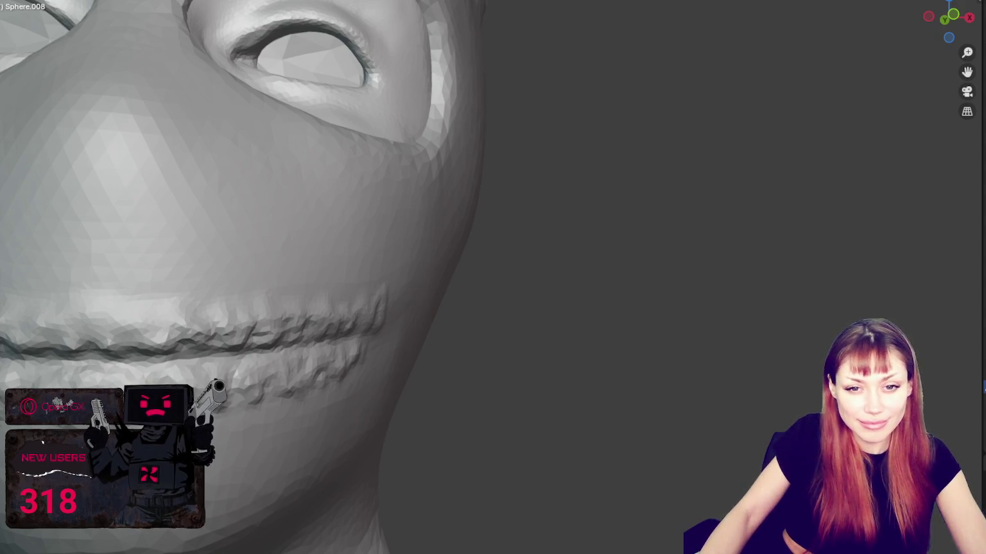
# Step: Tilt the head to bring the mouth into view and re-sculpt the lower lip
pyautogui.scroll(-3, 408, 309)
pyautogui.moveTo(488, 340); pyautogui.dragTo(538, 248, button='middle')
pyautogui.scroll(4, 526, 245)
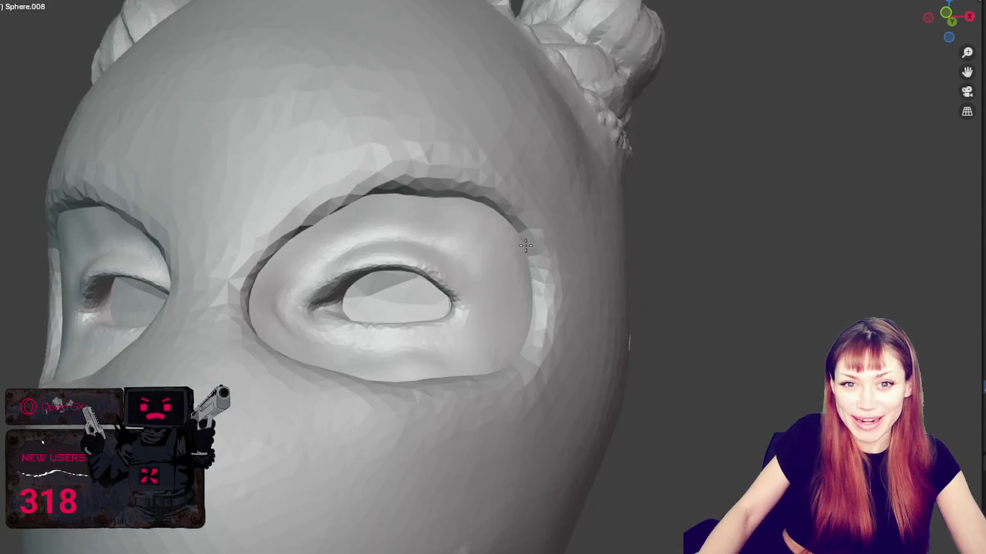
pyautogui.scroll(-3, 526, 245)
pyautogui.scroll(-5, 491, 246)
pyautogui.moveTo(464, 280); pyautogui.dragTo(523, 286, button='middle')
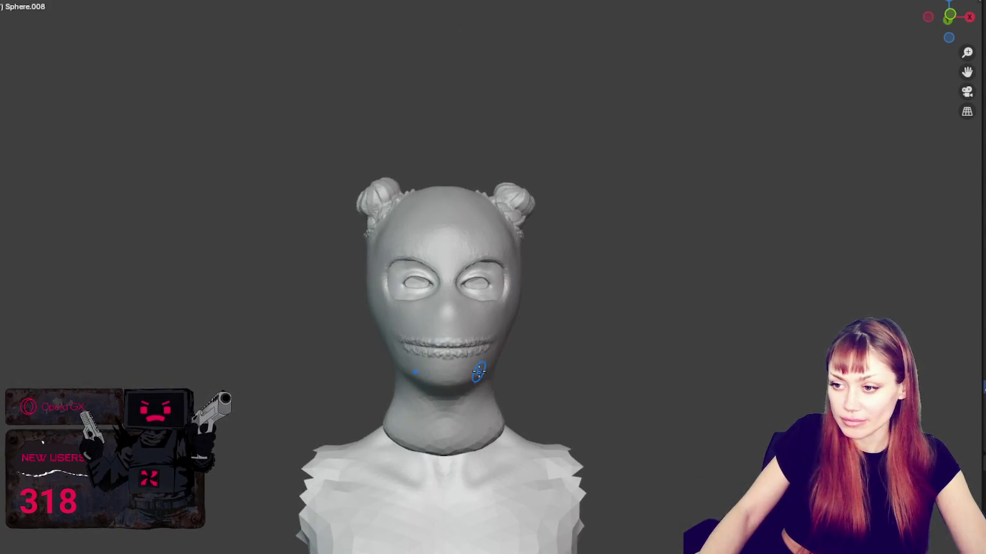
pyautogui.scroll(2, 479, 371)
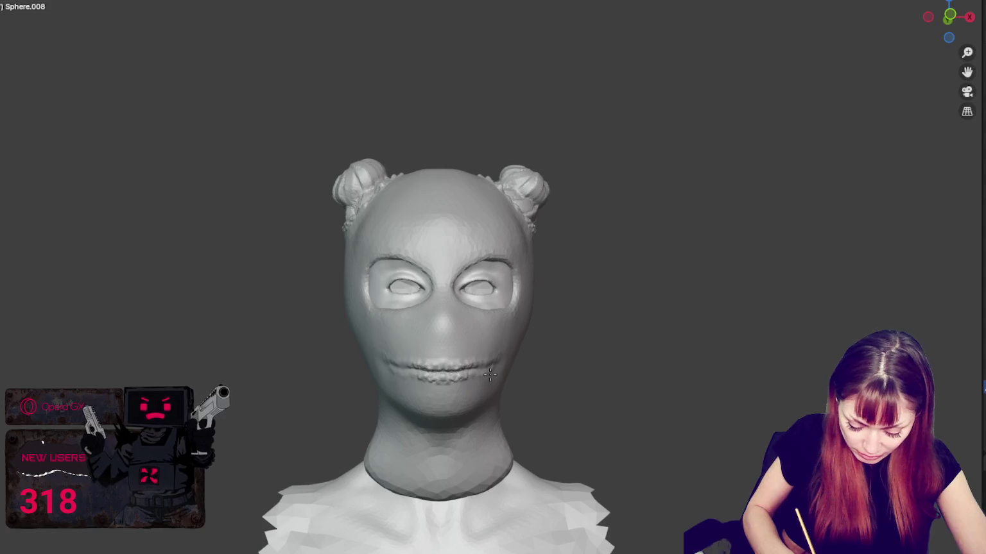
pyautogui.moveTo(493, 369); pyautogui.dragTo(477, 365, button='middle')
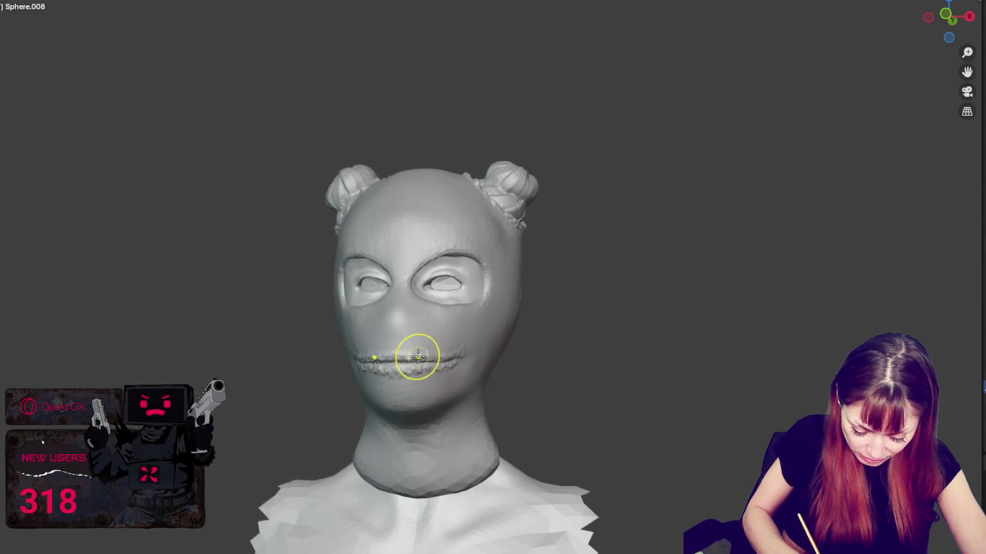
pyautogui.moveTo(448, 373)
pyautogui.mouseDown(button='middle')
pyautogui.moveTo(476, 378)
pyautogui.moveTo(488, 364)
pyautogui.mouseUp(button='middle')
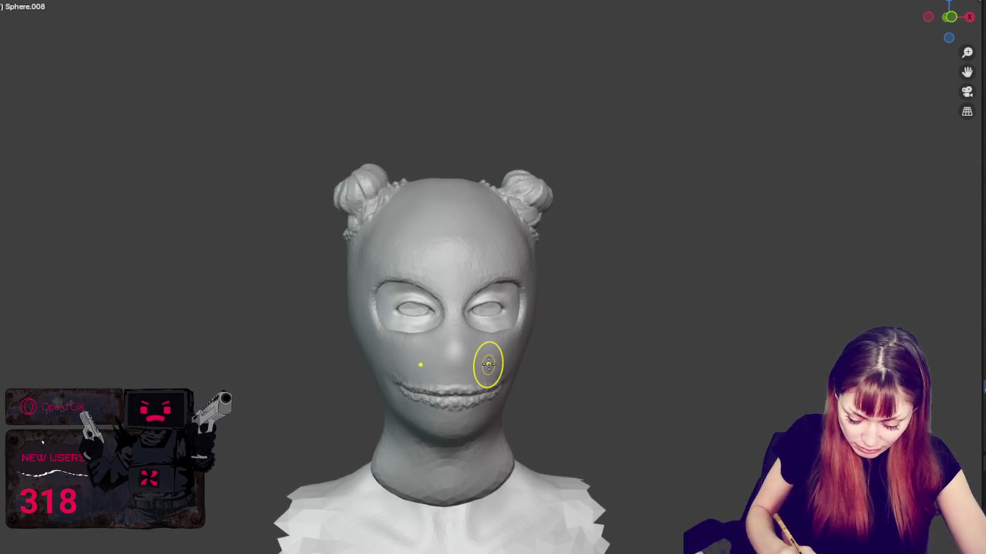
pyautogui.scroll(3, 452, 348)
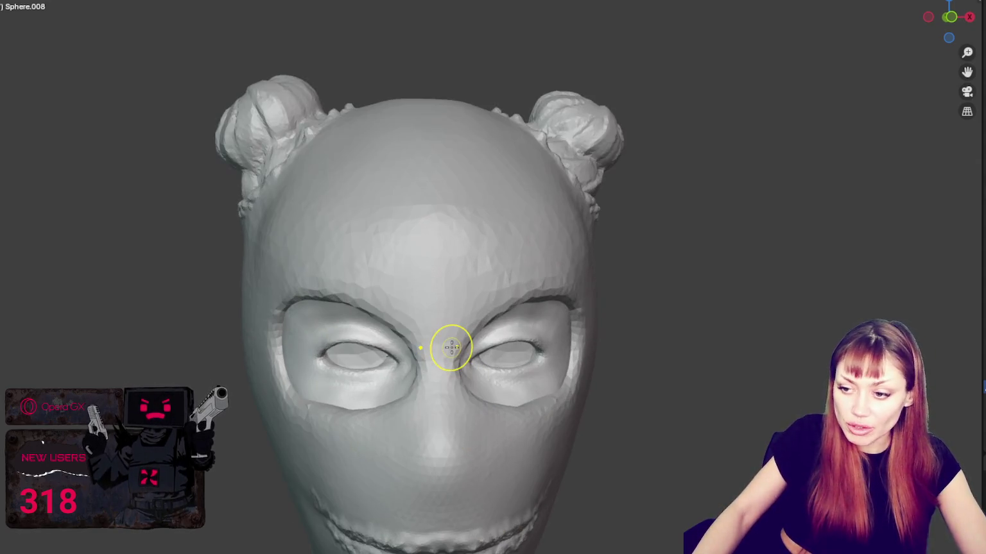
pyautogui.moveTo(451, 348); pyautogui.dragTo(431, 452, button='middle')
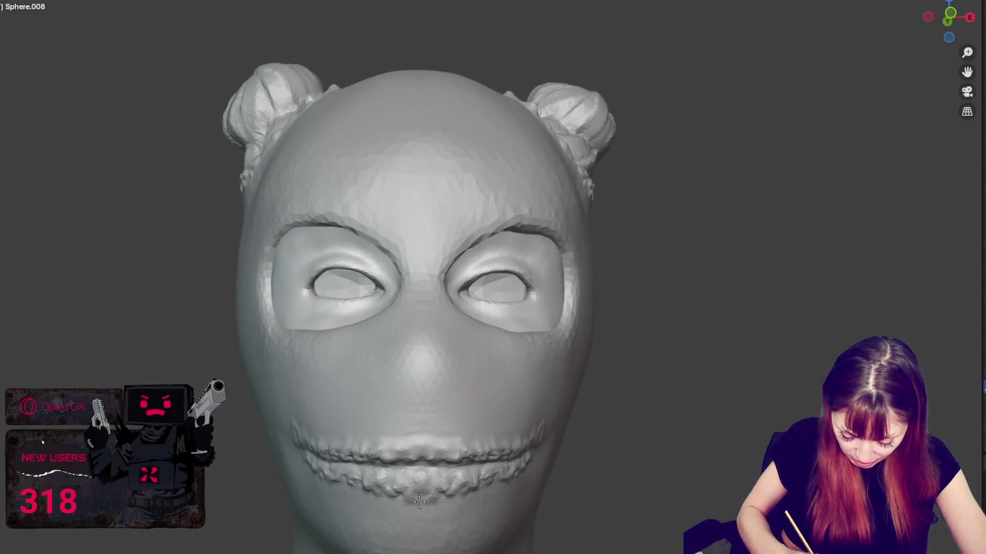
pyautogui.moveTo(385, 488)
pyautogui.mouseDown()
pyautogui.moveTo(448, 489)
pyautogui.moveTo(461, 453)
pyautogui.moveTo(446, 440)
pyautogui.mouseUp()
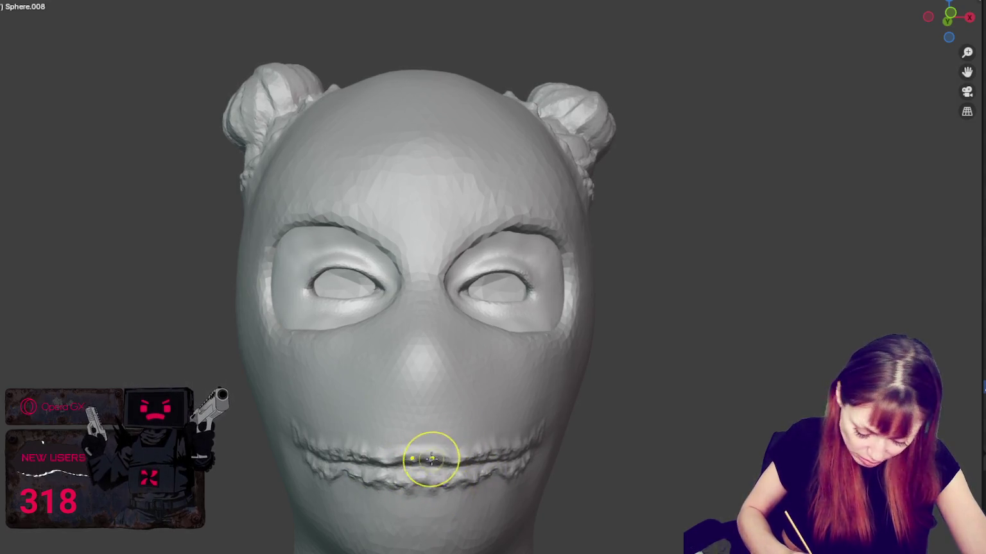
# Step: Roughen the right side of the mouth seam and touch up the seam at the mouth corner
pyautogui.moveTo(514, 442); pyautogui.dragTo(432, 445)
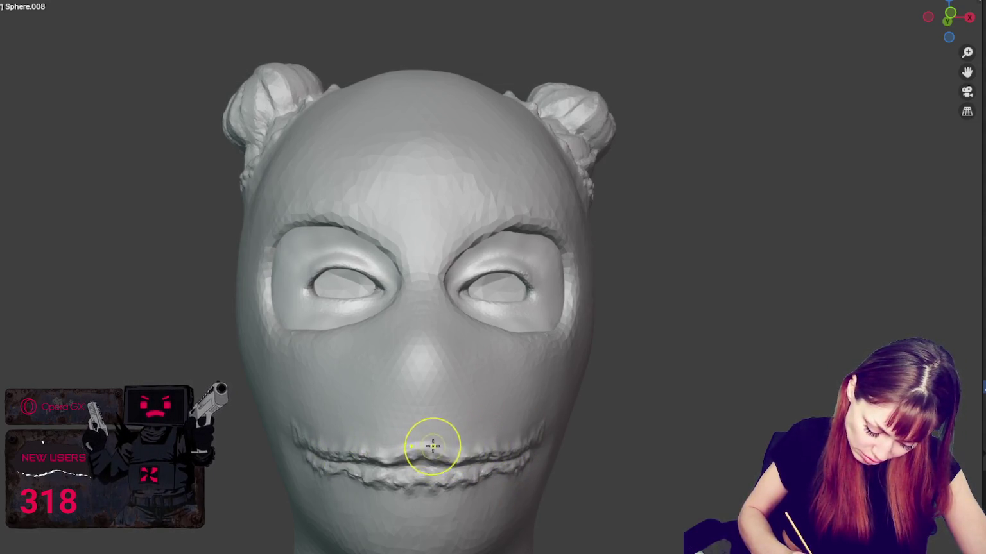
pyautogui.moveTo(436, 446); pyautogui.dragTo(497, 438, button='middle')
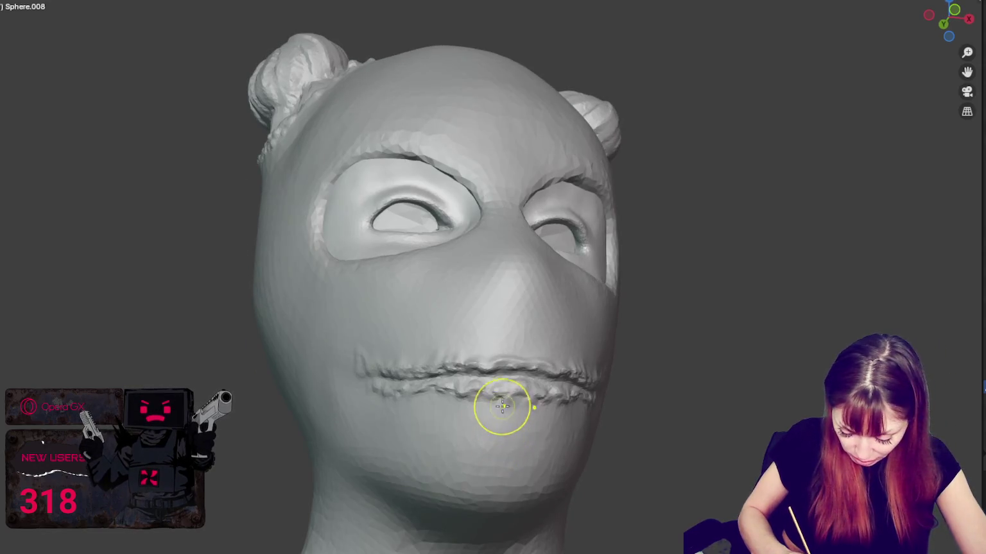
pyautogui.moveTo(501, 341)
pyautogui.mouseDown(button='middle')
pyautogui.moveTo(451, 430)
pyautogui.moveTo(578, 440)
pyautogui.mouseUp(button='middle')
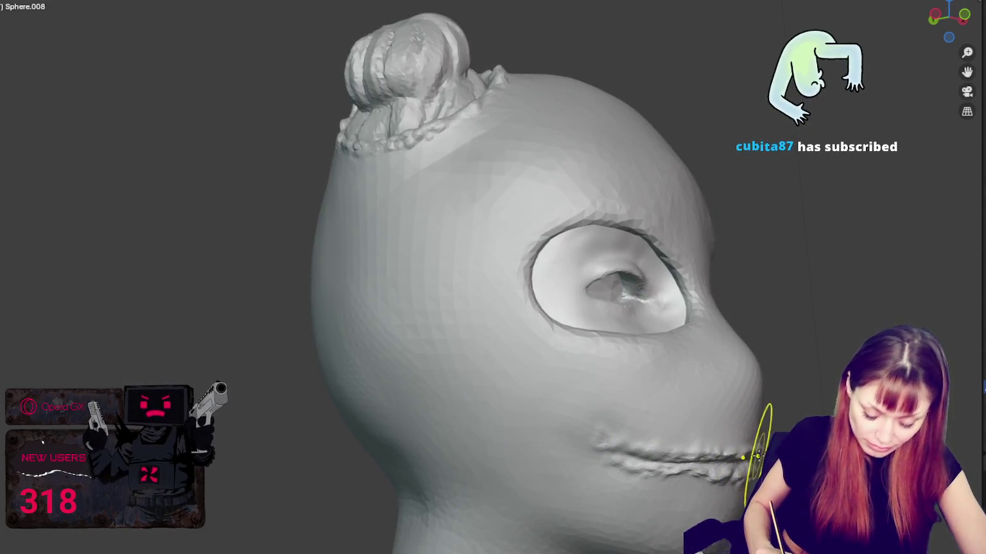
pyautogui.moveTo(757, 457); pyautogui.dragTo(802, 449, button='middle')
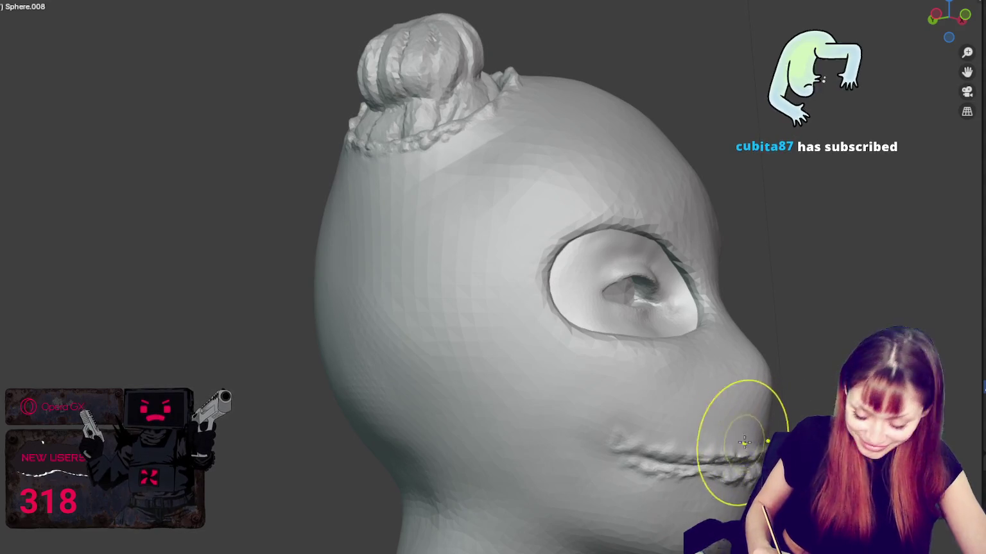
pyautogui.moveTo(767, 441); pyautogui.dragTo(749, 463)
pyautogui.moveTo(742, 461)
pyautogui.mouseDown(button='middle')
pyautogui.moveTo(677, 477)
pyautogui.moveTo(561, 473)
pyautogui.mouseUp(button='middle')
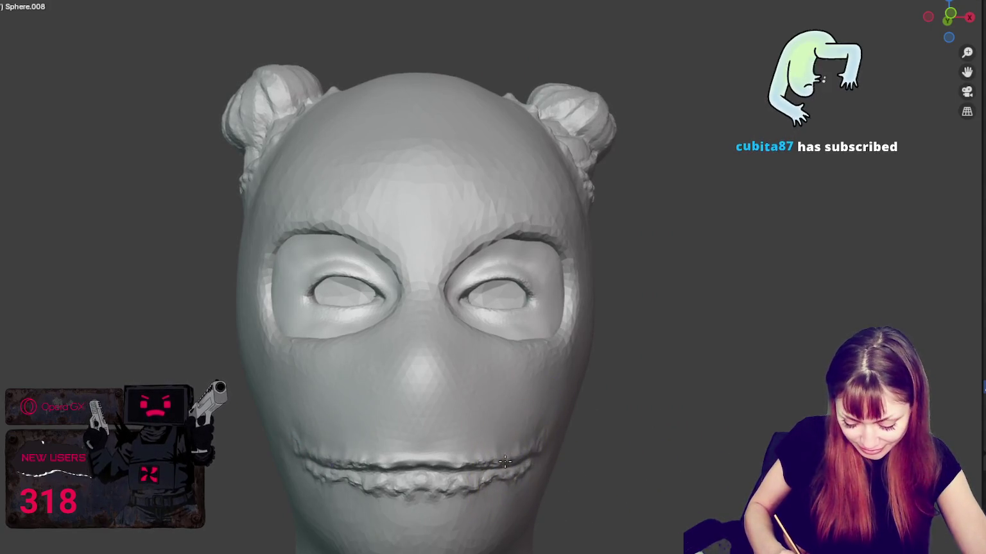
pyautogui.moveTo(510, 451); pyautogui.dragTo(518, 452, button='middle')
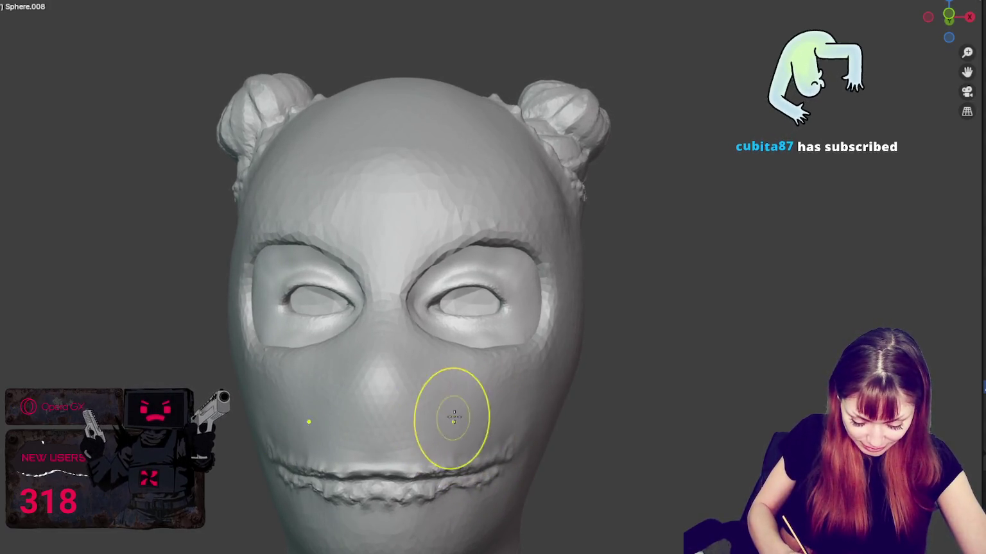
pyautogui.moveTo(480, 414); pyautogui.dragTo(488, 417, button='middle')
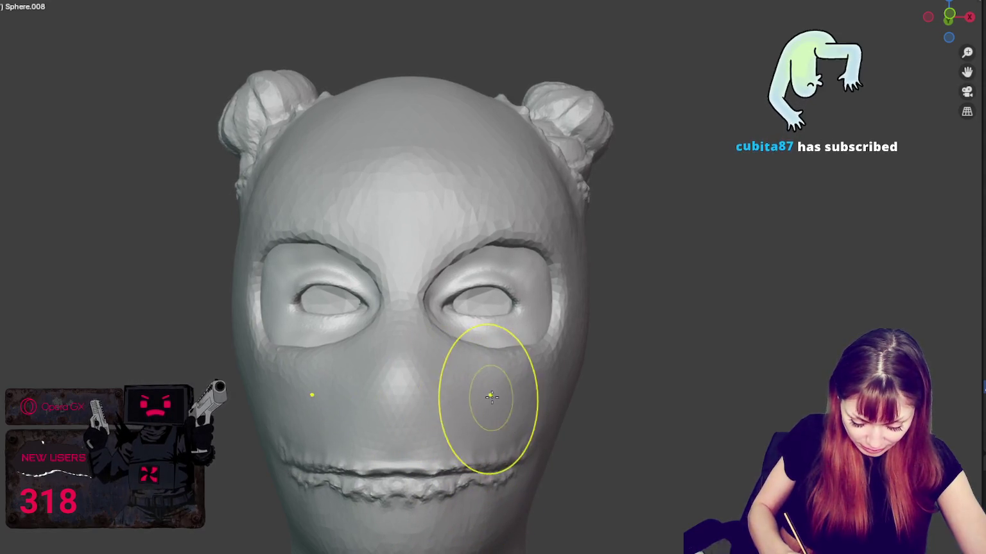
# Step: Close in on one eye socket and roughen its side, lower and upper rim into a raised ridge
pyautogui.scroll(1, 533, 417)
pyautogui.scroll(2, 539, 407)
pyautogui.scroll(3, 535, 424)
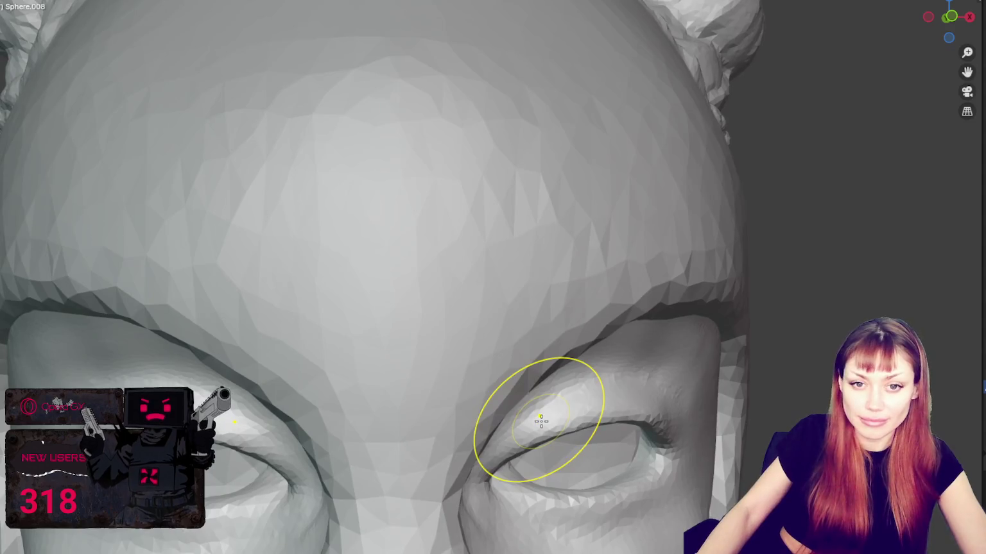
pyautogui.scroll(2, 539, 425)
pyautogui.moveTo(505, 337)
pyautogui.mouseDown(button='middle')
pyautogui.moveTo(475, 330)
pyautogui.moveTo(374, 374)
pyautogui.moveTo(359, 349)
pyautogui.mouseUp(button='middle')
pyautogui.moveTo(359, 247); pyautogui.dragTo(344, 225, button='middle')
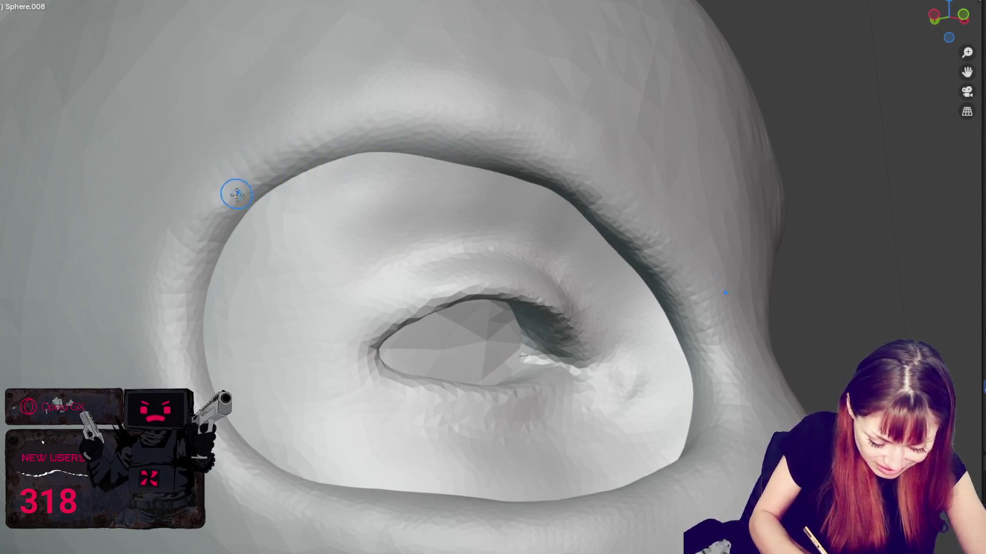
pyautogui.moveTo(228, 204)
pyautogui.mouseDown()
pyautogui.moveTo(166, 308)
pyautogui.moveTo(183, 372)
pyautogui.mouseUp()
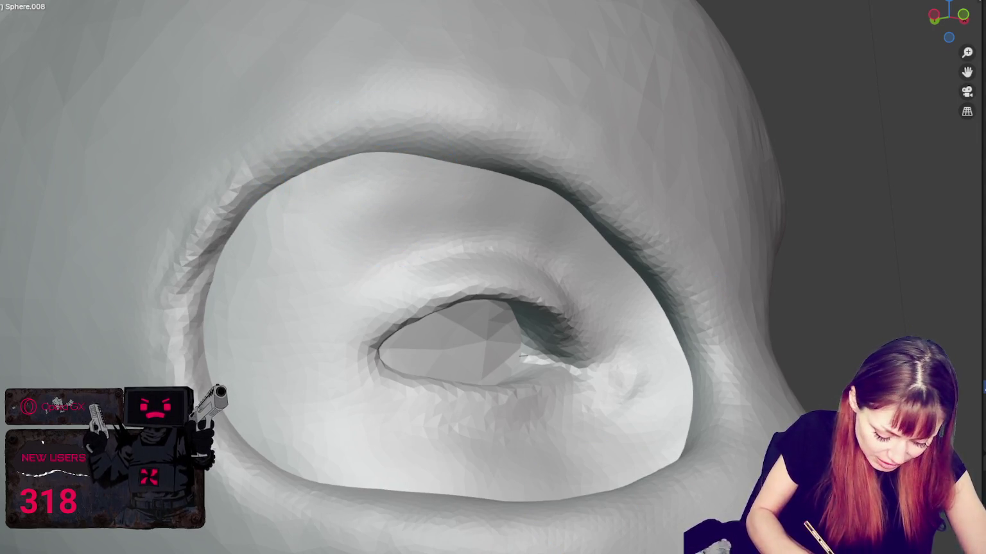
pyautogui.moveTo(239, 488)
pyautogui.mouseDown()
pyautogui.moveTo(321, 520)
pyautogui.moveTo(435, 526)
pyautogui.mouseUp()
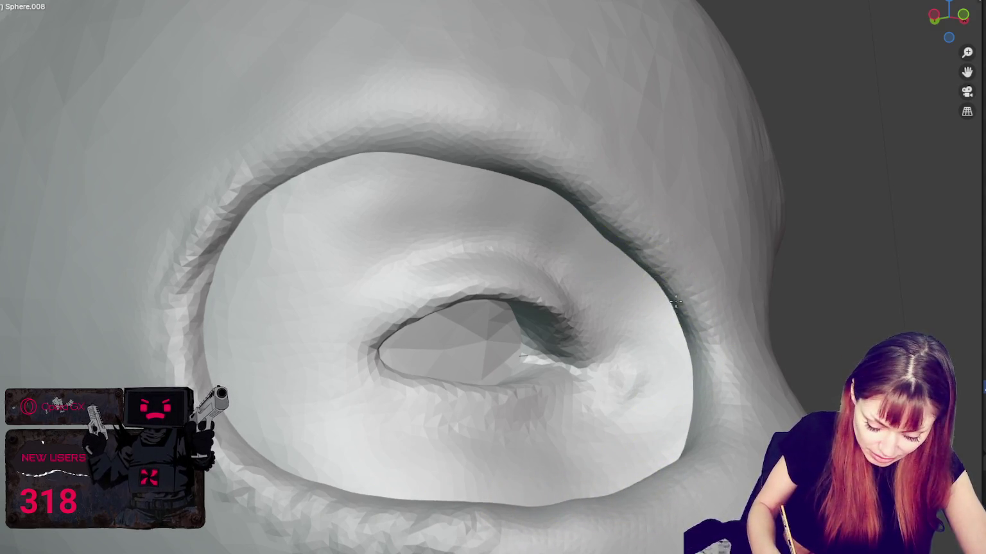
pyautogui.moveTo(575, 191); pyautogui.dragTo(221, 277)
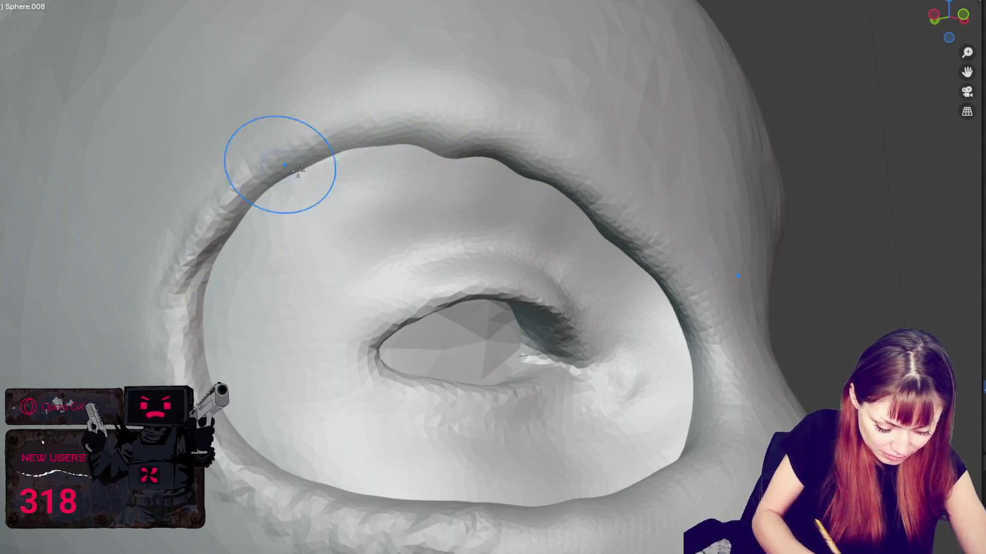
pyautogui.moveTo(249, 172); pyautogui.dragTo(504, 132)
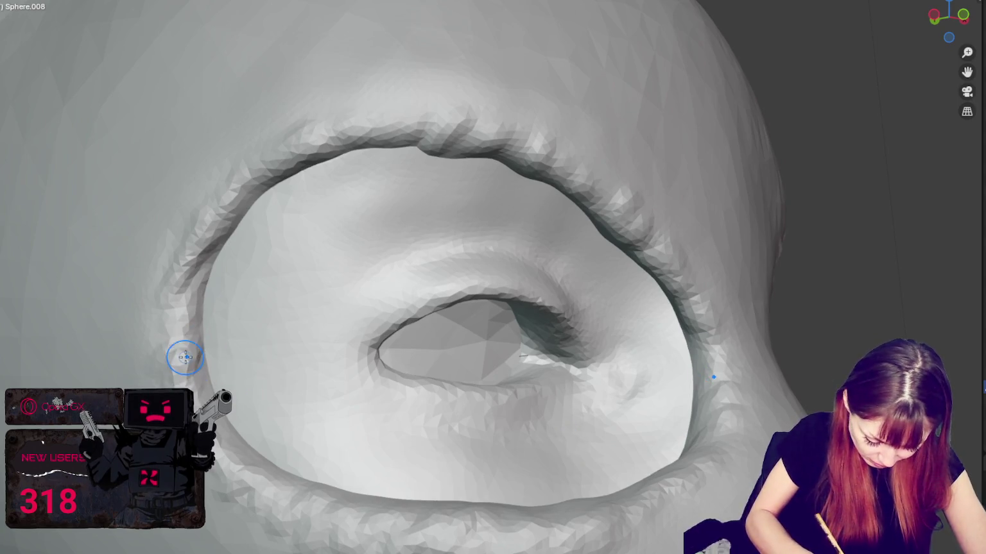
pyautogui.scroll(-5, 185, 358)
pyautogui.scroll(2, 189, 352)
# Step: Add lumpy stitch bumps along the side and upper-left of the eye-hole rim
pyautogui.scroll(4, 192, 334)
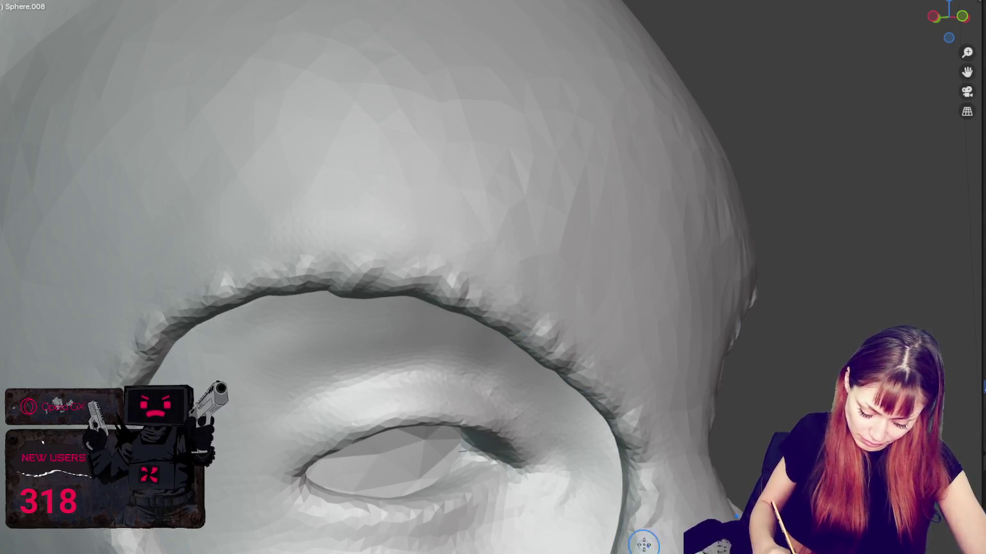
pyautogui.moveTo(644, 544); pyautogui.dragTo(668, 526, button='middle')
pyautogui.moveTo(500, 474); pyautogui.dragTo(548, 435, button='middle')
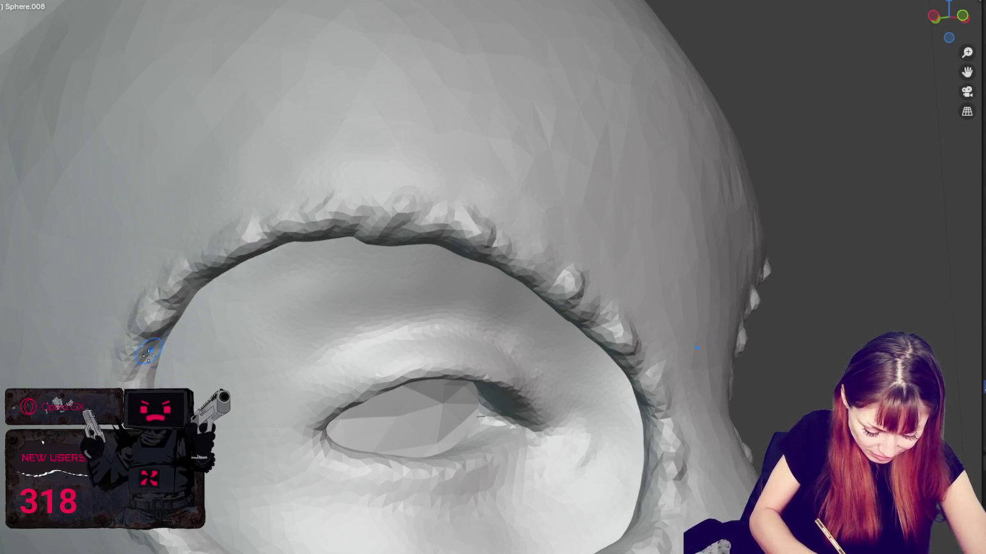
pyautogui.moveTo(231, 270); pyautogui.dragTo(115, 383, button='middle')
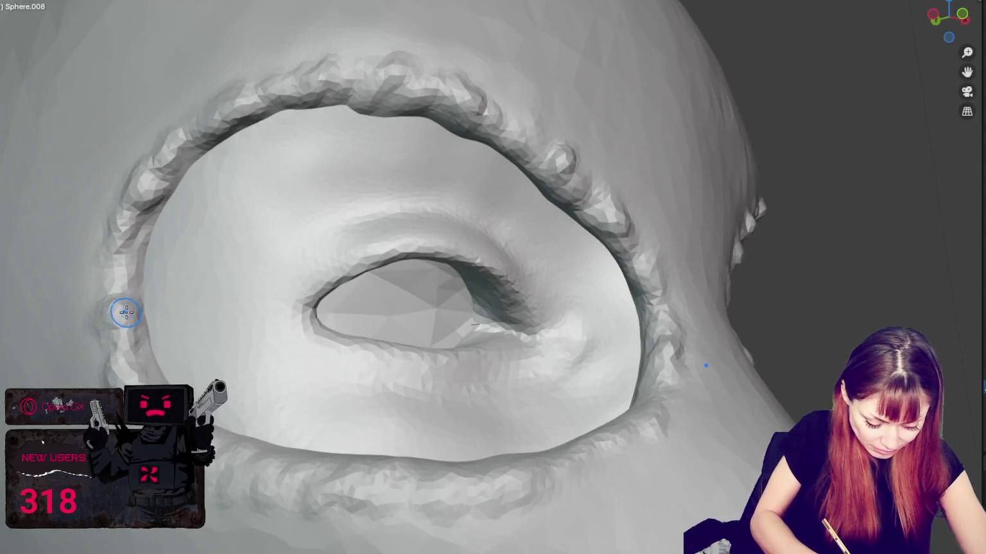
pyautogui.moveTo(128, 288); pyautogui.dragTo(110, 324)
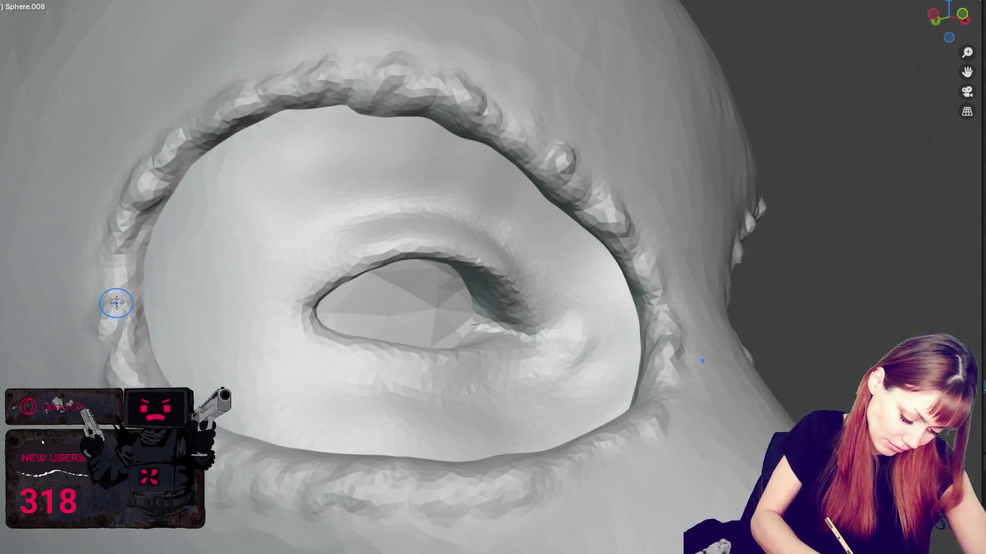
pyautogui.moveTo(156, 173); pyautogui.dragTo(183, 154)
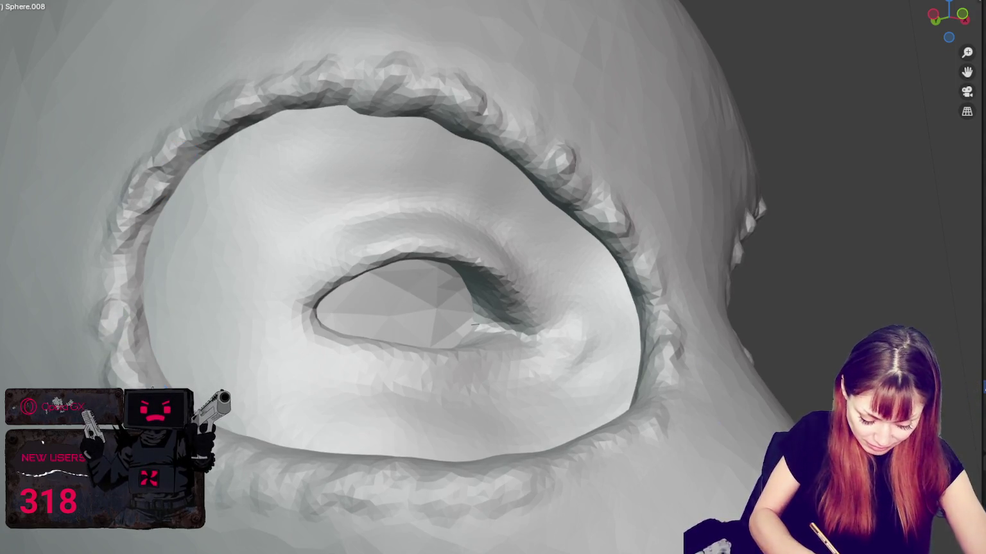
# Step: Sculpt more lumps along the upper rim and lightly shape the lower eyelid edge
pyautogui.moveTo(237, 470)
pyautogui.mouseDown(button='middle')
pyautogui.moveTo(385, 493)
pyautogui.moveTo(373, 519)
pyautogui.moveTo(387, 456)
pyautogui.mouseUp(button='middle')
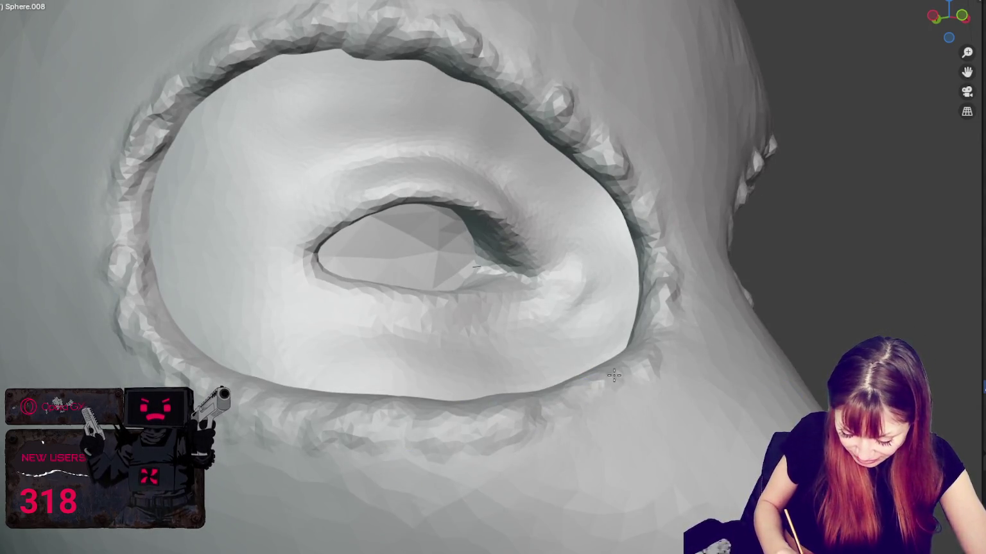
pyautogui.moveTo(628, 185); pyautogui.dragTo(507, 64)
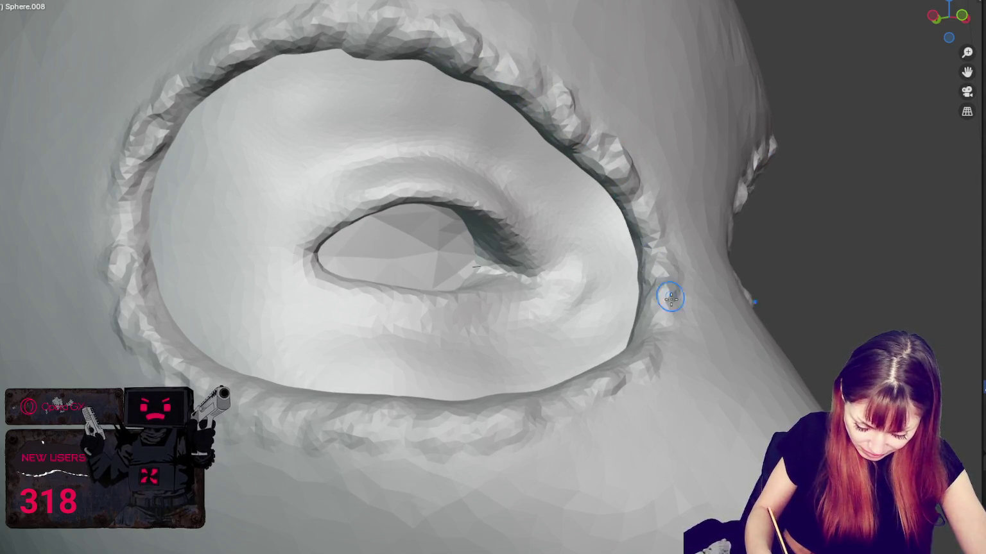
pyautogui.moveTo(500, 403)
pyautogui.mouseDown(button='middle')
pyautogui.moveTo(539, 451)
pyautogui.moveTo(556, 506)
pyautogui.moveTo(575, 331)
pyautogui.mouseUp(button='middle')
pyautogui.moveTo(529, 403)
pyautogui.mouseDown(button='middle')
pyautogui.moveTo(451, 441)
pyautogui.moveTo(457, 308)
pyautogui.mouseUp(button='middle')
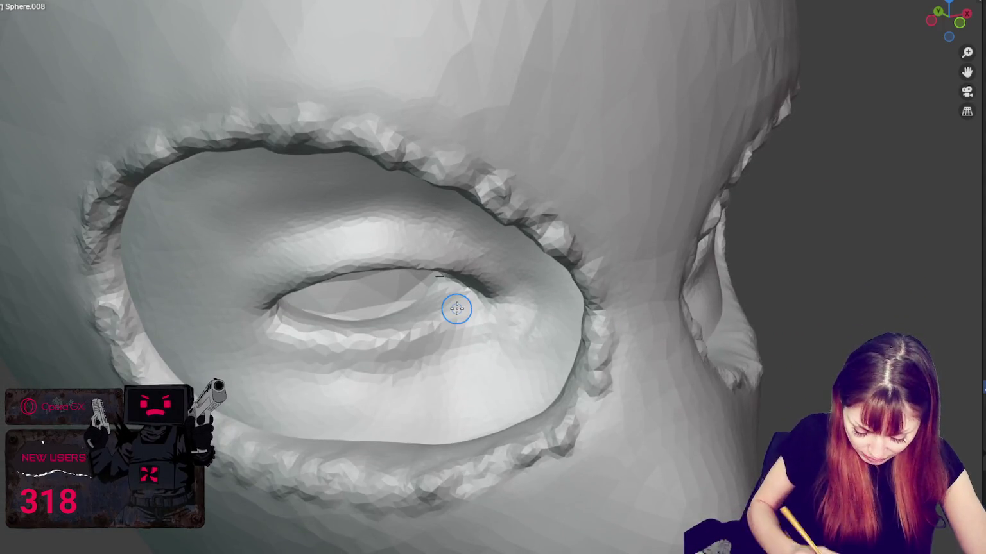
pyautogui.moveTo(388, 448); pyautogui.dragTo(339, 446)
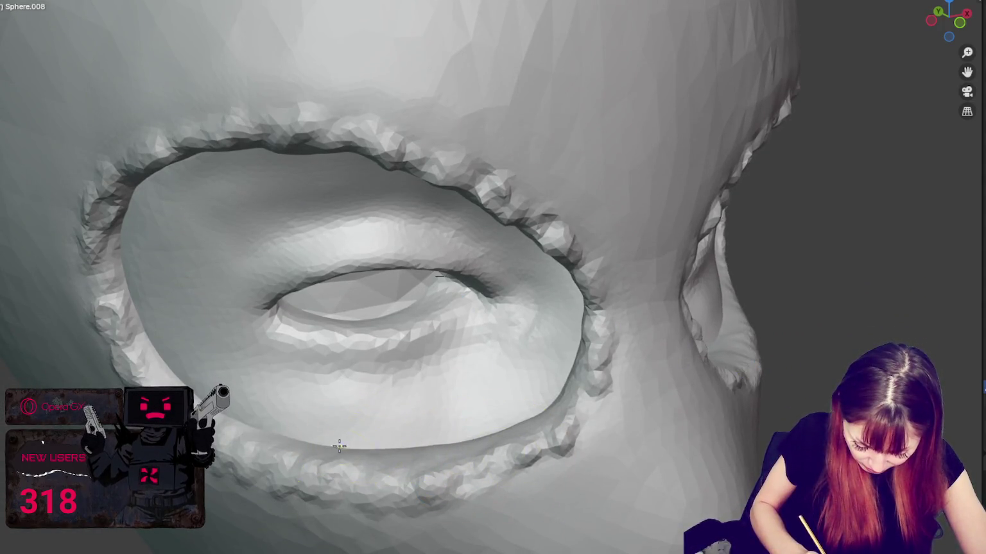
pyautogui.moveTo(473, 429)
pyautogui.mouseDown(button='middle')
pyautogui.moveTo(555, 418)
pyautogui.moveTo(616, 441)
pyautogui.mouseUp(button='middle')
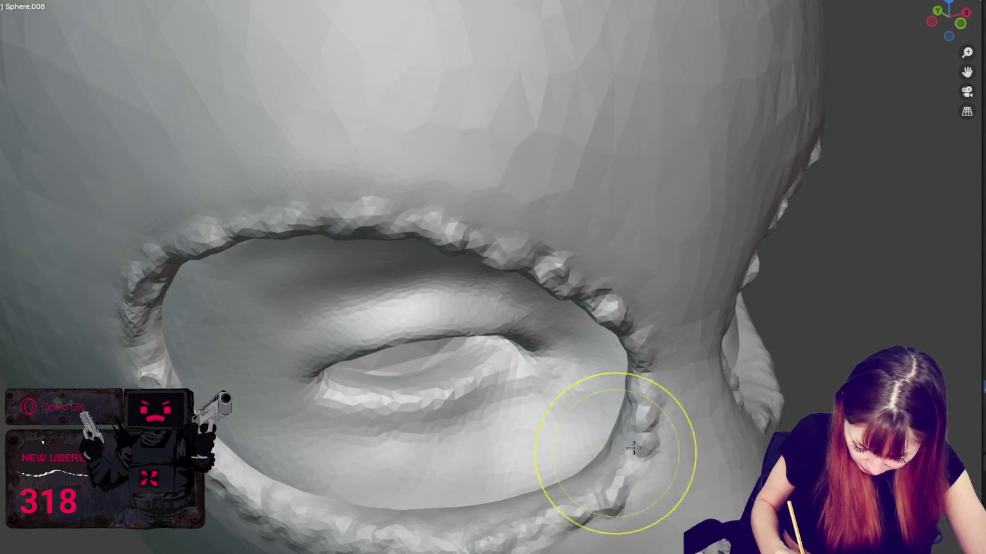
# Step: Resize the brush and smooth the lower eyelid surface
pyautogui.press('f')
pyautogui.click(169, 275)
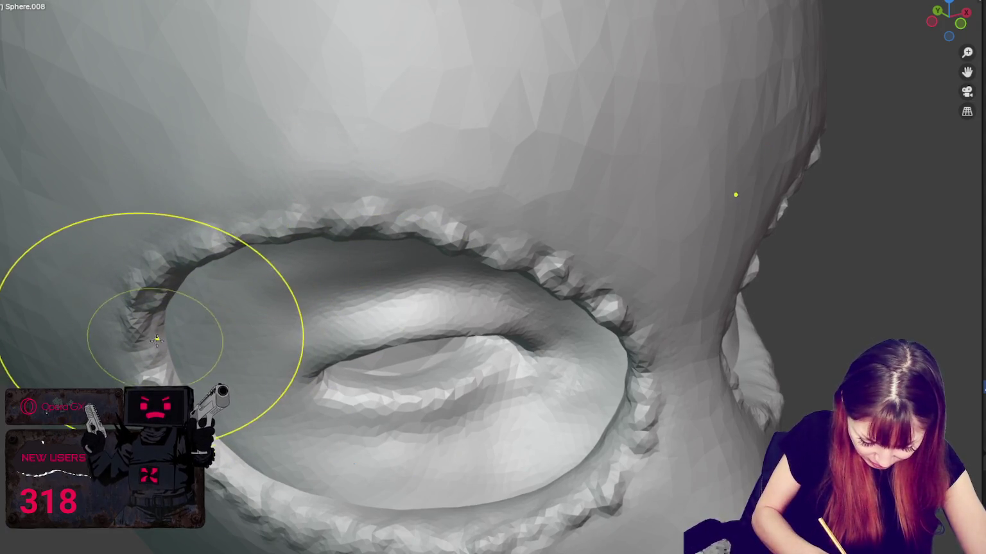
pyautogui.moveTo(506, 335); pyautogui.dragTo(437, 357, button='middle')
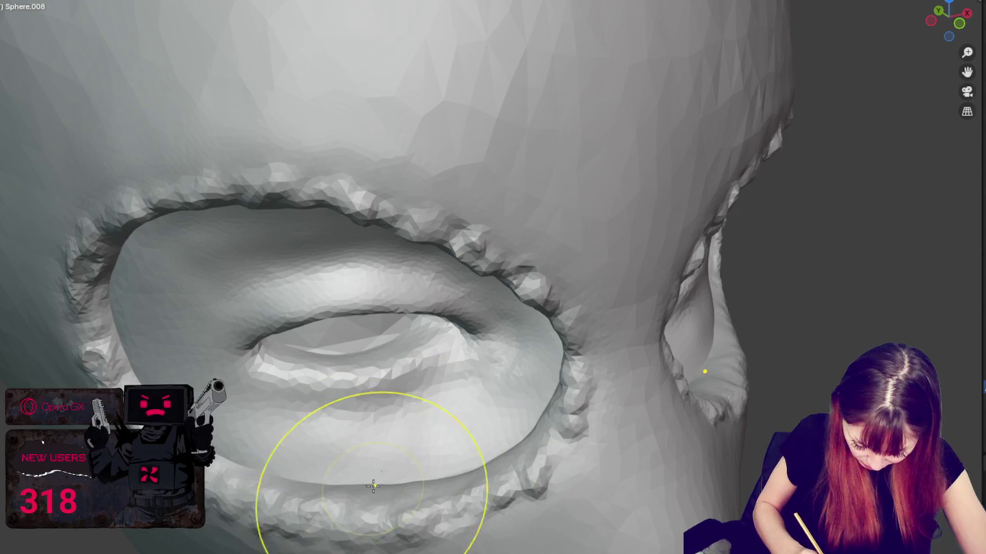
pyautogui.moveTo(392, 489)
pyautogui.mouseDown()
pyautogui.moveTo(341, 482)
pyautogui.moveTo(326, 470)
pyautogui.moveTo(507, 463)
pyautogui.mouseUp()
pyautogui.moveTo(414, 480); pyautogui.dragTo(450, 488)
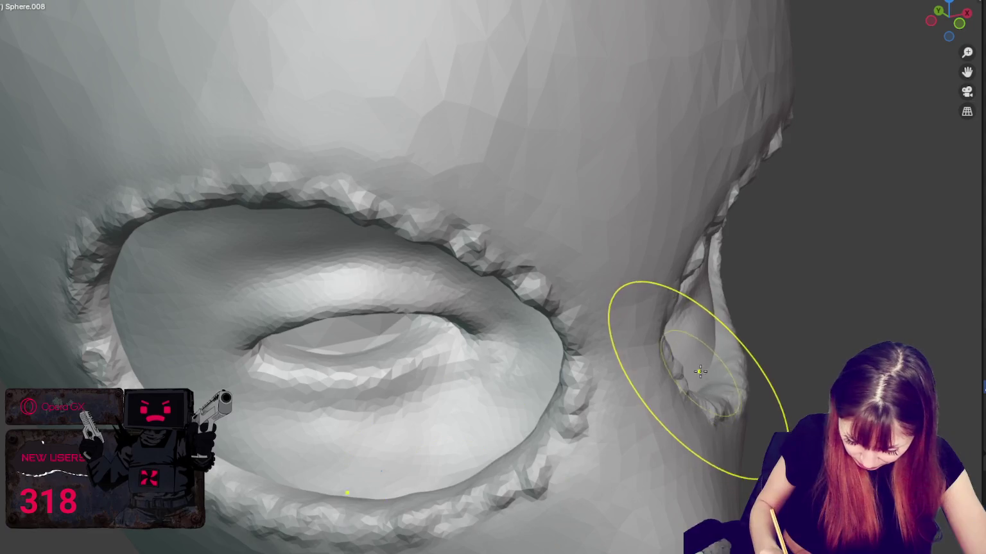
# Step: Orbit across the face to bring the second eye socket into view
pyautogui.moveTo(719, 359); pyautogui.dragTo(749, 380, button='middle')
pyautogui.scroll(-3, 661, 385)
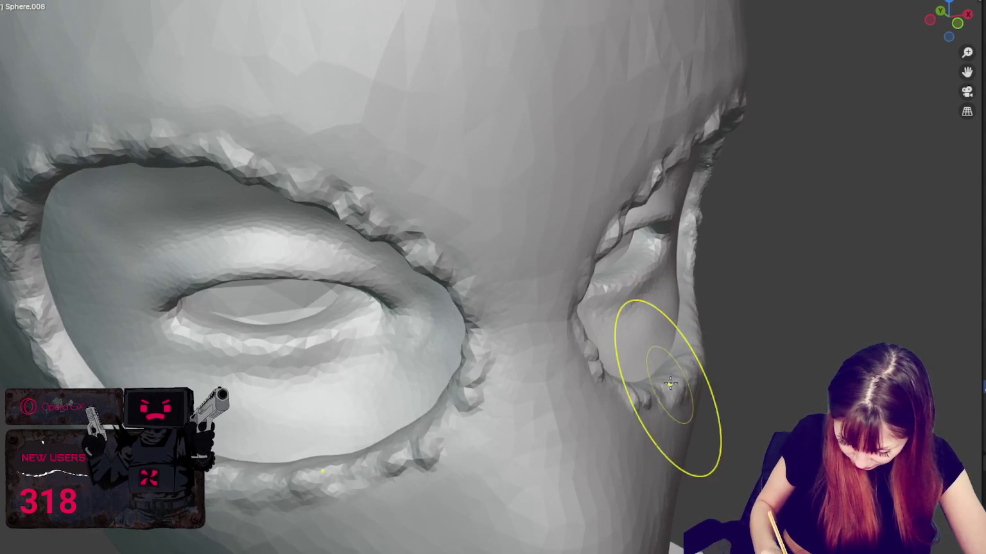
pyautogui.moveTo(661, 385); pyautogui.dragTo(686, 374, button='middle')
pyautogui.scroll(3, 629, 357)
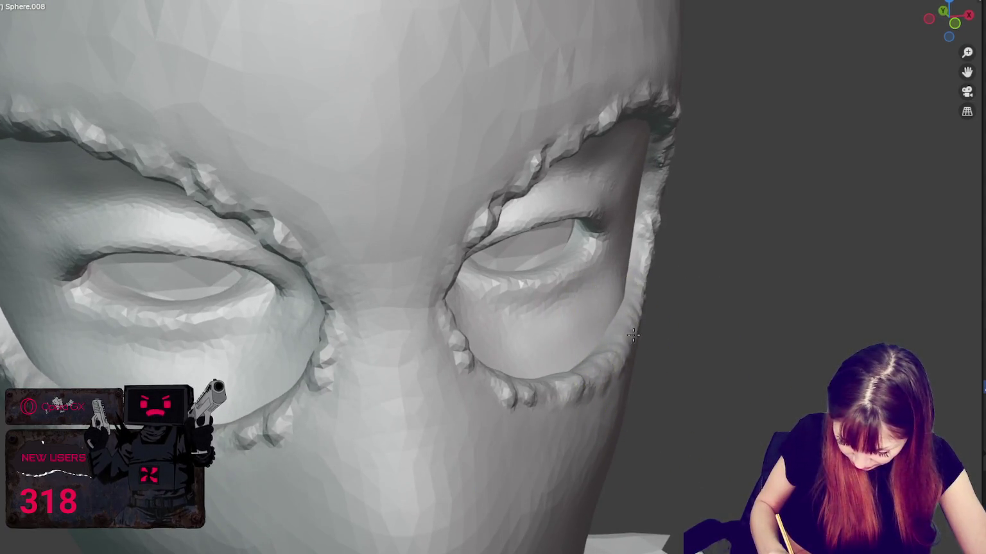
pyautogui.moveTo(628, 357); pyautogui.dragTo(645, 330, button='middle')
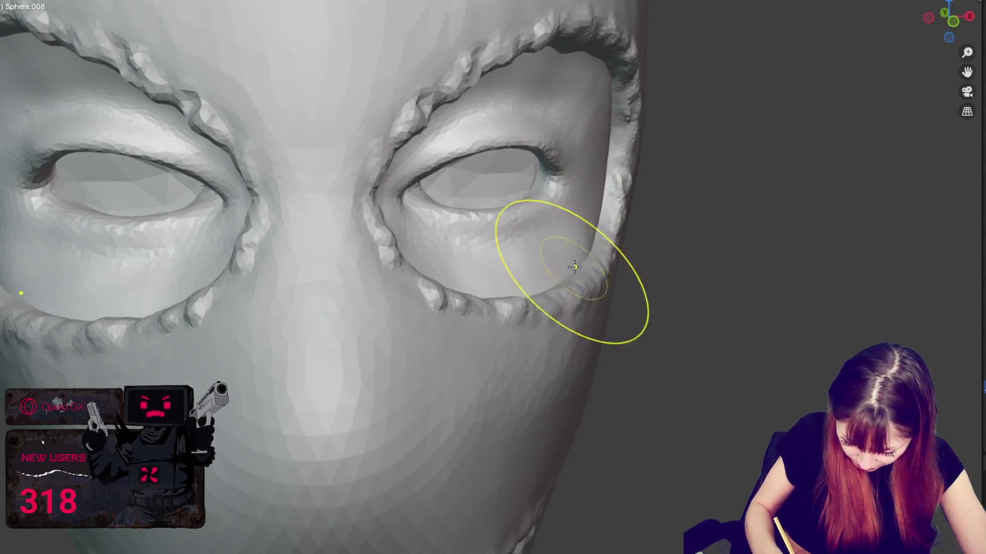
pyautogui.moveTo(568, 282); pyautogui.dragTo(632, 276, button='middle')
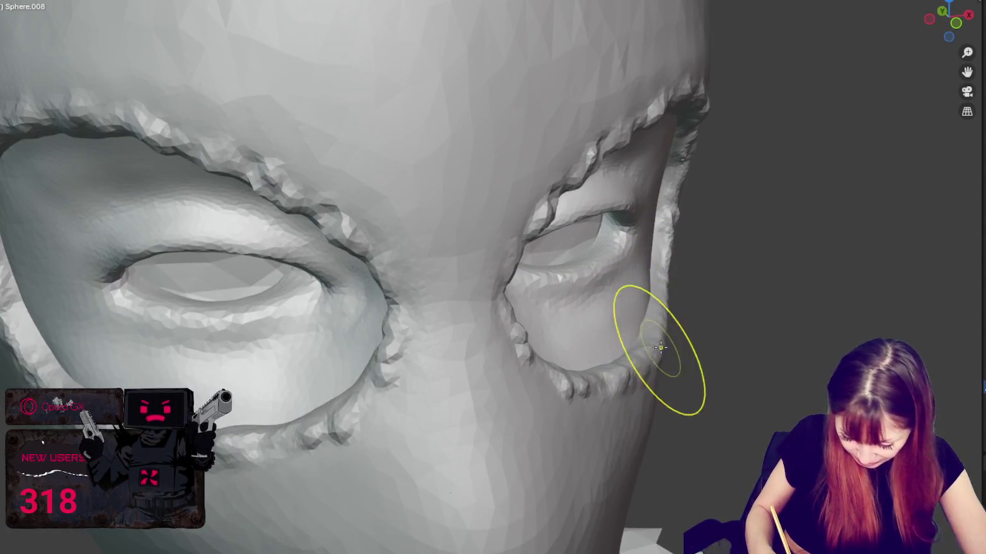
pyautogui.moveTo(660, 352); pyautogui.dragTo(636, 326, button='middle')
pyautogui.scroll(2, 513, 308)
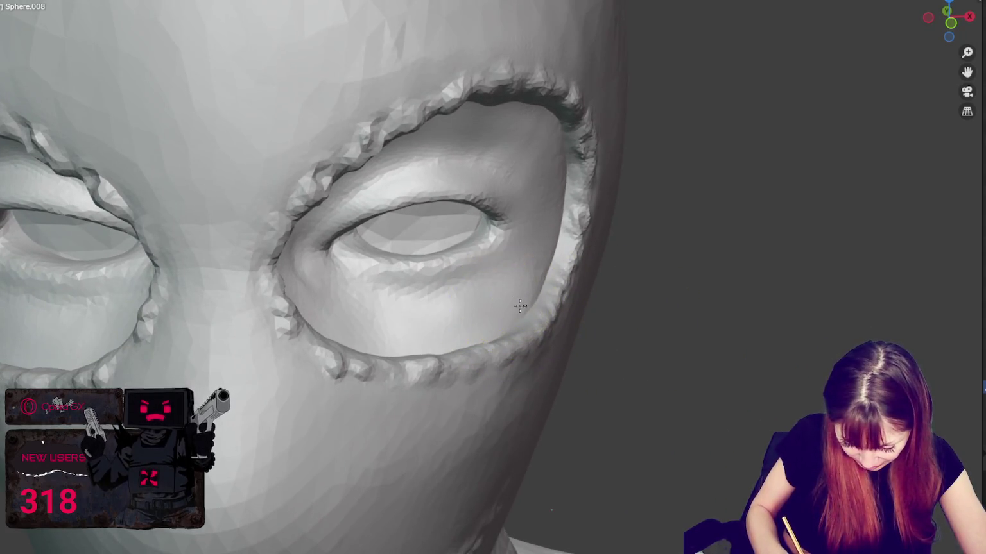
# Step: Adjust the view to show the eye and mouth together, then frame the whole head
pyautogui.moveTo(537, 317); pyautogui.dragTo(390, 297, button='middle')
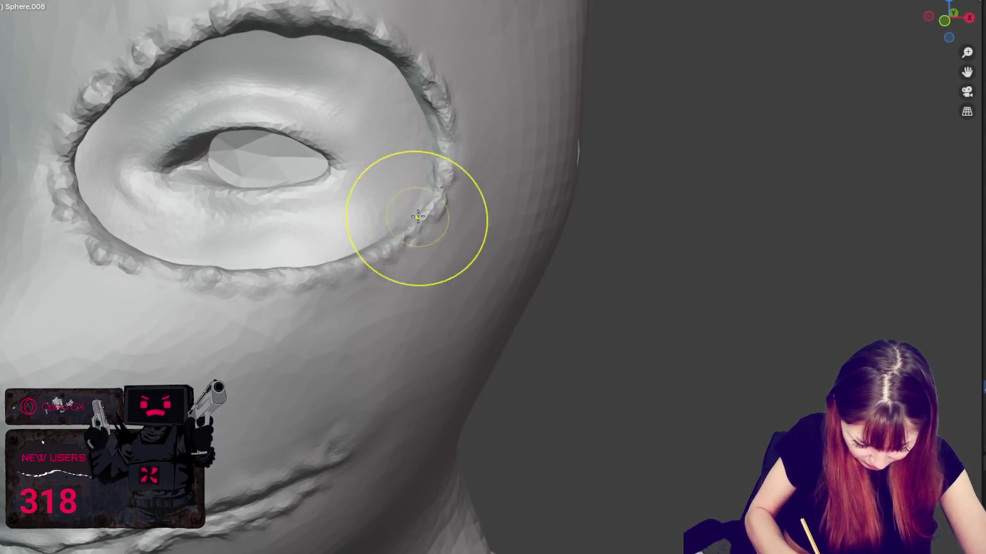
pyautogui.moveTo(414, 216); pyautogui.dragTo(430, 200, button='middle')
pyautogui.moveTo(171, 313); pyautogui.dragTo(276, 309, button='middle')
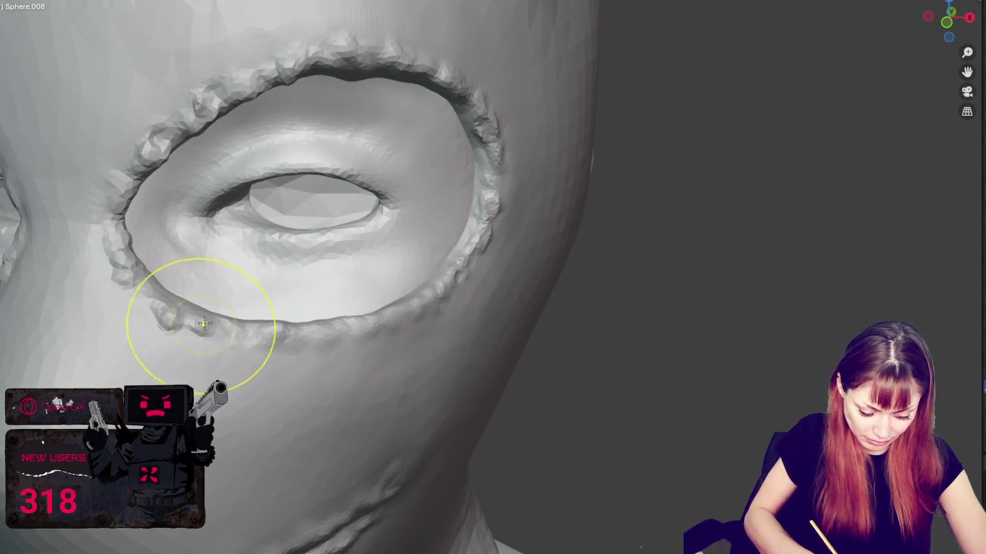
pyautogui.press('KP_Decimal')
pyautogui.moveTo(545, 181); pyautogui.dragTo(544, 171, button='middle')
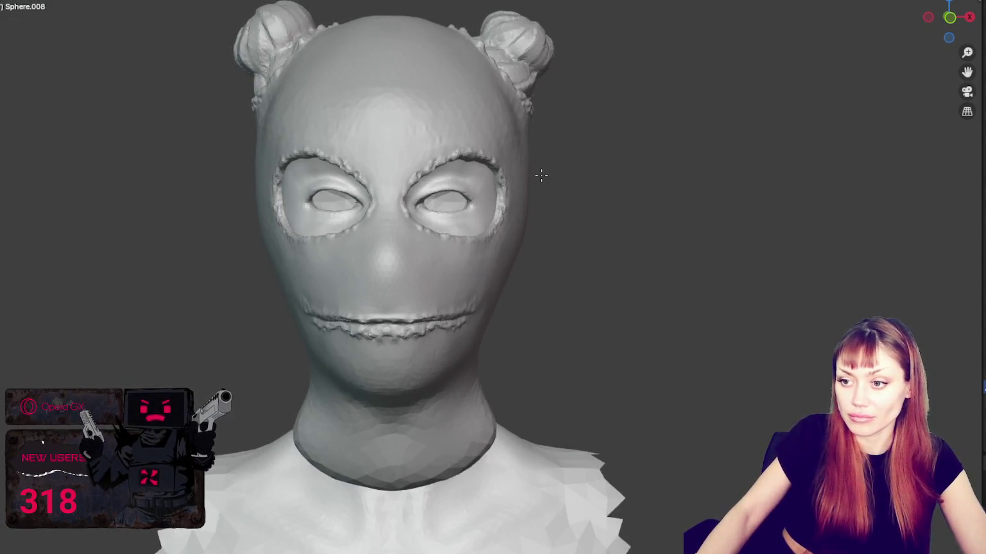
# Step: Smooth the area between the eyes and nose, ending in an exact front view
pyautogui.moveTo(386, 205); pyautogui.dragTo(398, 211)
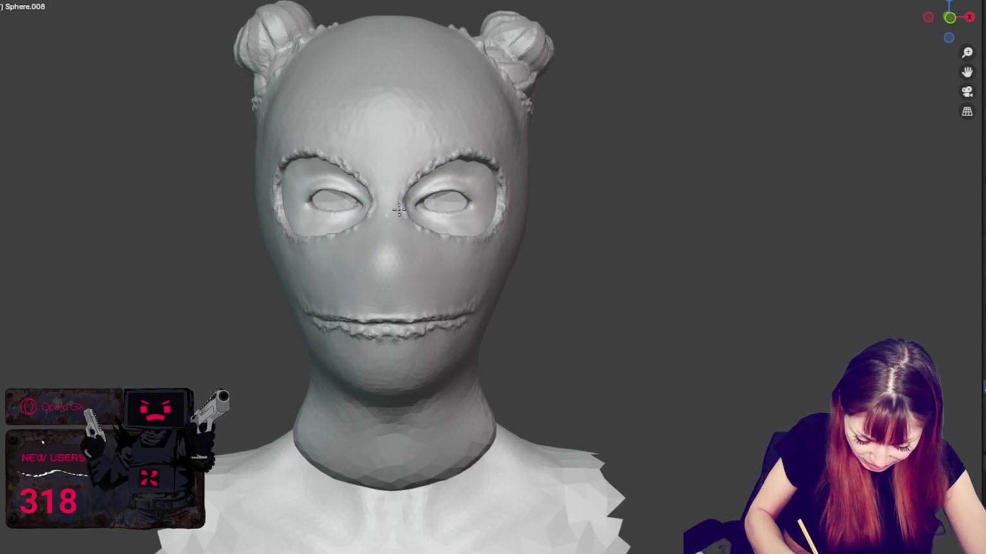
pyautogui.moveTo(451, 209); pyautogui.dragTo(554, 231, button='middle')
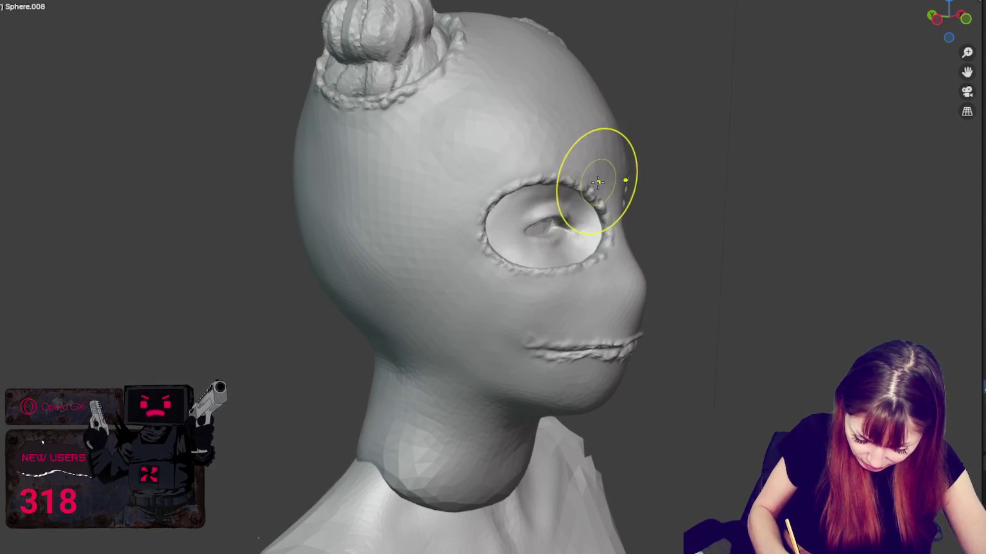
pyautogui.moveTo(655, 203); pyautogui.dragTo(512, 175, button='middle')
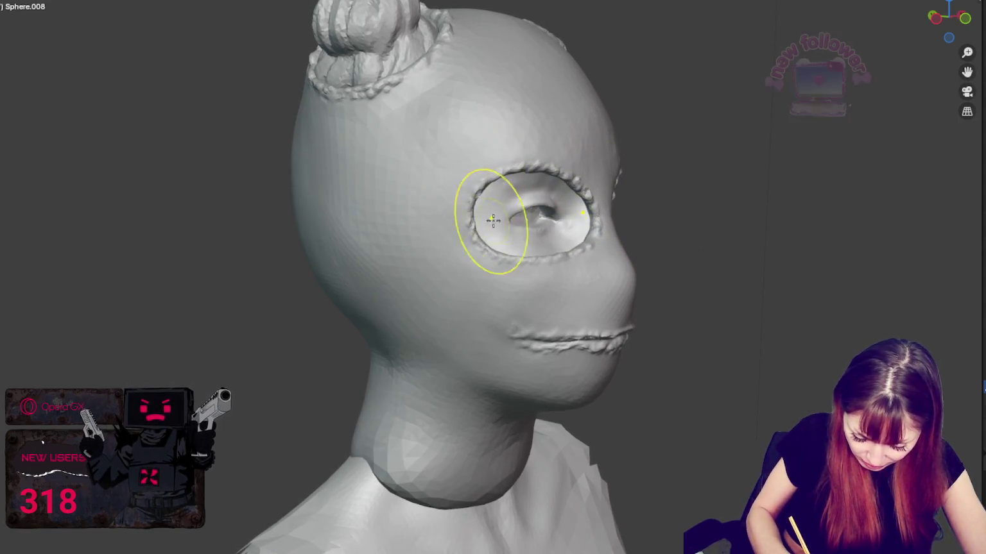
pyautogui.moveTo(489, 213); pyautogui.dragTo(423, 221, button='middle')
pyautogui.press('KP_1')
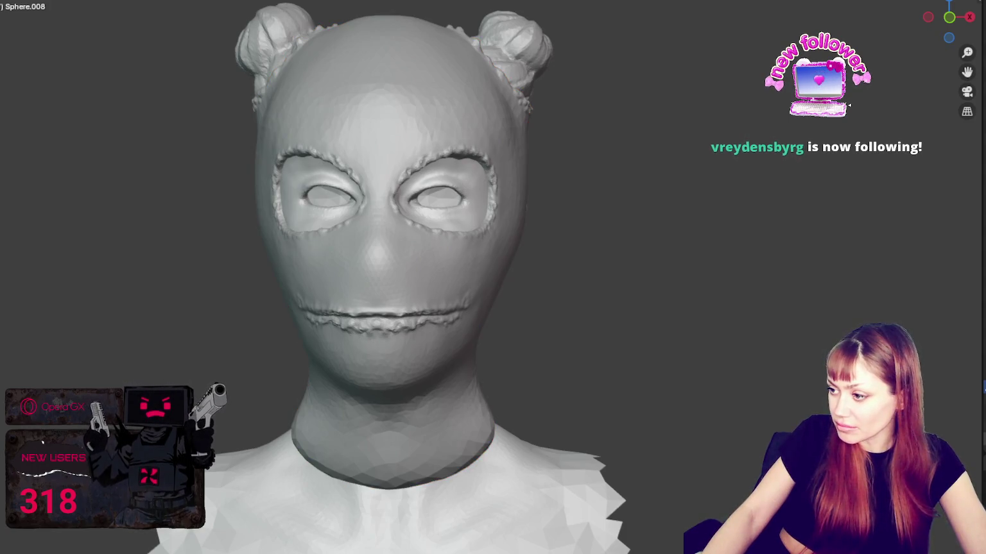
# Step: Smooth the right end of the stitched mouth seam into the cheek
pyautogui.press('h')
pyautogui.hotkey('alt', 'h')
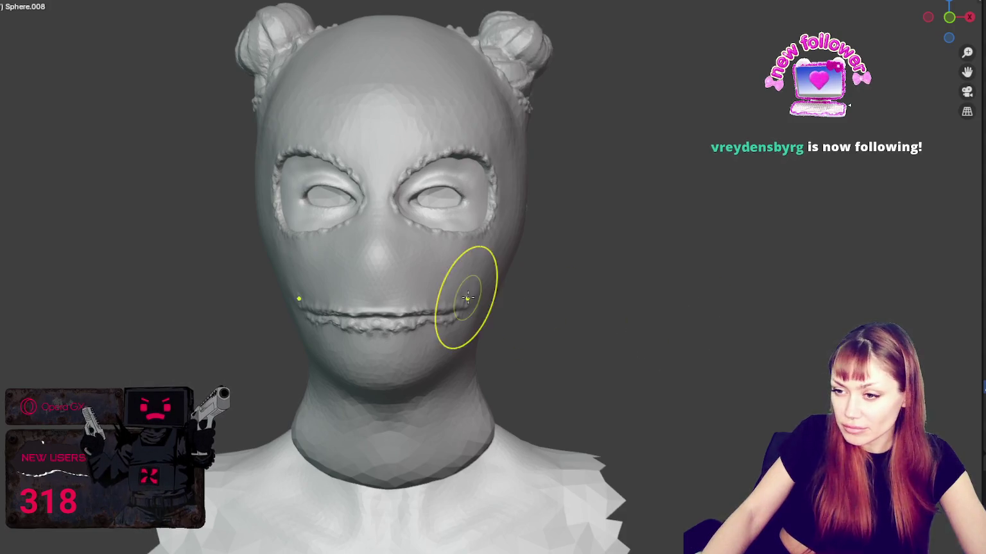
pyautogui.moveTo(451, 308); pyautogui.dragTo(405, 322, button='middle')
pyautogui.moveTo(374, 297)
pyautogui.keyDown('shift'); pyautogui.mouseDown()
pyautogui.moveTo(319, 319)
pyautogui.moveTo(330, 302)
pyautogui.moveTo(310, 347)
pyautogui.mouseUp(); pyautogui.keyUp('shift')
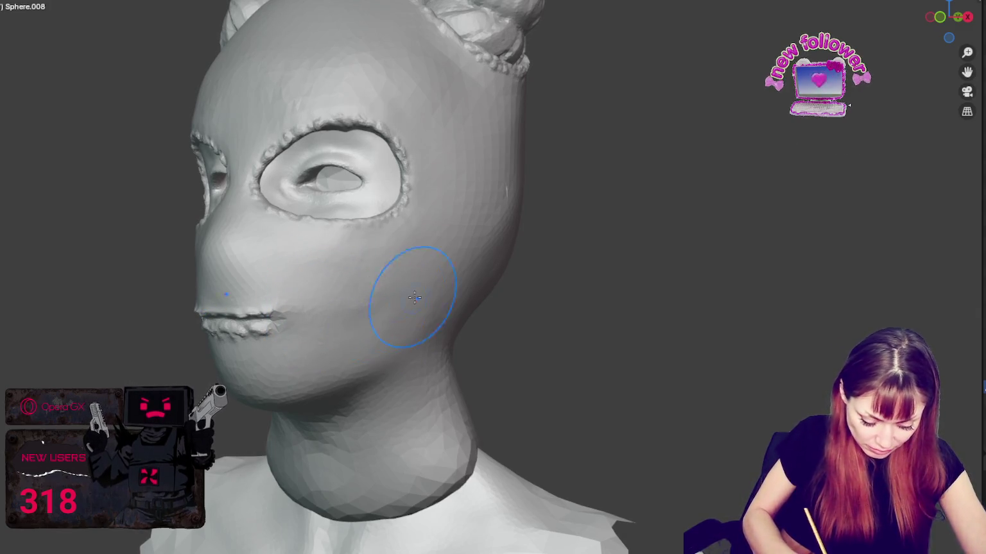
pyautogui.moveTo(407, 297); pyautogui.dragTo(480, 292, button='middle')
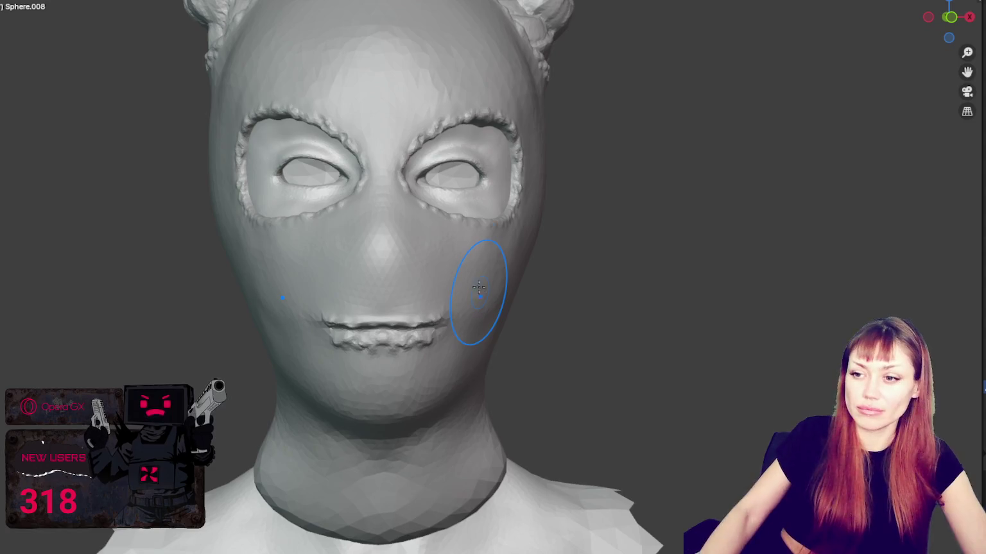
pyautogui.scroll(-2, 636, 255)
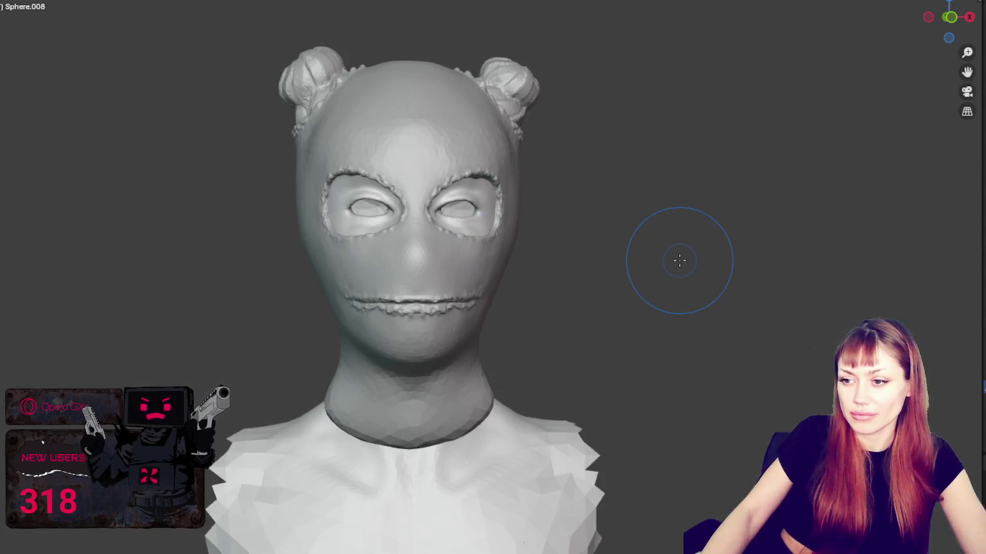
# Step: Orbit around the head from front, profile, back and top to inspect the sculpt
pyautogui.moveTo(686, 262)
pyautogui.mouseDown(button='middle')
pyautogui.moveTo(799, 272)
pyautogui.moveTo(623, 270)
pyautogui.moveTo(656, 270)
pyautogui.mouseUp(button='middle')
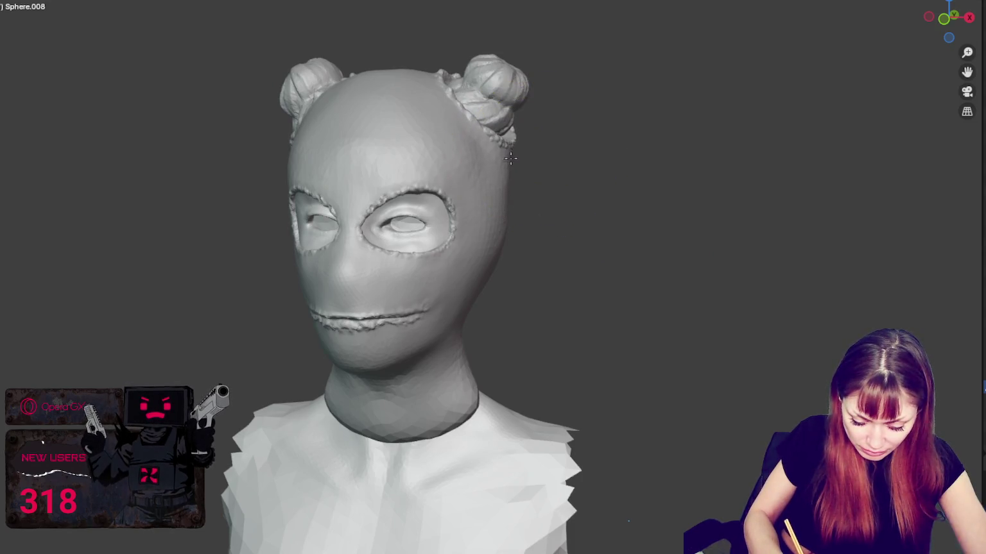
pyautogui.moveTo(506, 122); pyautogui.dragTo(527, 136, button='middle')
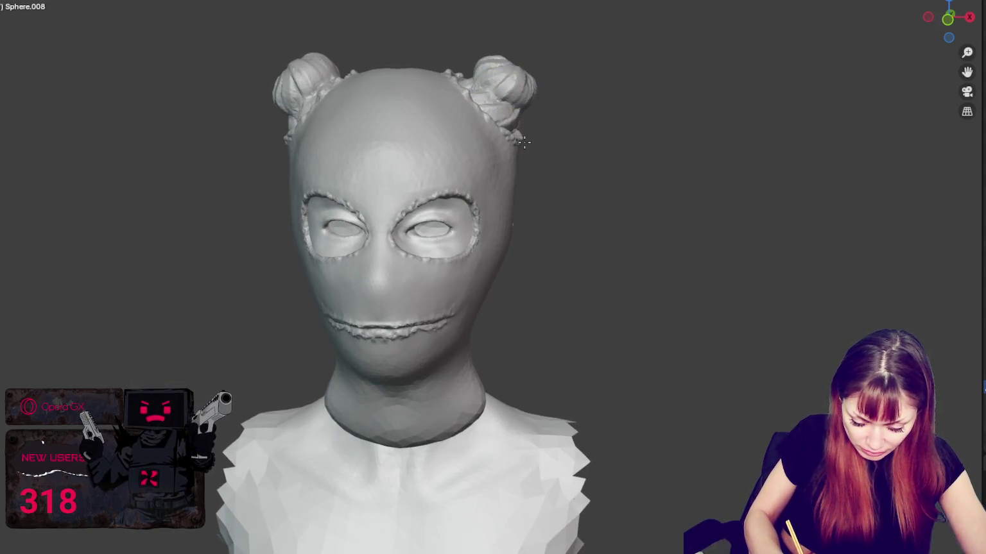
pyautogui.moveTo(514, 159); pyautogui.dragTo(405, 116, button='middle')
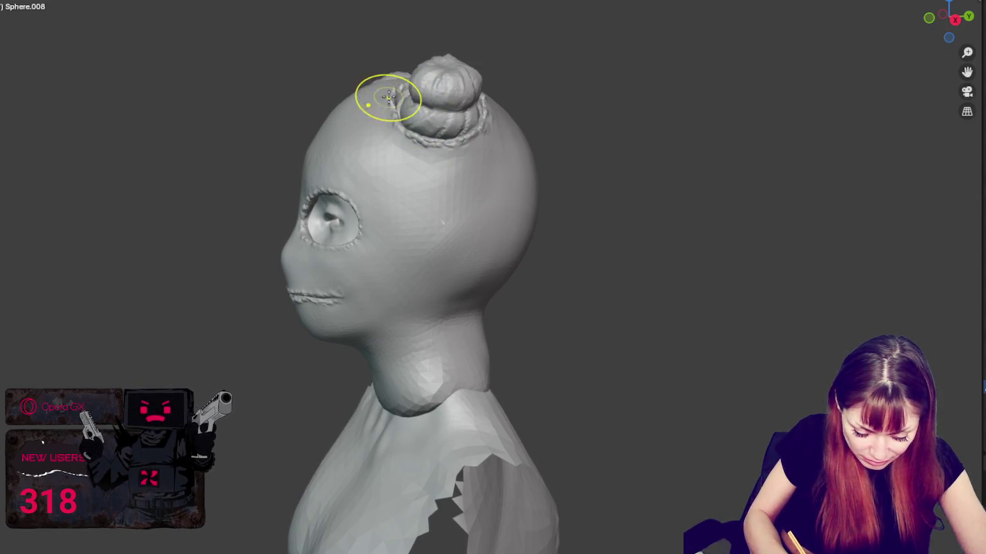
pyautogui.moveTo(486, 124)
pyautogui.mouseDown(button='middle')
pyautogui.moveTo(426, 144)
pyautogui.moveTo(585, 114)
pyautogui.moveTo(488, 147)
pyautogui.moveTo(581, 132)
pyautogui.mouseUp(button='middle')
pyautogui.moveTo(490, 162)
pyautogui.mouseDown(button='middle')
pyautogui.moveTo(565, 157)
pyautogui.moveTo(532, 150)
pyautogui.moveTo(520, 160)
pyautogui.mouseUp(button='middle')
pyautogui.moveTo(511, 158); pyautogui.dragTo(548, 165, button='middle')
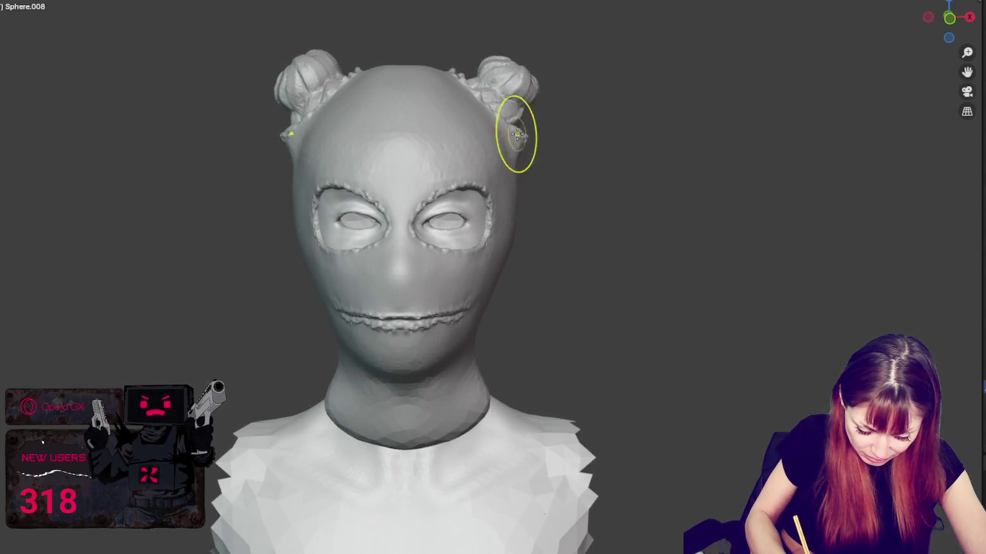
pyautogui.moveTo(511, 121)
pyautogui.mouseDown(button='middle')
pyautogui.moveTo(521, 121)
pyautogui.moveTo(530, 69)
pyautogui.moveTo(498, 61)
pyautogui.moveTo(374, 106)
pyautogui.moveTo(340, 143)
pyautogui.moveTo(330, 240)
pyautogui.moveTo(359, 341)
pyautogui.mouseUp(button='middle')
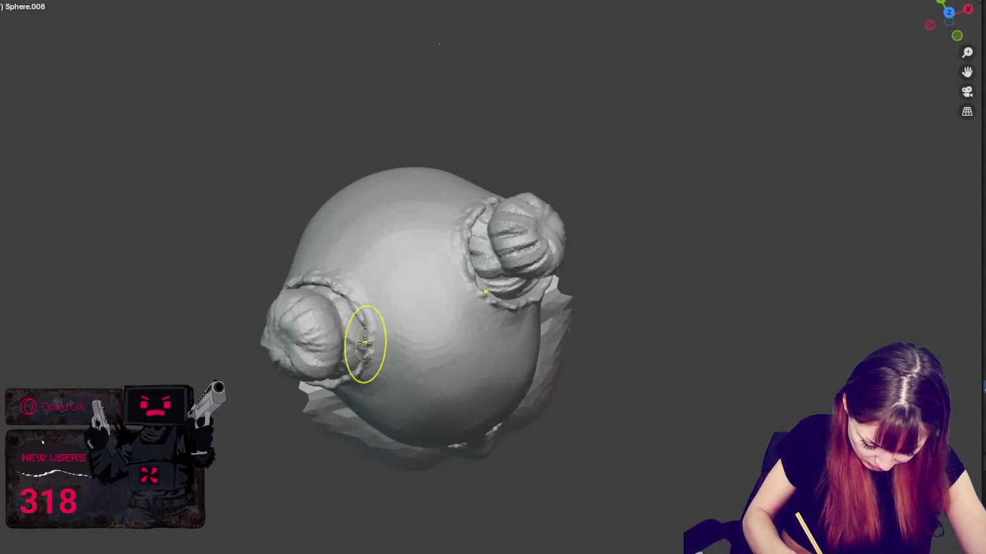
pyautogui.moveTo(353, 376)
pyautogui.mouseDown(button='middle')
pyautogui.moveTo(311, 137)
pyautogui.moveTo(451, 103)
pyautogui.mouseUp(button='middle')
pyautogui.moveTo(539, 81)
pyautogui.mouseDown(button='middle')
pyautogui.moveTo(565, 59)
pyautogui.moveTo(359, 71)
pyautogui.mouseUp(button='middle')
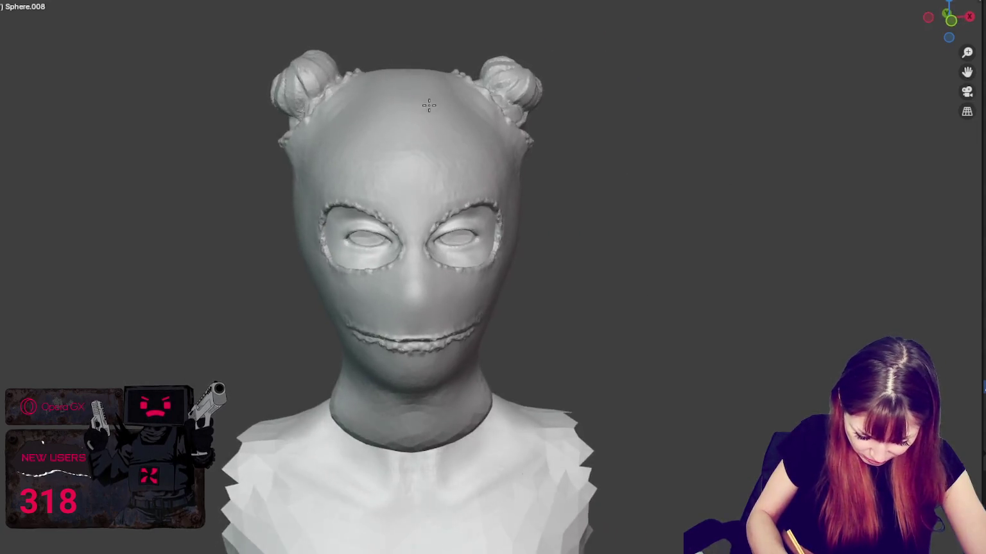
pyautogui.moveTo(374, 88); pyautogui.dragTo(496, 280, button='middle')
# Step: Zoom in on the left hair bun and smooth the mask surface at its base
pyautogui.scroll(5, 345, 126)
pyautogui.moveTo(445, 254); pyautogui.dragTo(499, 231, button='middle')
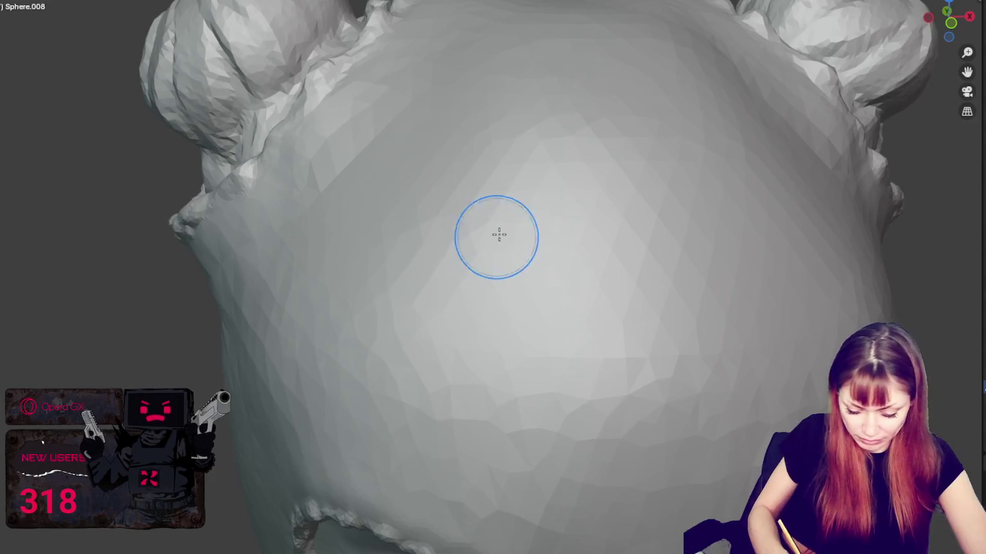
pyautogui.moveTo(404, 150); pyautogui.dragTo(484, 165, button='middle')
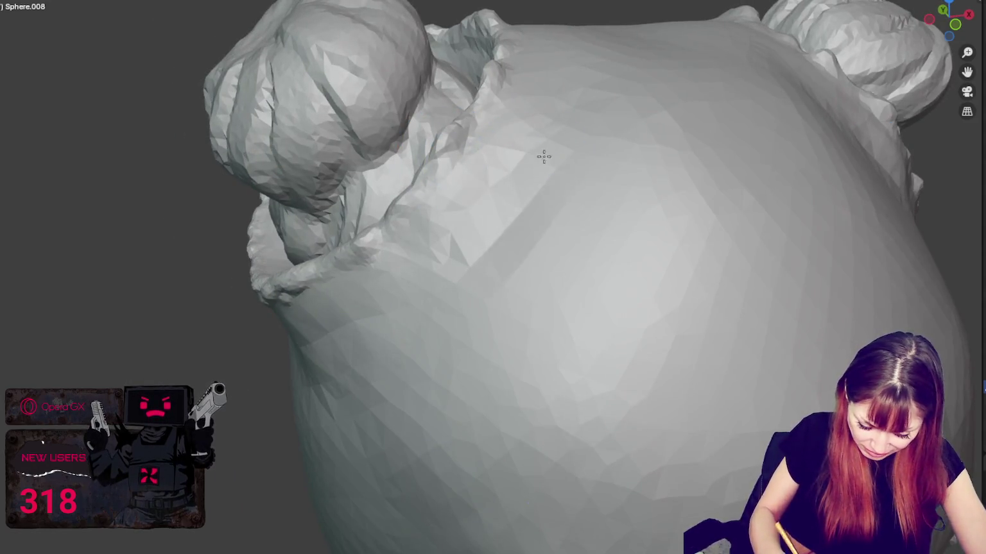
pyautogui.moveTo(539, 223); pyautogui.dragTo(527, 206)
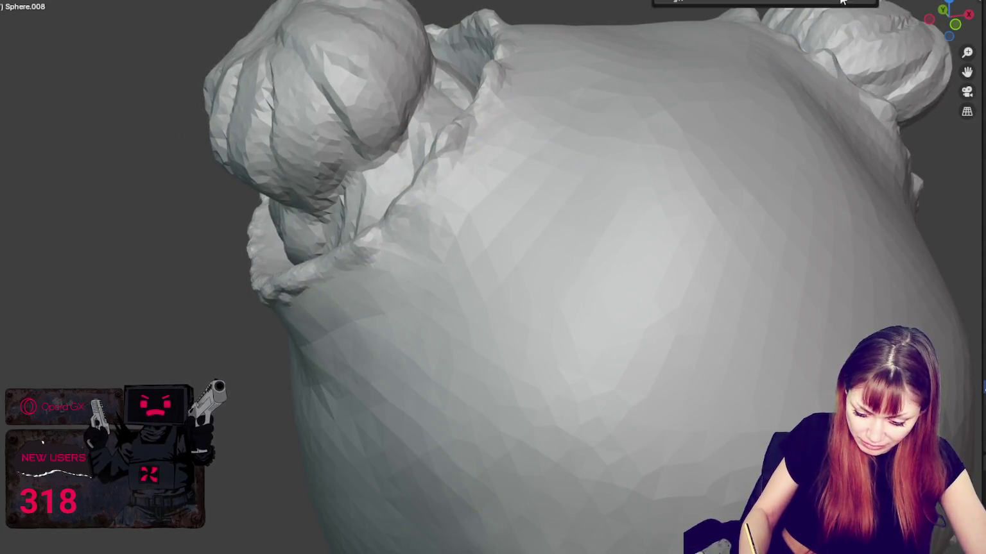
pyautogui.scroll(-5, 832, 63)
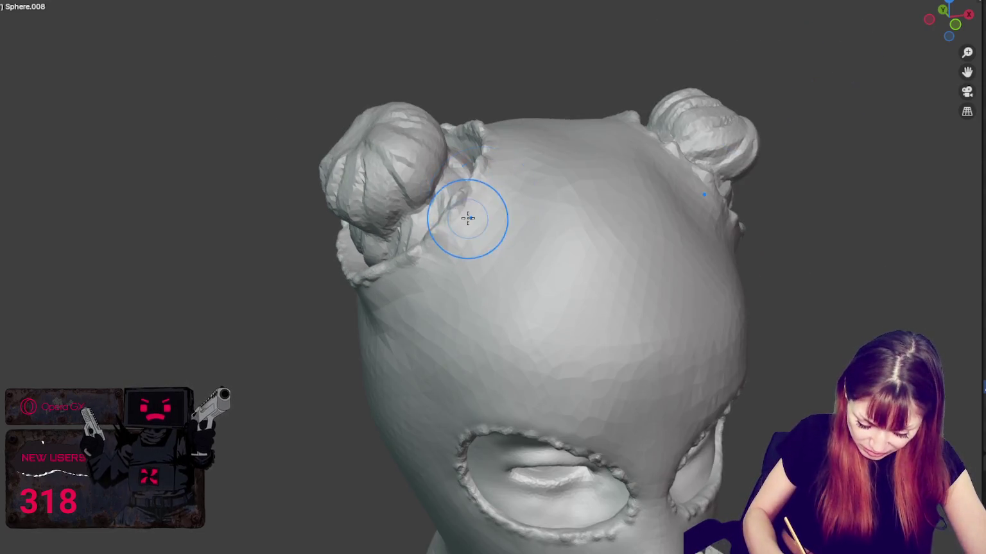
# Step: Orbit to front, three-quarter and side views to check both buns
pyautogui.moveTo(476, 259)
pyautogui.mouseDown(button='middle')
pyautogui.moveTo(547, 208)
pyautogui.moveTo(657, 163)
pyautogui.mouseUp(button='middle')
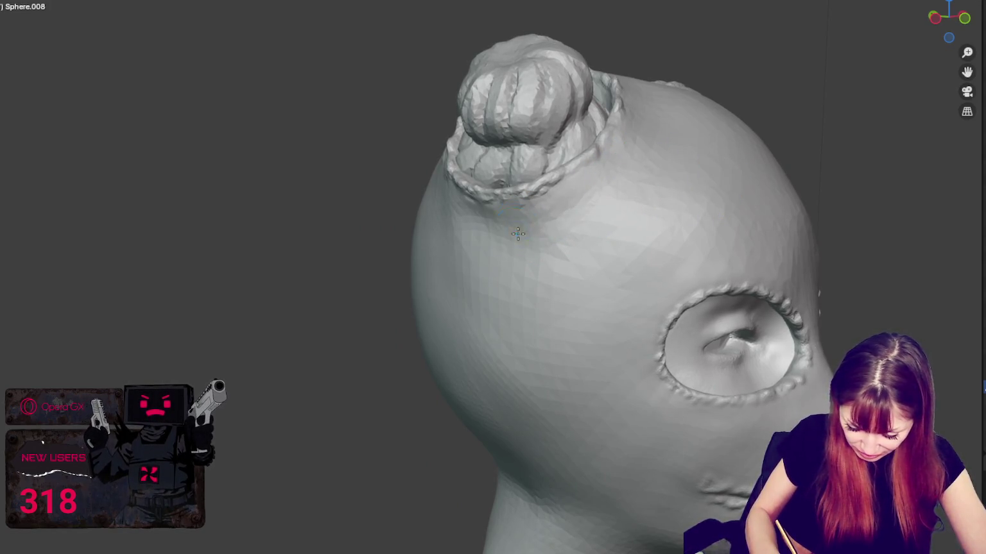
pyautogui.scroll(-2, 533, 235)
pyautogui.moveTo(534, 222)
pyautogui.mouseDown(button='middle')
pyautogui.moveTo(510, 246)
pyautogui.moveTo(465, 240)
pyautogui.mouseUp(button='middle')
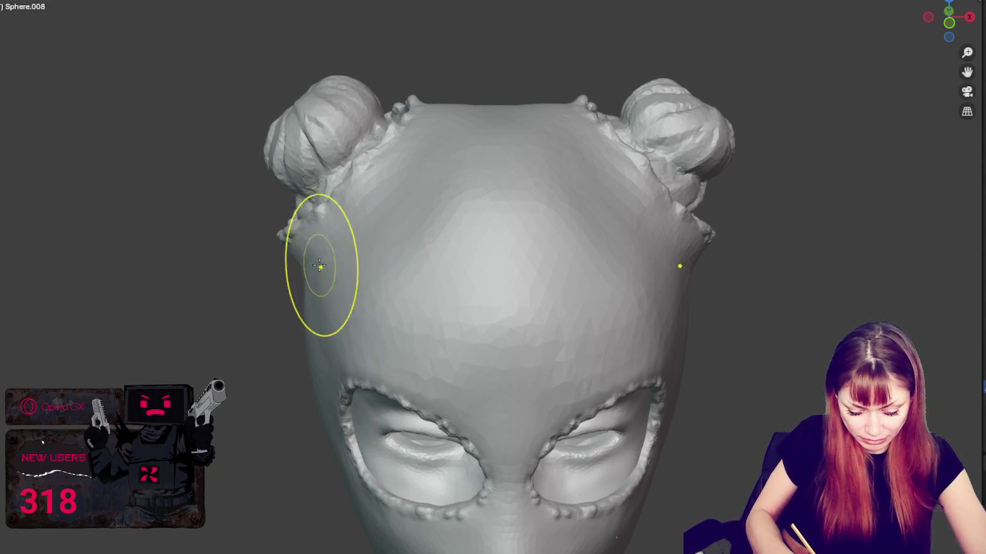
pyautogui.moveTo(299, 271); pyautogui.dragTo(332, 238, button='middle')
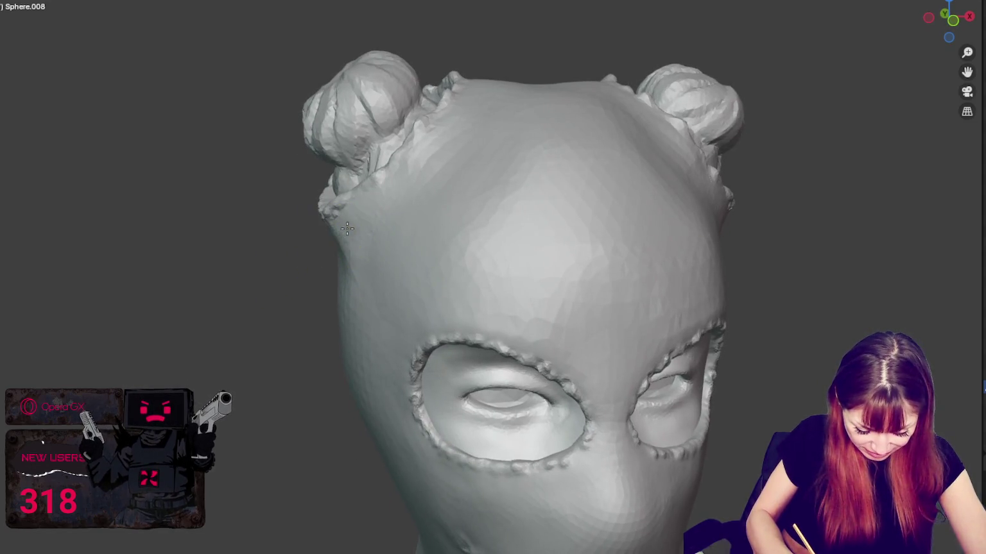
pyautogui.moveTo(350, 220)
pyautogui.mouseDown(button='middle')
pyautogui.moveTo(669, 85)
pyautogui.moveTo(521, 122)
pyautogui.moveTo(557, 139)
pyautogui.moveTo(568, 132)
pyautogui.moveTo(578, 147)
pyautogui.moveTo(586, 122)
pyautogui.moveTo(561, 110)
pyautogui.moveTo(673, 98)
pyautogui.moveTo(660, 115)
pyautogui.mouseUp(button='middle')
pyautogui.moveTo(638, 73)
pyautogui.mouseDown(button='middle')
pyautogui.moveTo(648, 76)
pyautogui.moveTo(586, 79)
pyautogui.moveTo(627, 66)
pyautogui.mouseUp(button='middle')
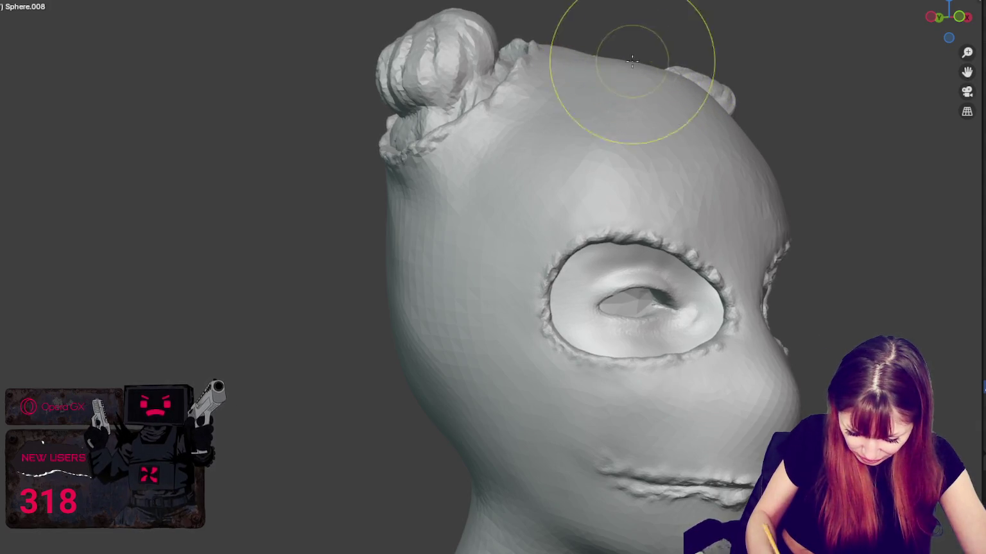
# Step: Smooth the light streaks on the forehead and upper forehead near the right bun
pyautogui.moveTo(632, 60); pyautogui.dragTo(546, 59, button='middle')
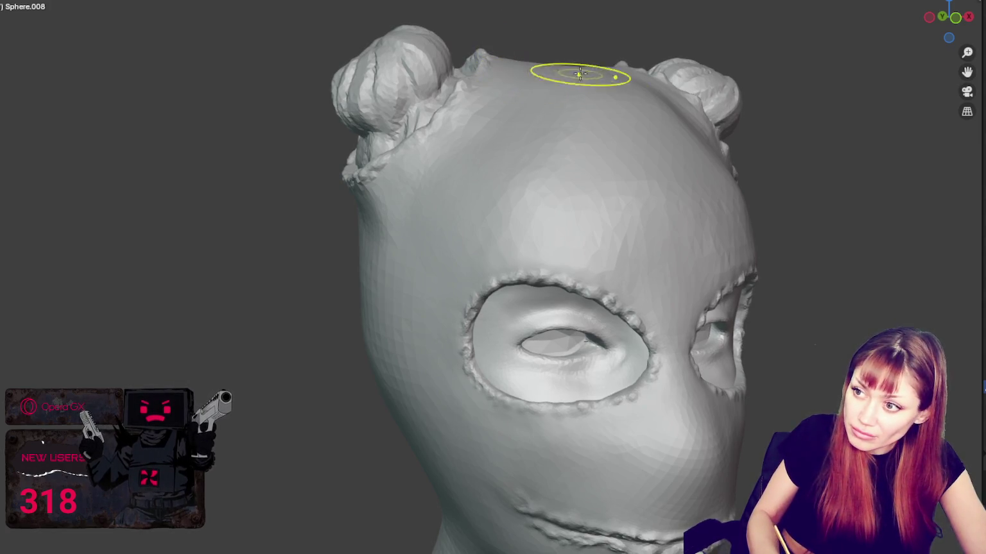
pyautogui.keyDown('shift'); pyautogui.moveTo(618, 105); pyautogui.dragTo(610, 128); pyautogui.keyUp('shift')
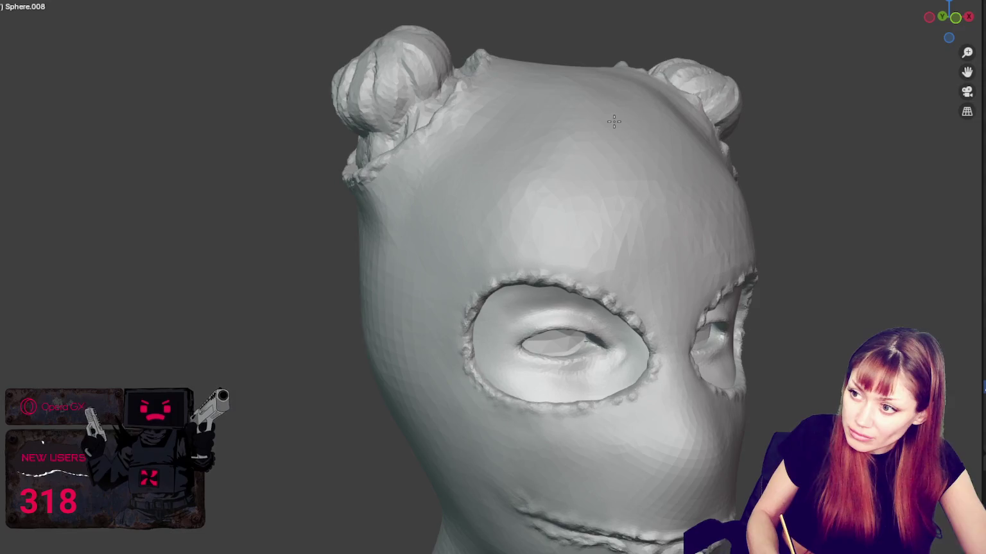
pyautogui.moveTo(614, 121); pyautogui.dragTo(645, 121, button='middle')
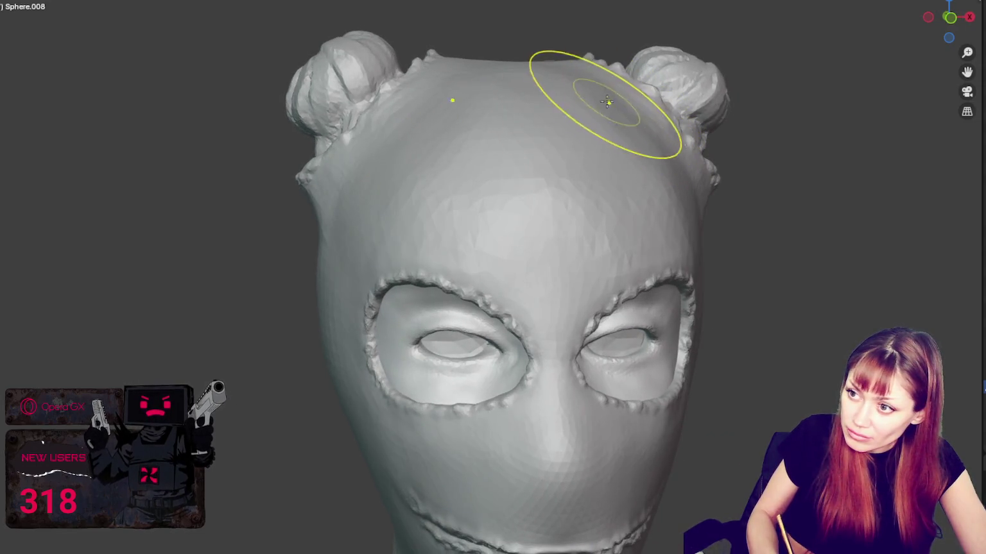
pyautogui.keyDown('shift'); pyautogui.moveTo(570, 90); pyautogui.dragTo(604, 127); pyautogui.keyUp('shift')
# Step: Smooth the stitched rim beside the hair bun, viewed from over the top of the head
pyautogui.moveTo(656, 187)
pyautogui.mouseDown(button='middle')
pyautogui.moveTo(563, 197)
pyautogui.moveTo(323, 157)
pyautogui.moveTo(319, 220)
pyautogui.moveTo(378, 288)
pyautogui.moveTo(550, 434)
pyautogui.moveTo(575, 258)
pyautogui.moveTo(493, 154)
pyautogui.mouseUp(button='middle')
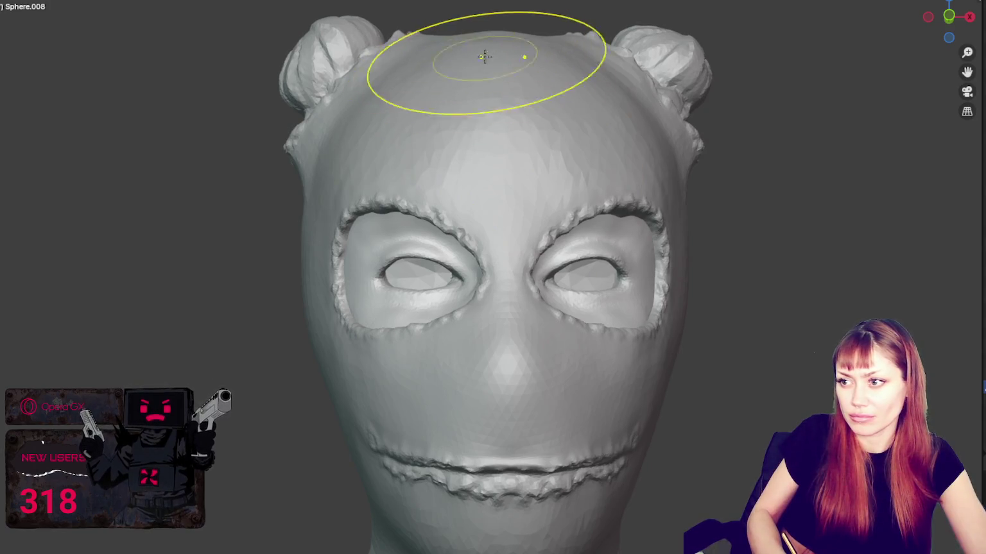
pyautogui.moveTo(461, 55); pyautogui.dragTo(511, 84, button='middle')
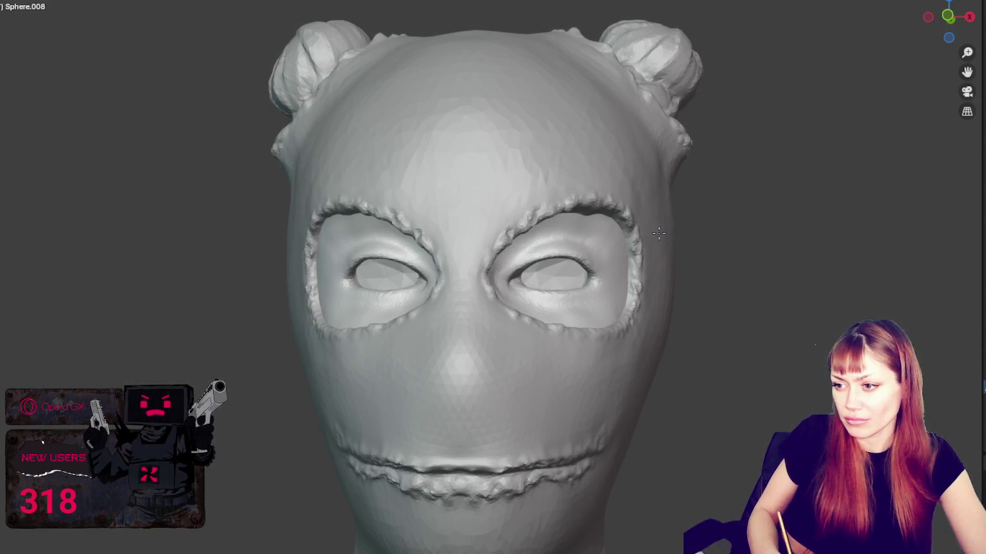
pyautogui.moveTo(677, 197)
pyautogui.mouseDown(button='middle')
pyautogui.moveTo(617, 303)
pyautogui.moveTo(597, 308)
pyautogui.mouseUp(button='middle')
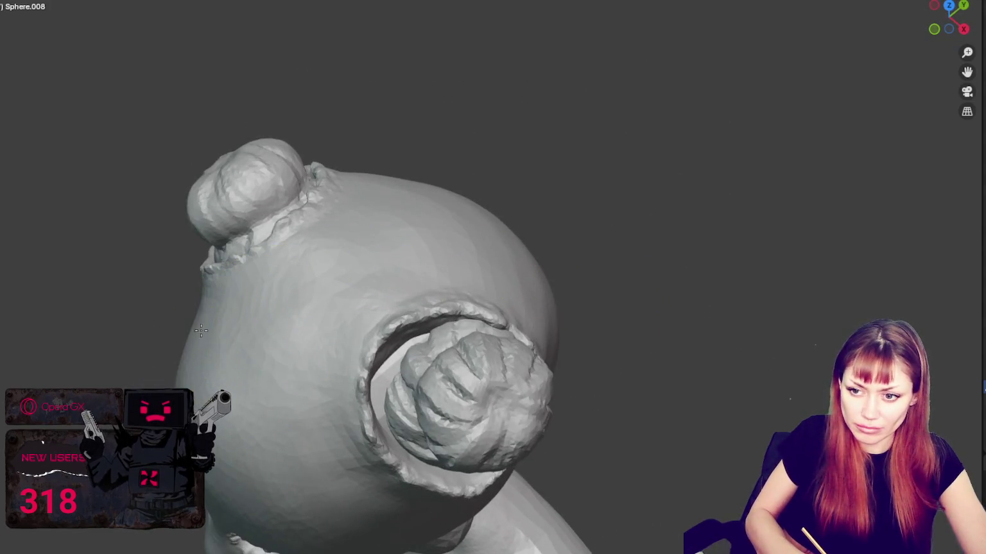
pyautogui.moveTo(300, 301)
pyautogui.mouseDown(button='middle')
pyautogui.moveTo(288, 325)
pyautogui.moveTo(268, 275)
pyautogui.mouseUp(button='middle')
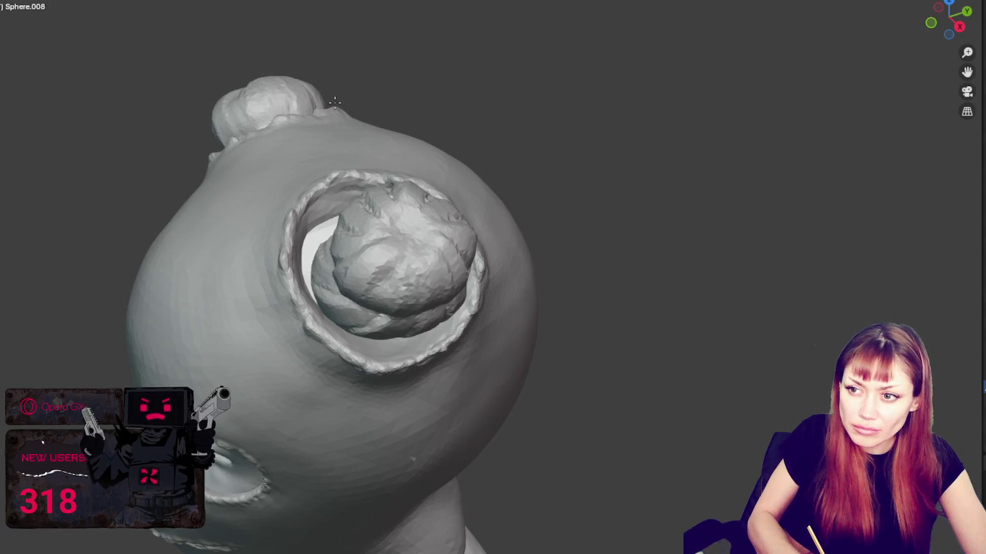
pyautogui.moveTo(308, 231); pyautogui.dragTo(290, 202)
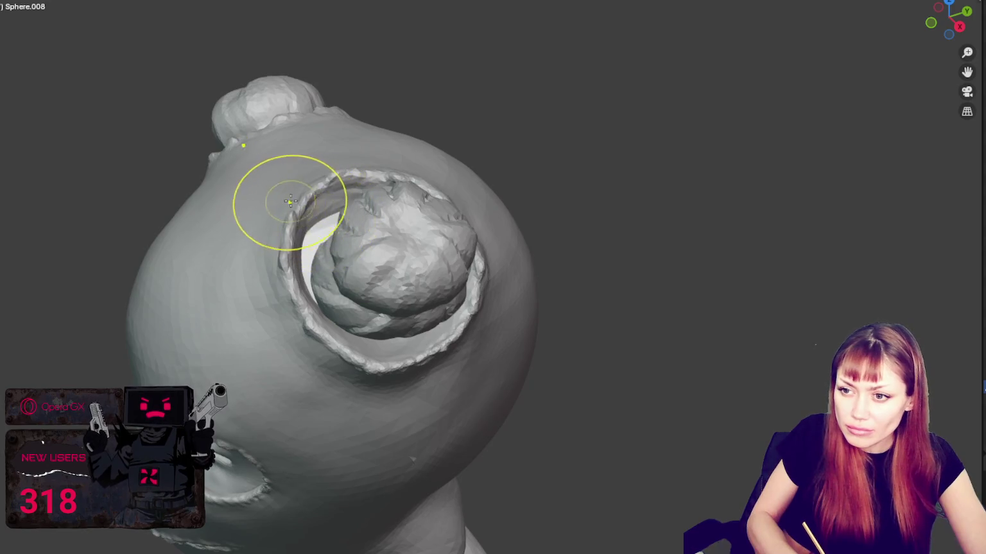
pyautogui.moveTo(290, 201)
pyautogui.mouseDown(button='middle')
pyautogui.moveTo(450, 128)
pyautogui.moveTo(441, 86)
pyautogui.mouseUp(button='middle')
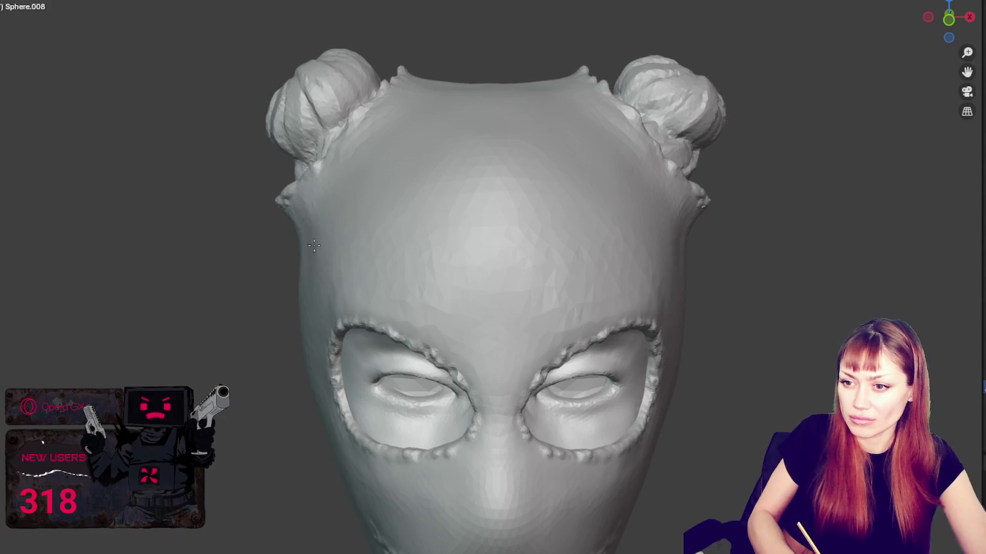
# Step: Turn the head face-on and smooth along the right eye hole's lower rim
pyautogui.moveTo(311, 233)
pyautogui.mouseDown(button='middle')
pyautogui.moveTo(315, 250)
pyautogui.moveTo(352, 251)
pyautogui.moveTo(368, 222)
pyautogui.moveTo(390, 228)
pyautogui.mouseUp(button='middle')
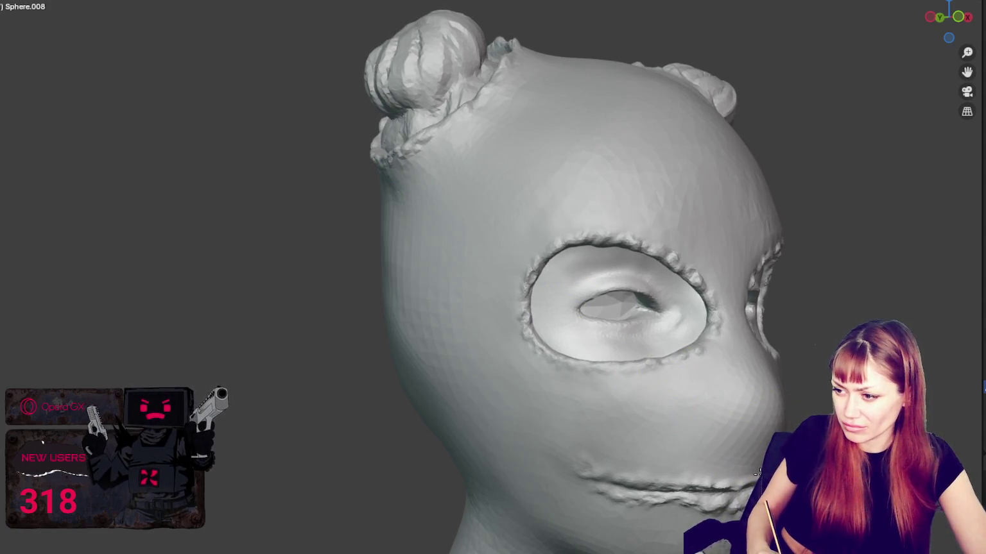
pyautogui.moveTo(806, 478); pyautogui.dragTo(731, 456, button='middle')
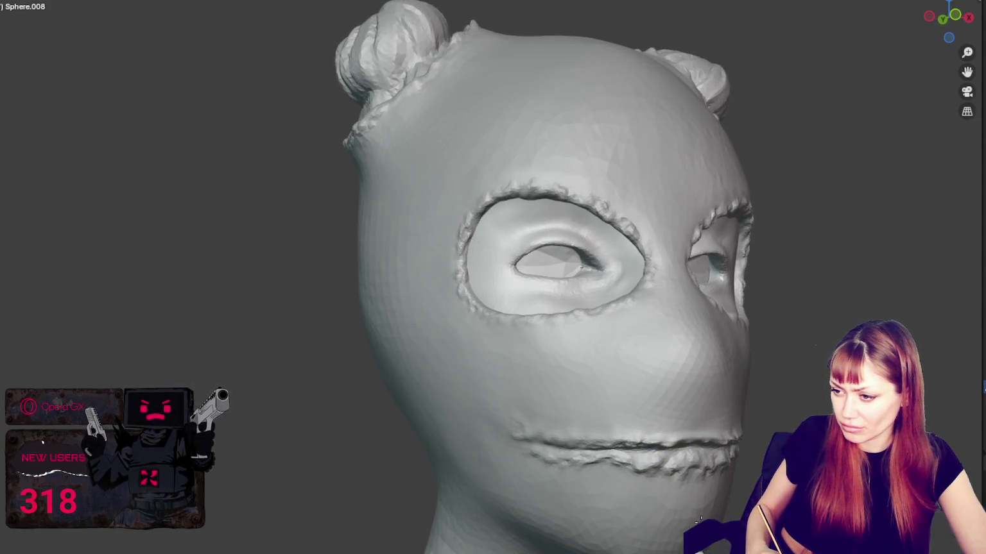
pyautogui.moveTo(709, 510); pyautogui.dragTo(661, 507, button='middle')
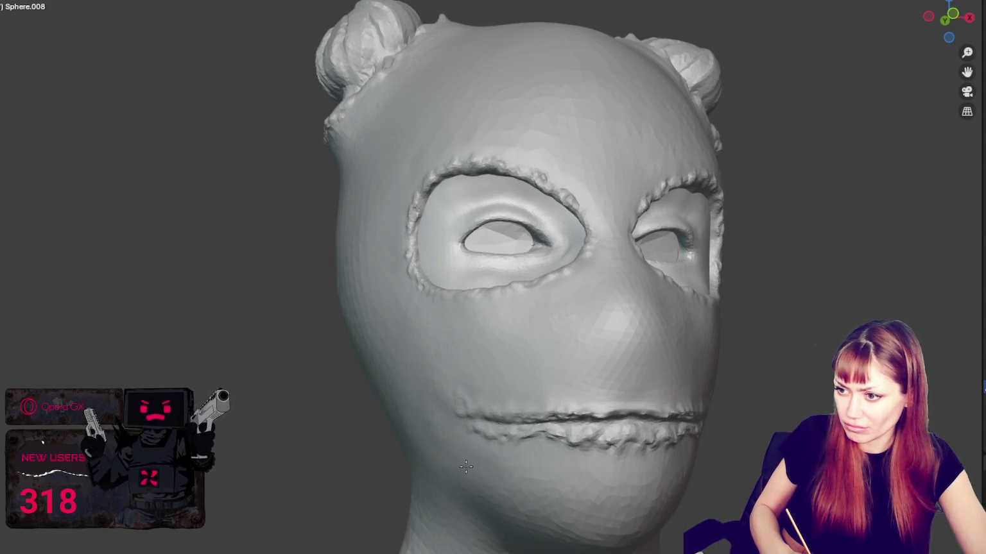
pyautogui.moveTo(469, 460); pyautogui.dragTo(592, 304, button='middle')
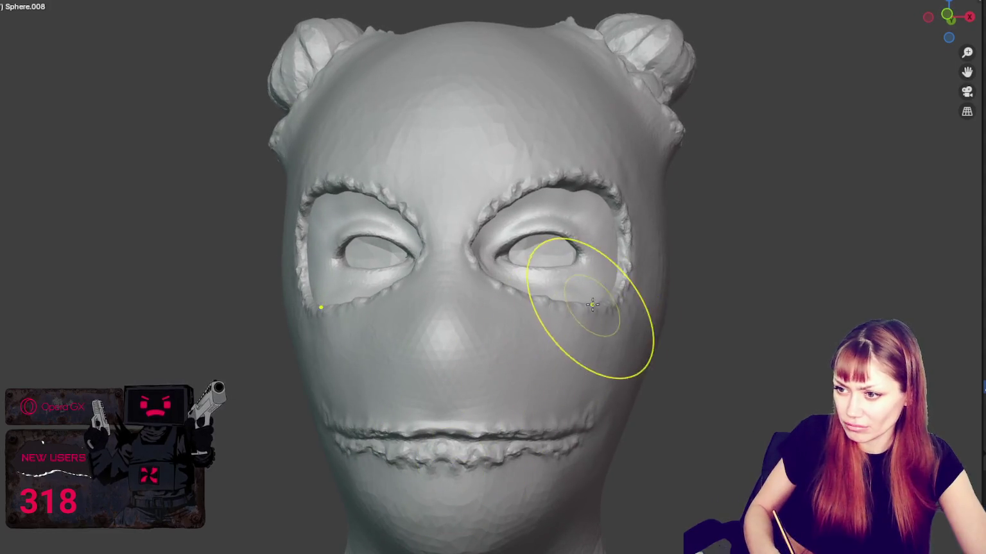
pyautogui.moveTo(561, 303); pyautogui.dragTo(612, 308)
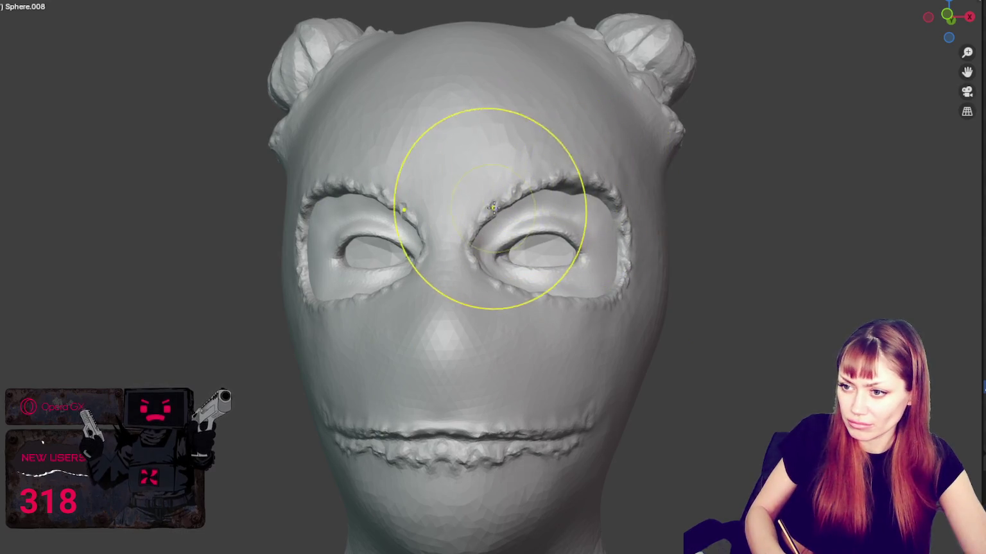
pyautogui.moveTo(493, 207); pyautogui.dragTo(444, 264)
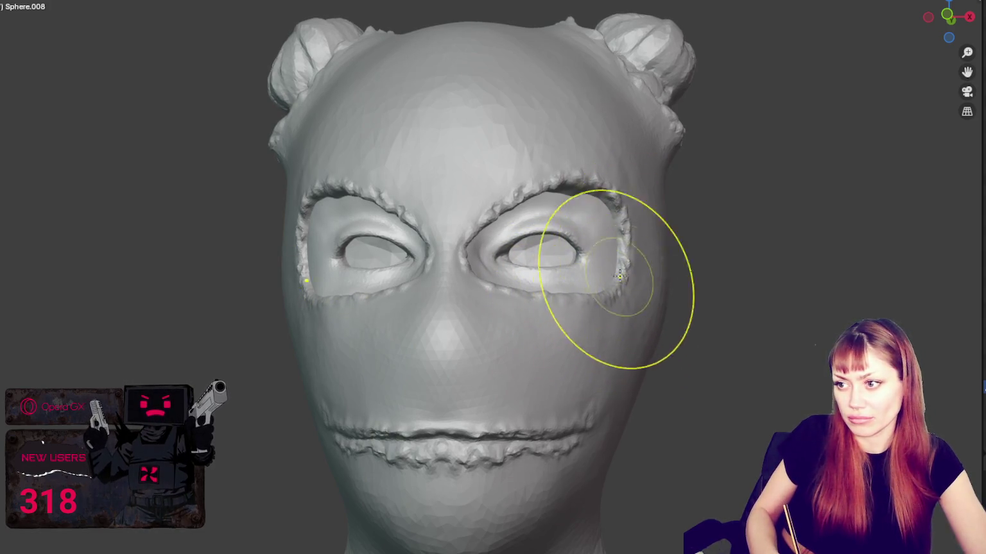
pyautogui.moveTo(619, 276); pyautogui.dragTo(446, 268, button='middle')
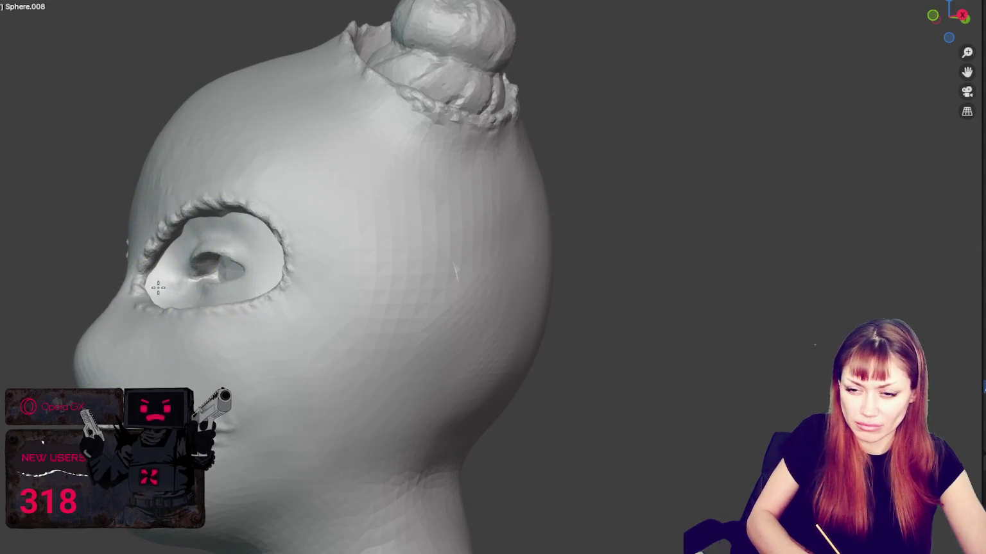
# Step: Build up the inner eye corner next to the nose, then soften the nose and cheek in profile
pyautogui.moveTo(158, 288); pyautogui.dragTo(160, 313)
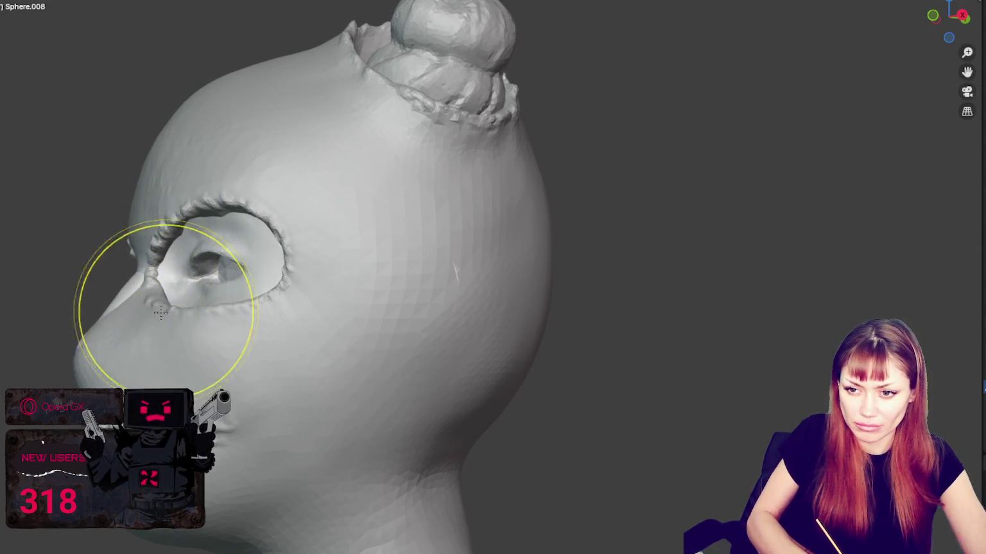
pyautogui.moveTo(161, 312); pyautogui.dragTo(122, 361, button='middle')
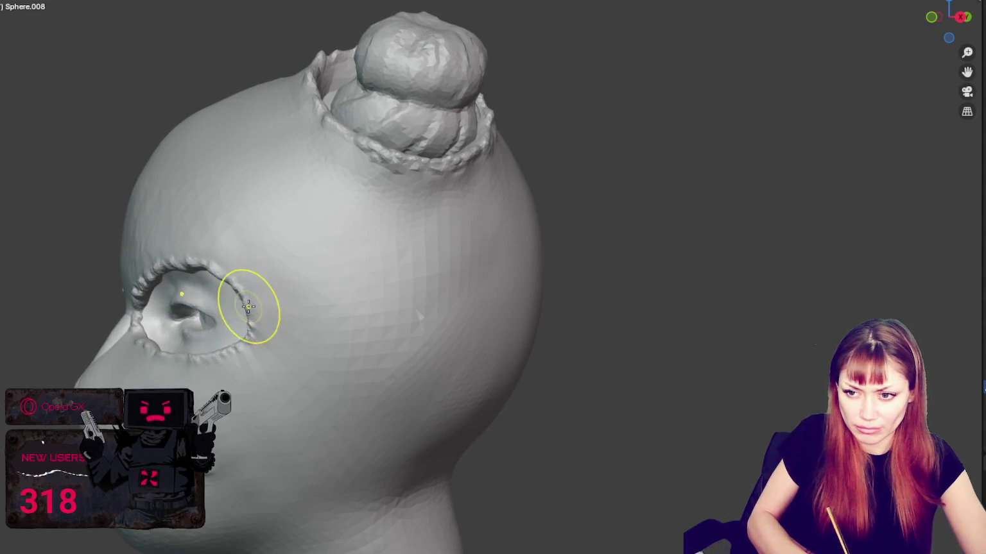
pyautogui.moveTo(261, 330); pyautogui.dragTo(157, 339, button='middle')
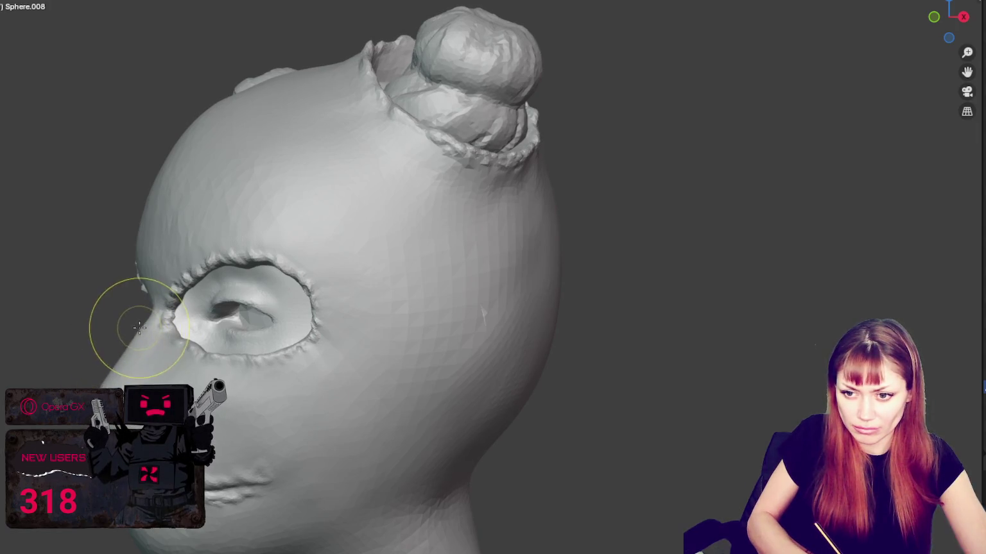
pyautogui.moveTo(139, 308); pyautogui.dragTo(125, 275, button='middle')
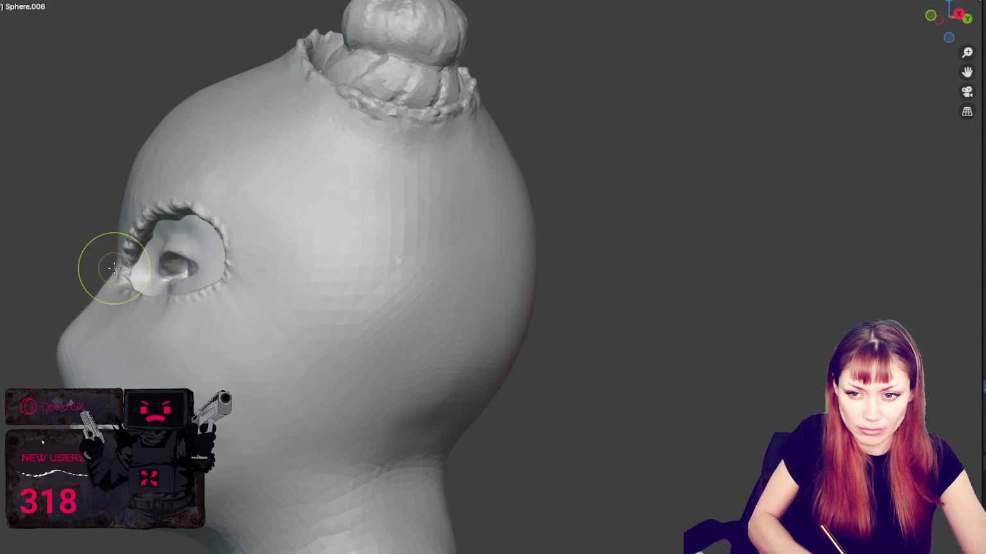
pyautogui.moveTo(83, 317); pyautogui.dragTo(94, 330)
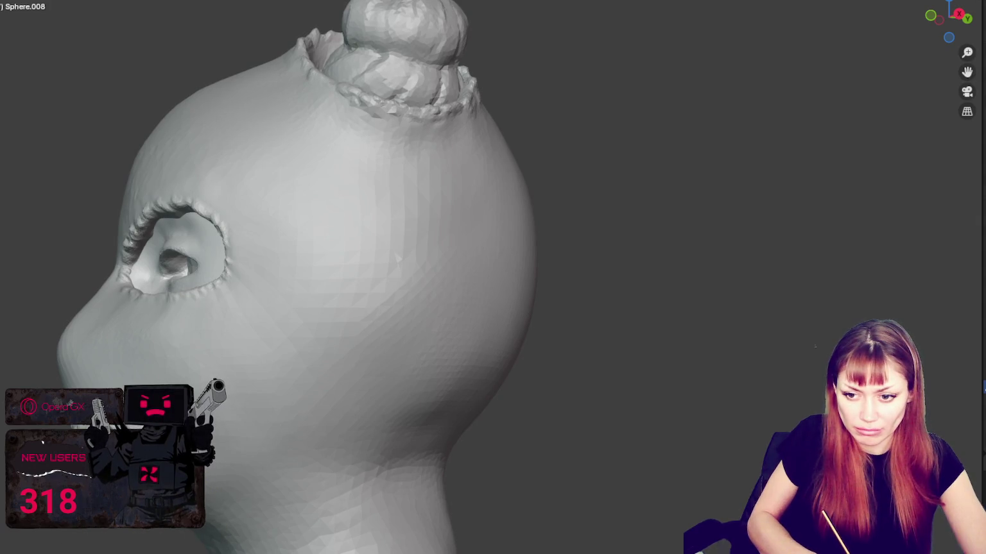
pyautogui.moveTo(171, 514); pyautogui.dragTo(249, 451, button='middle')
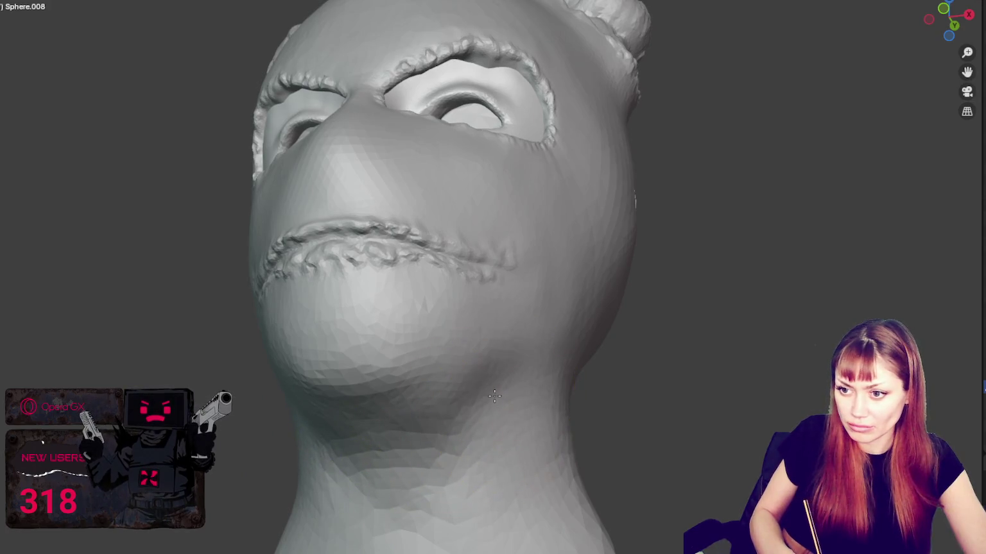
# Step: Enlarge the brush and smooth both ears flat into the sides of the head
pyautogui.moveTo(513, 404); pyautogui.dragTo(578, 374, button='middle')
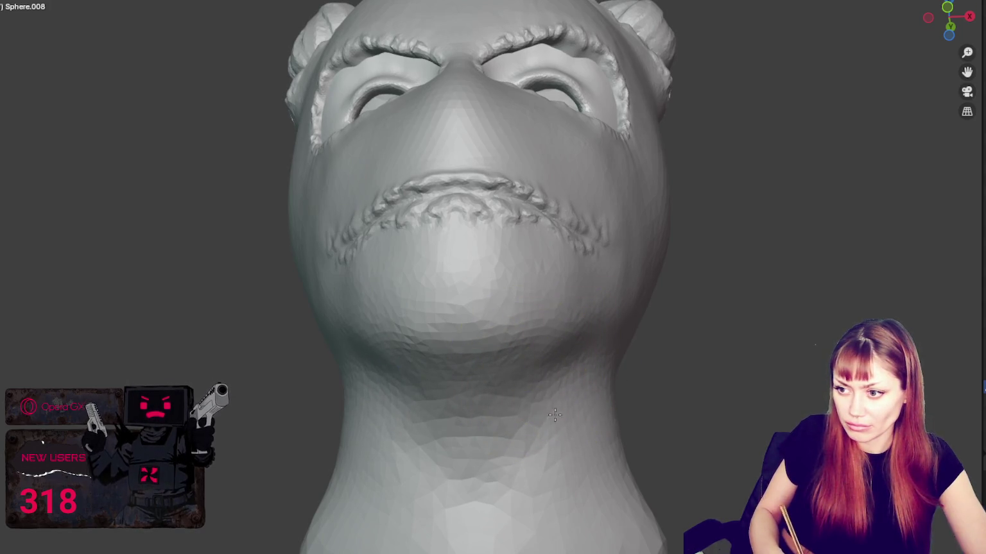
pyautogui.moveTo(537, 375)
pyautogui.mouseDown(button='middle')
pyautogui.moveTo(665, 397)
pyautogui.moveTo(588, 431)
pyautogui.mouseUp(button='middle')
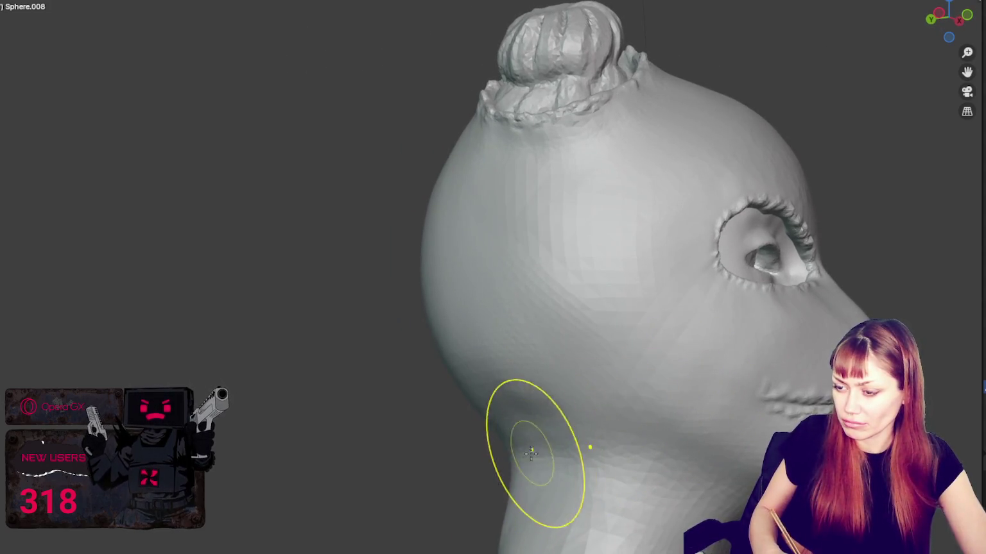
pyautogui.moveTo(521, 451)
pyautogui.mouseDown(button='middle')
pyautogui.moveTo(428, 208)
pyautogui.moveTo(350, 211)
pyautogui.mouseUp(button='middle')
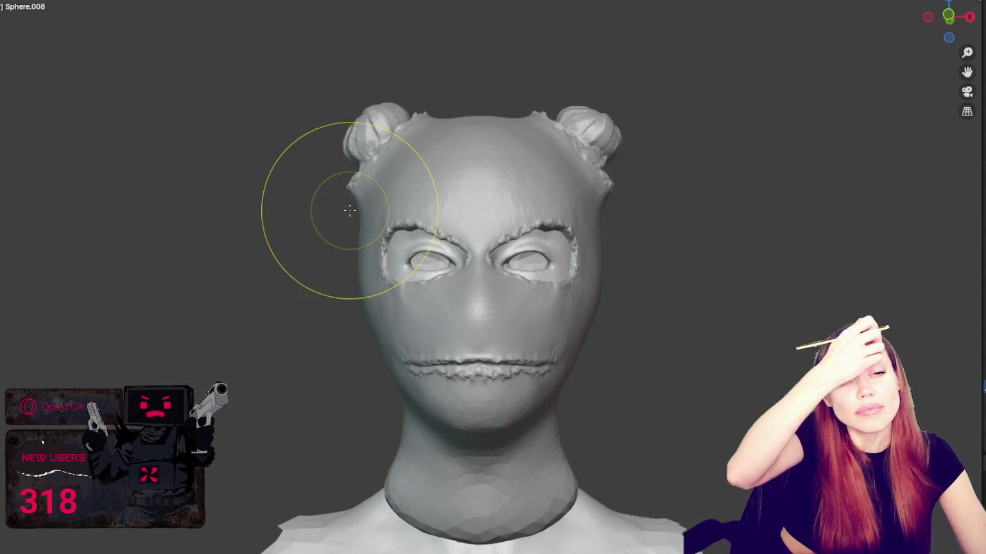
pyautogui.moveTo(584, 294); pyautogui.dragTo(593, 291)
pyautogui.press('f')
pyautogui.click(640, 277)
pyautogui.moveTo(584, 289); pyautogui.dragTo(600, 285)
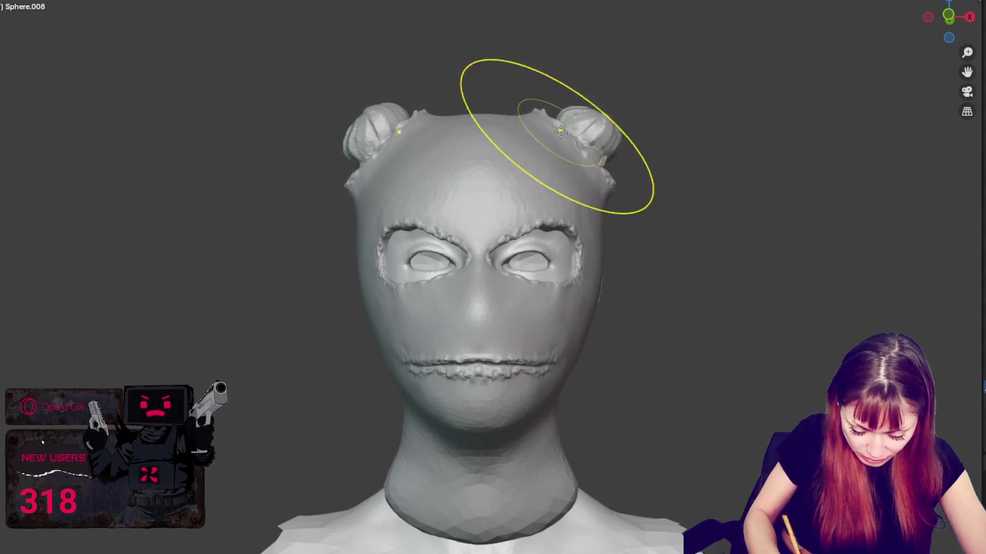
pyautogui.moveTo(602, 191); pyautogui.dragTo(599, 202)
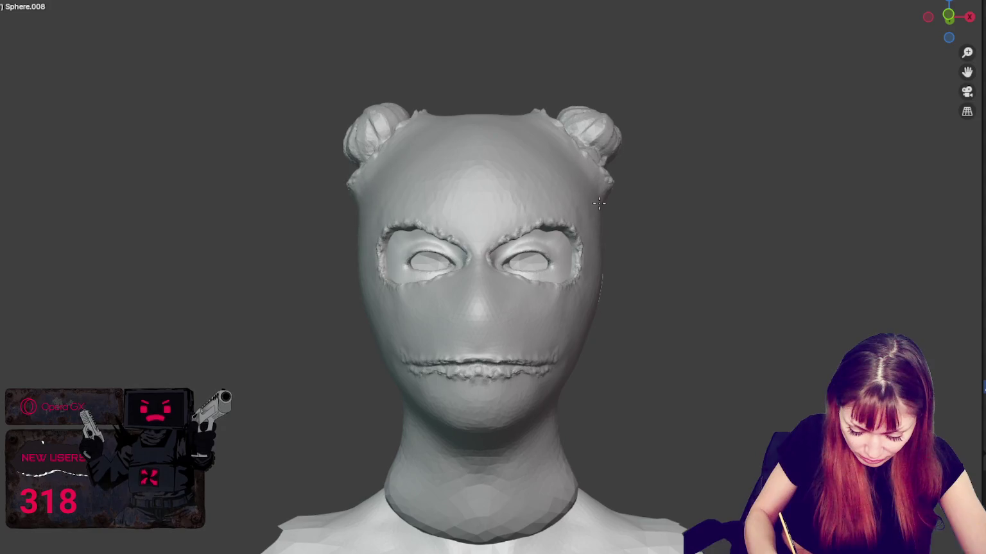
# Step: Adjust the brush radius, snap to front view and sculpt faint forehead marks
pyautogui.press('f')
pyautogui.click(600, 189)
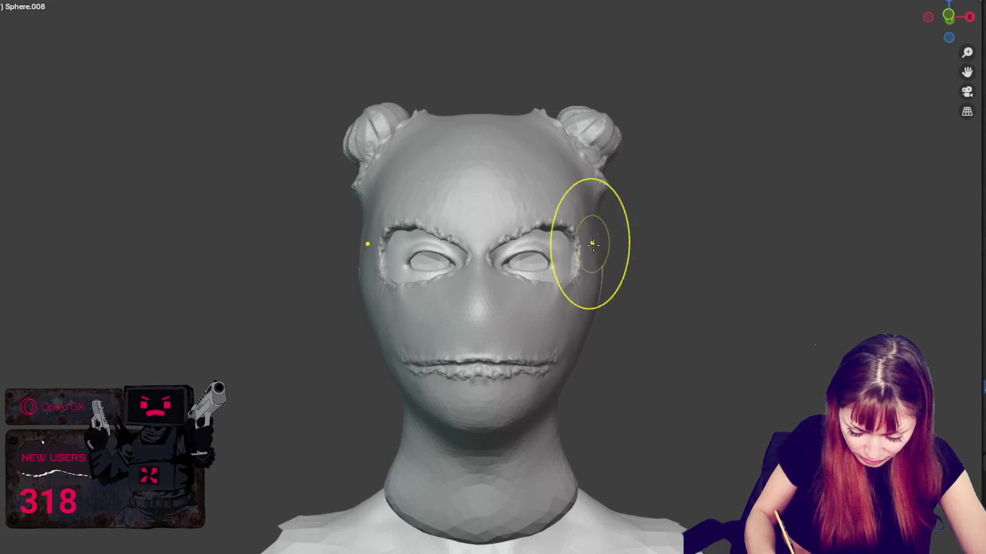
pyautogui.moveTo(592, 244); pyautogui.dragTo(587, 280, button='middle')
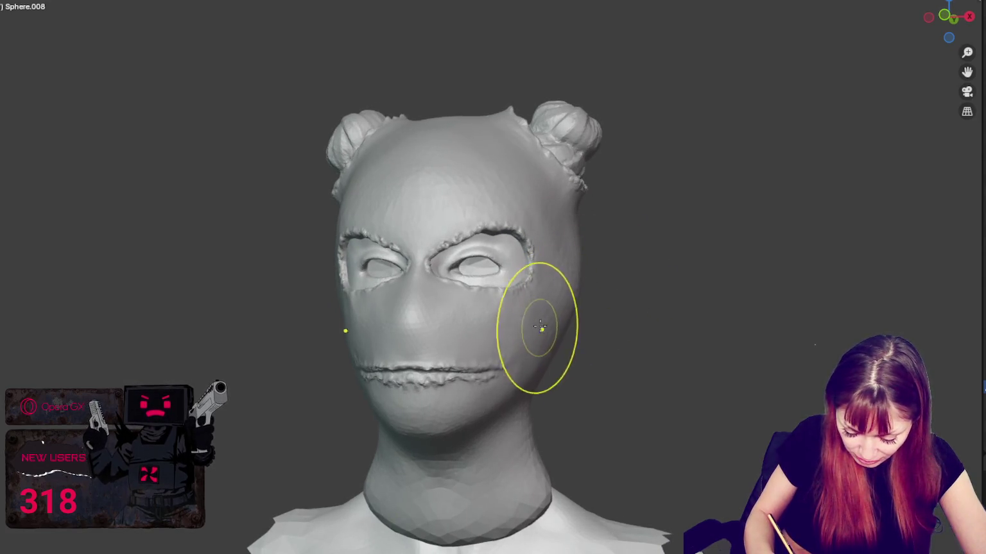
pyautogui.moveTo(556, 321)
pyautogui.mouseDown(button='middle')
pyautogui.moveTo(401, 306)
pyautogui.moveTo(305, 235)
pyautogui.moveTo(292, 212)
pyautogui.mouseUp(button='middle')
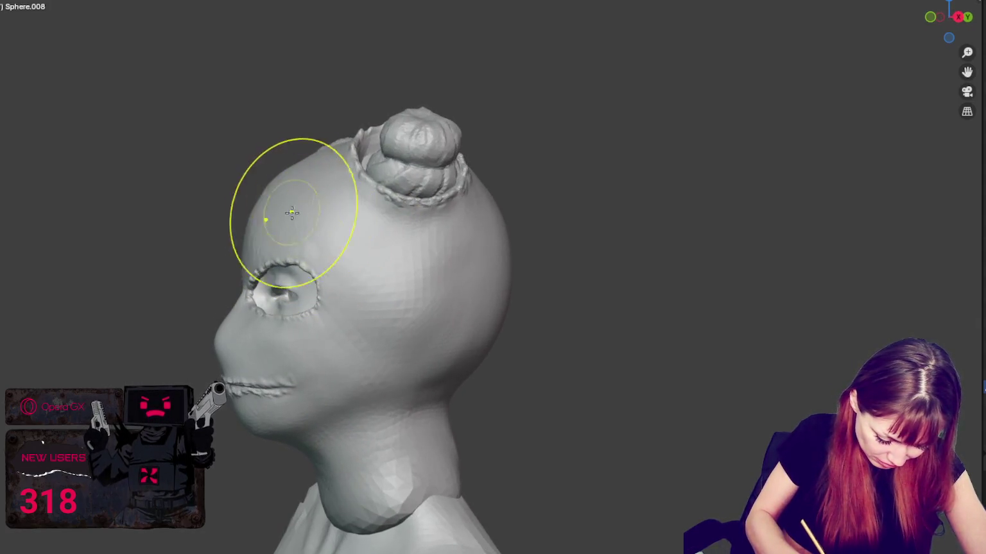
pyautogui.moveTo(308, 209)
pyautogui.mouseDown(button='middle')
pyautogui.moveTo(471, 213)
pyautogui.moveTo(387, 221)
pyautogui.moveTo(387, 209)
pyautogui.moveTo(446, 214)
pyautogui.mouseUp(button='middle')
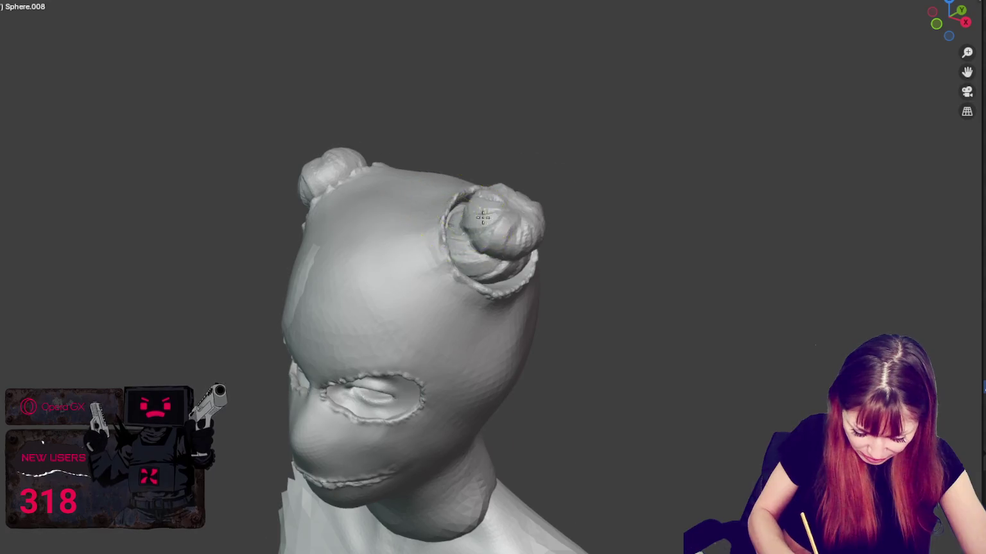
pyautogui.press('KP_1')
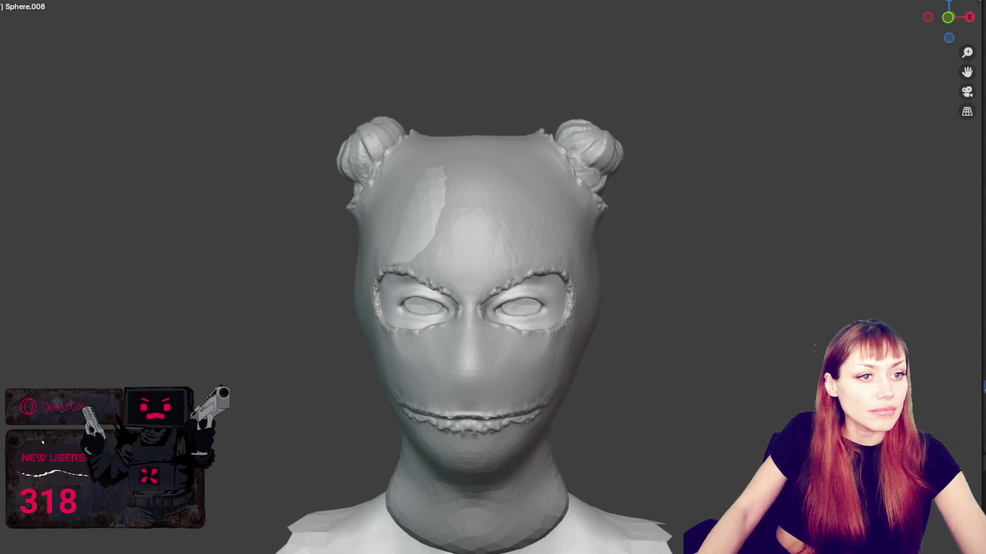
pyautogui.scroll(-1, 244, 266)
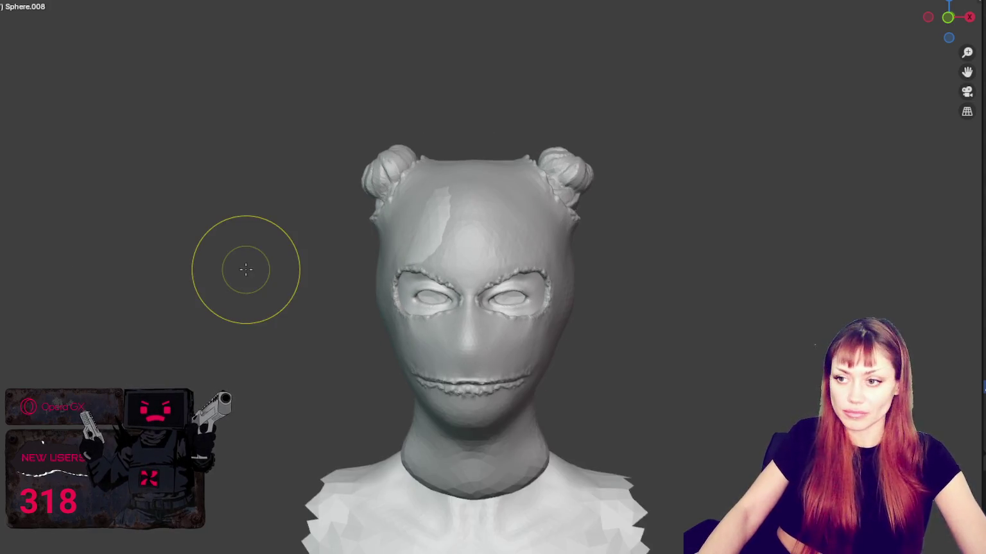
pyautogui.moveTo(433, 229); pyautogui.dragTo(426, 222)
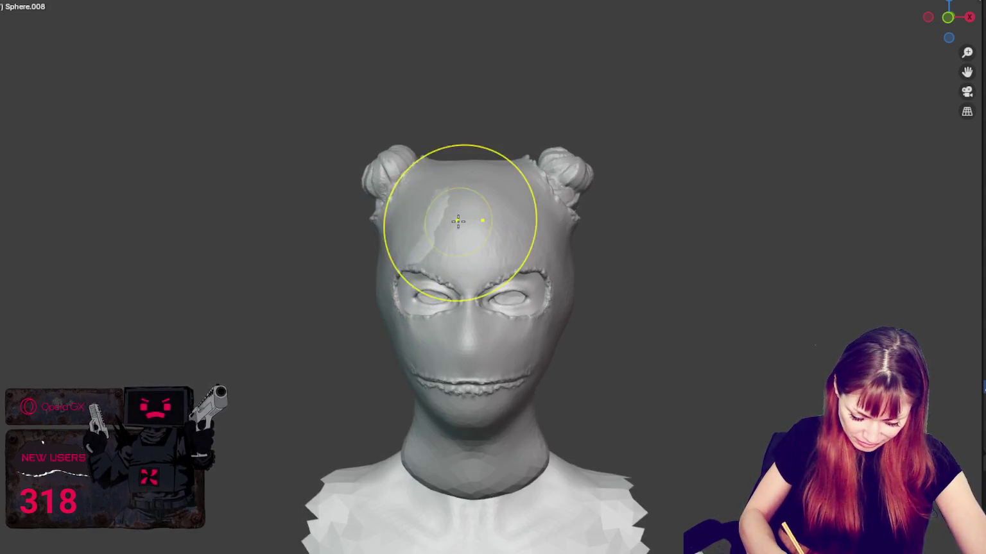
# Step: Smooth the neck under the jaw and sculpt the front of the neck
pyautogui.moveTo(506, 198); pyautogui.dragTo(491, 319, button='middle')
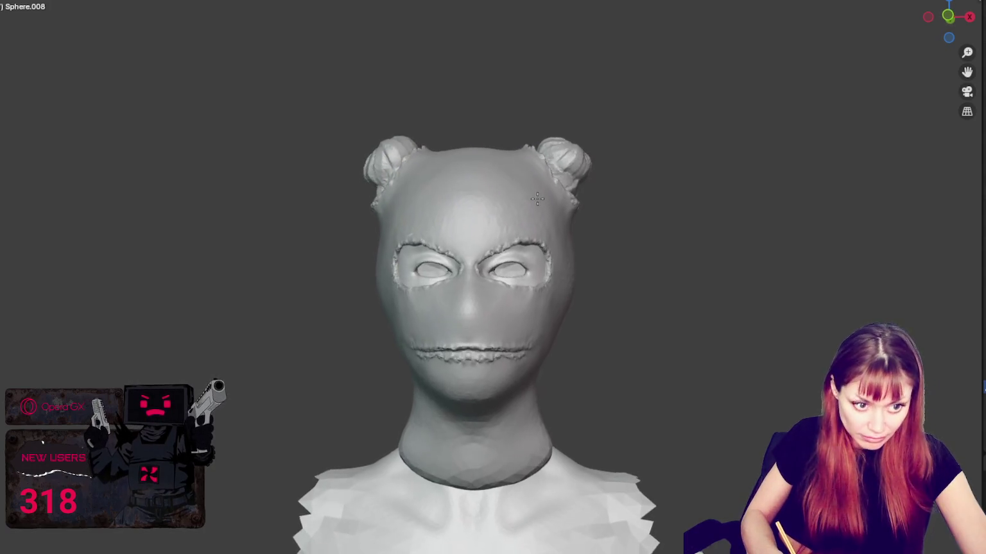
pyautogui.moveTo(477, 330); pyautogui.dragTo(526, 339)
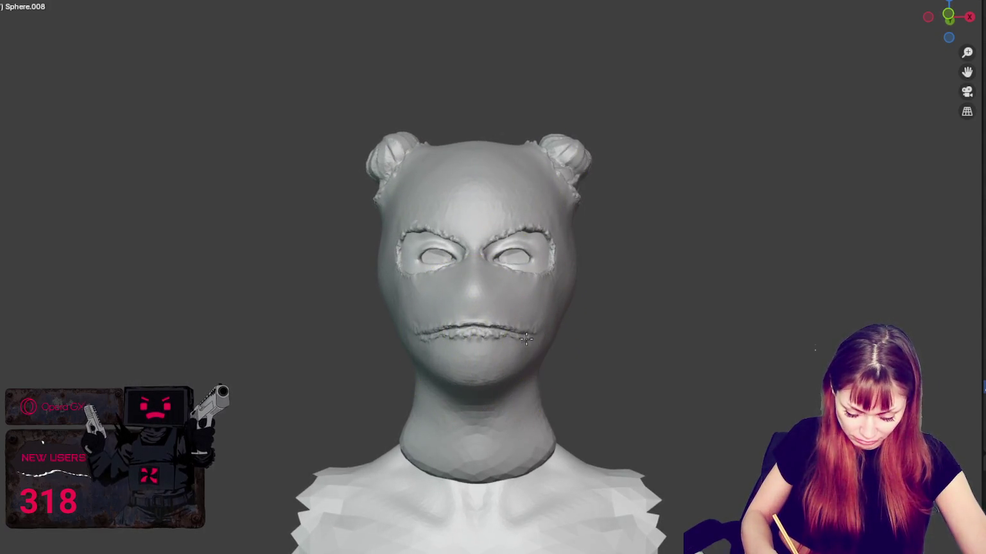
pyautogui.moveTo(563, 326); pyautogui.dragTo(416, 396, button='middle')
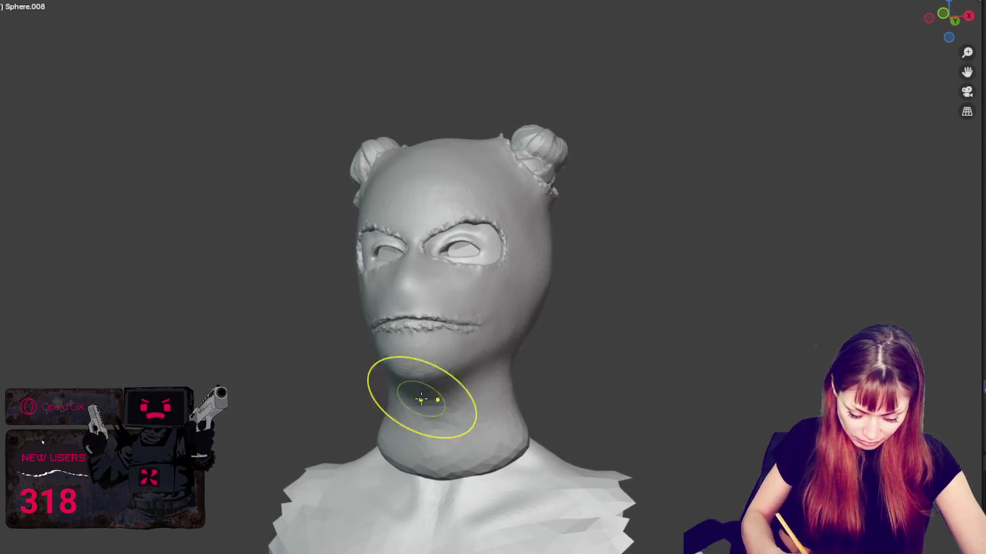
pyautogui.moveTo(390, 398); pyautogui.dragTo(412, 392)
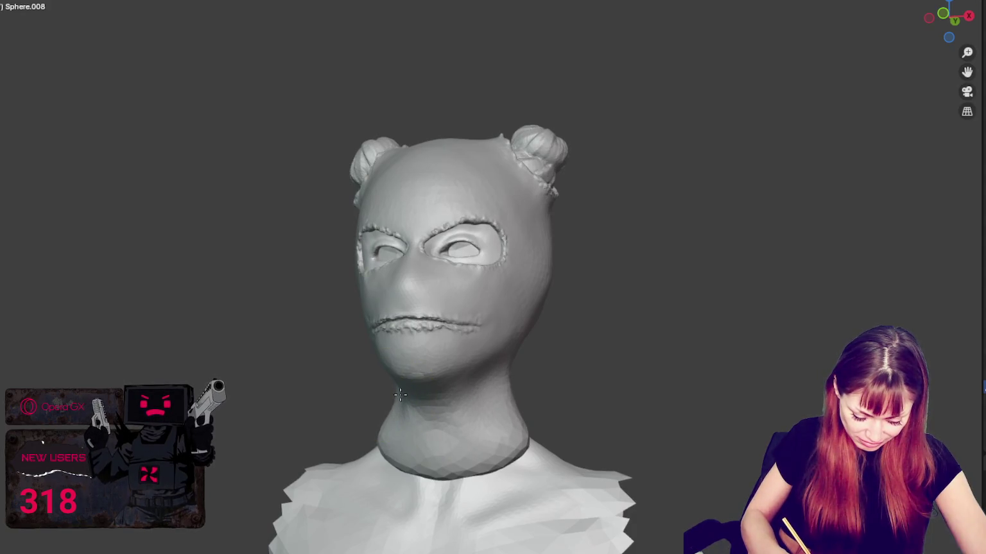
pyautogui.moveTo(405, 394); pyautogui.dragTo(432, 390, button='middle')
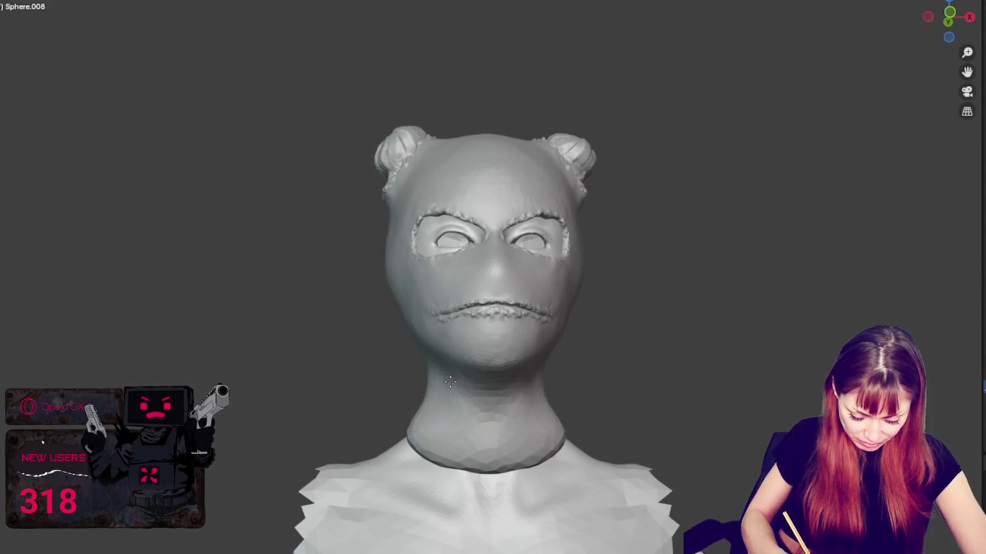
pyautogui.keyDown('ctrl'); pyautogui.moveTo(506, 430); pyautogui.dragTo(513, 420); pyautogui.keyUp('ctrl')
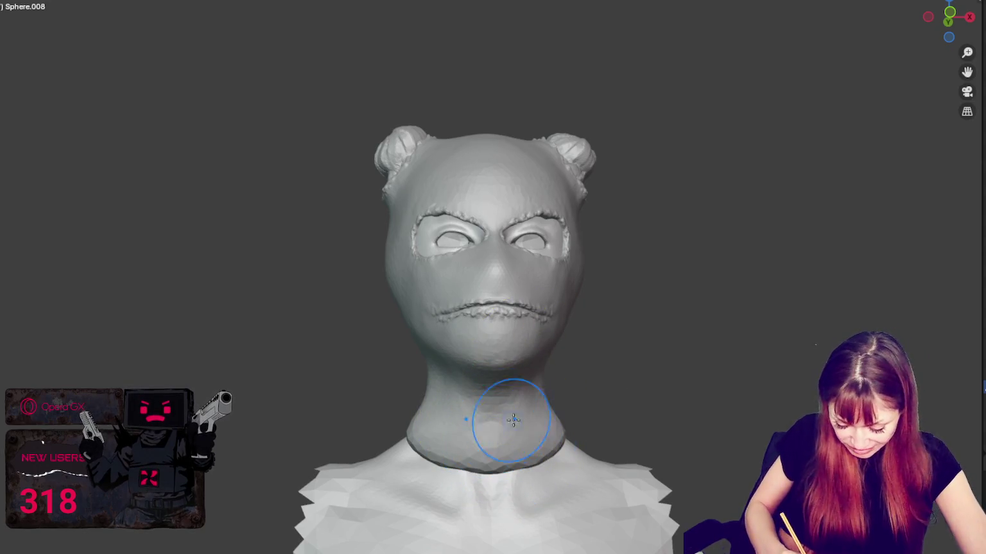
pyautogui.moveTo(507, 425); pyautogui.dragTo(494, 437, button='middle')
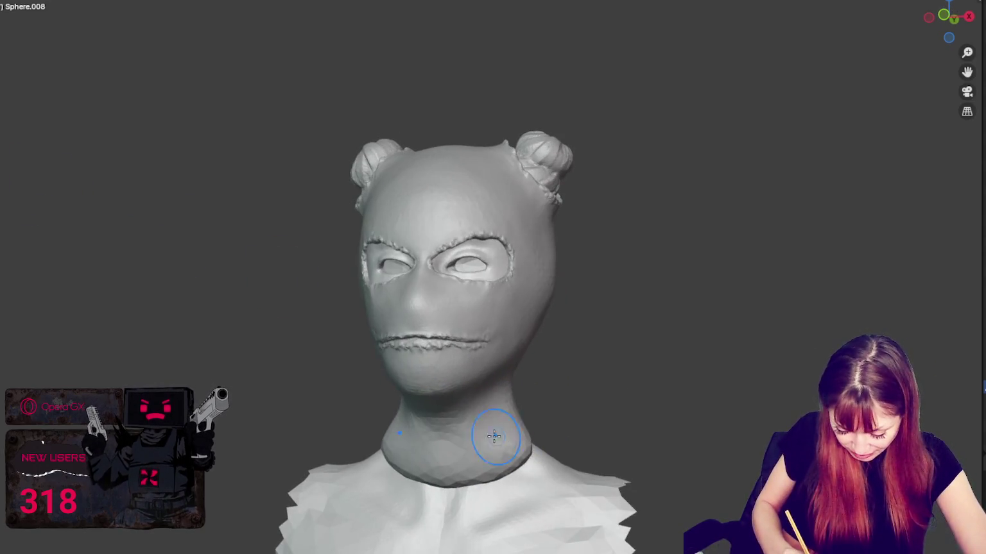
# Step: Build up volume around the neck with several strokes
pyautogui.moveTo(555, 382); pyautogui.dragTo(469, 456, button='middle')
pyautogui.moveTo(468, 455); pyautogui.dragTo(561, 407)
pyautogui.moveTo(529, 418)
pyautogui.mouseDown(button='middle')
pyautogui.moveTo(544, 399)
pyautogui.moveTo(511, 426)
pyautogui.mouseUp(button='middle')
pyautogui.moveTo(462, 452)
pyautogui.mouseDown(button='middle')
pyautogui.moveTo(528, 414)
pyautogui.moveTo(469, 408)
pyautogui.moveTo(521, 418)
pyautogui.mouseUp(button='middle')
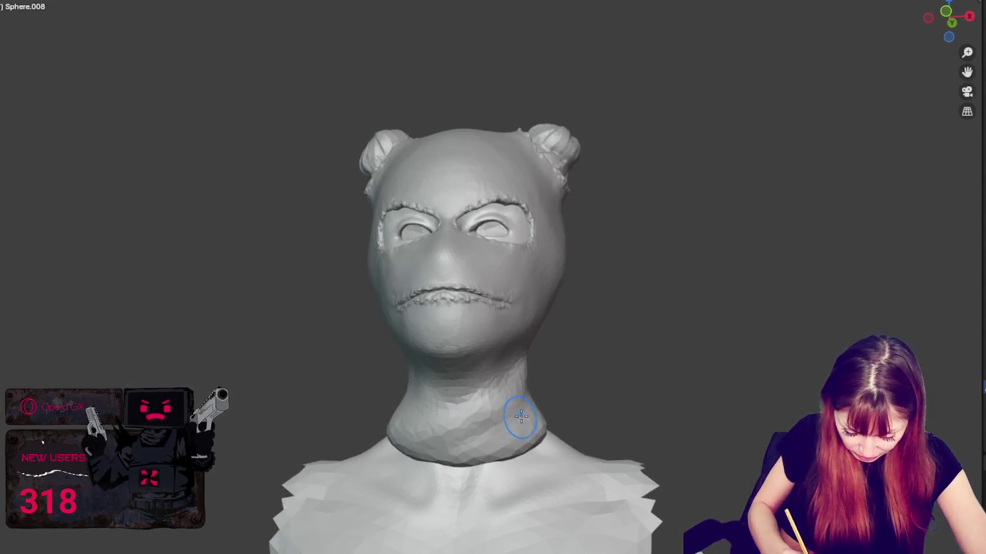
pyautogui.moveTo(429, 441)
pyautogui.mouseDown(button='middle')
pyautogui.moveTo(578, 442)
pyautogui.moveTo(544, 441)
pyautogui.moveTo(565, 407)
pyautogui.moveTo(591, 414)
pyautogui.mouseUp(button='middle')
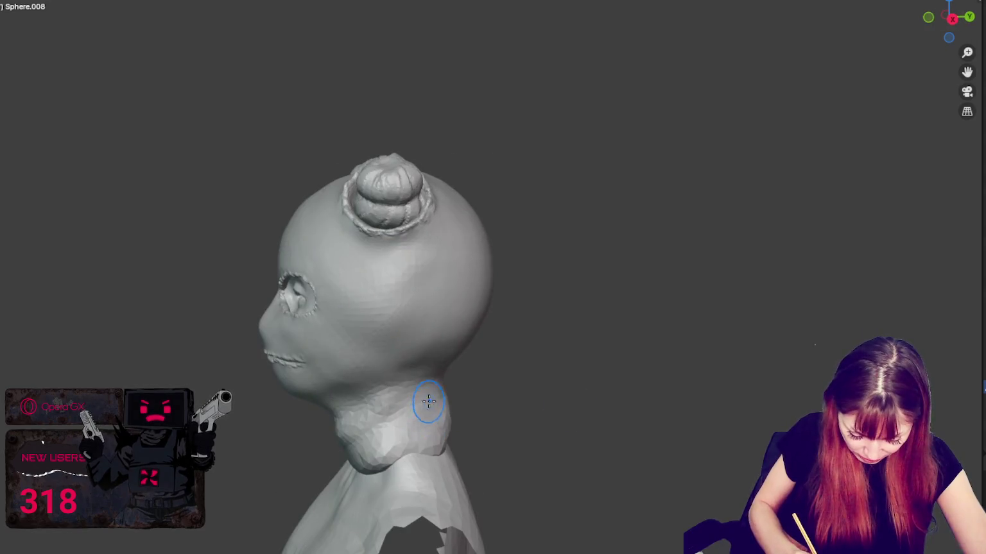
# Step: Add a collar bulge at the neck base and start a fold across the back
pyautogui.moveTo(405, 452); pyautogui.dragTo(443, 488, button='middle')
pyautogui.moveTo(486, 463); pyautogui.dragTo(521, 462, button='middle')
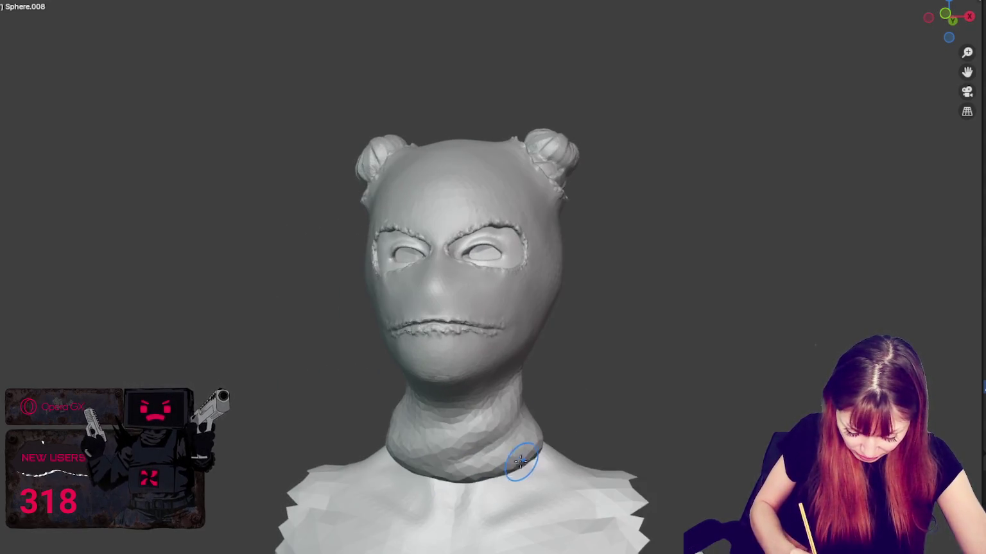
pyautogui.moveTo(430, 474)
pyautogui.mouseDown(button='middle')
pyautogui.moveTo(443, 459)
pyautogui.moveTo(491, 455)
pyautogui.moveTo(505, 480)
pyautogui.moveTo(441, 464)
pyautogui.moveTo(453, 432)
pyautogui.moveTo(399, 457)
pyautogui.moveTo(376, 436)
pyautogui.mouseUp(button='middle')
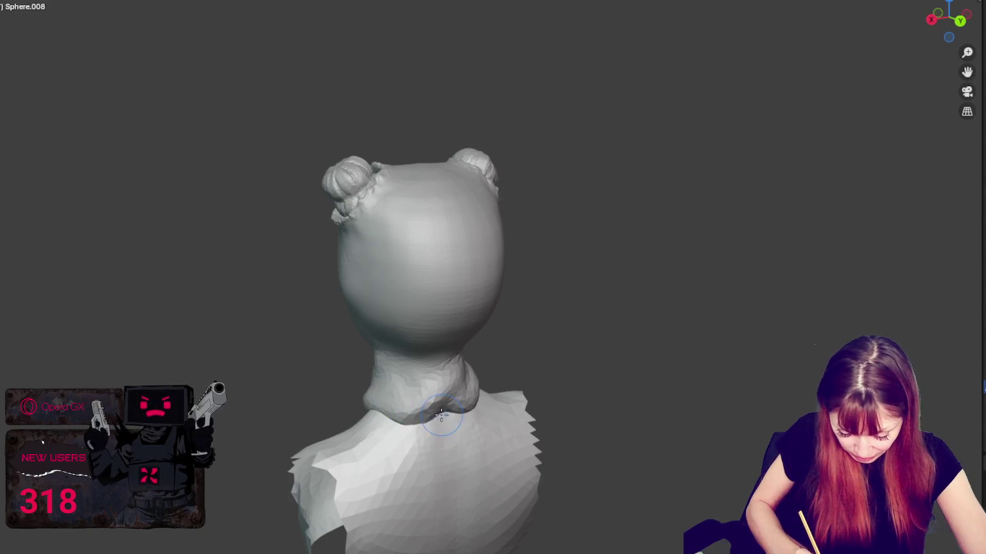
pyautogui.moveTo(448, 408); pyautogui.dragTo(445, 421)
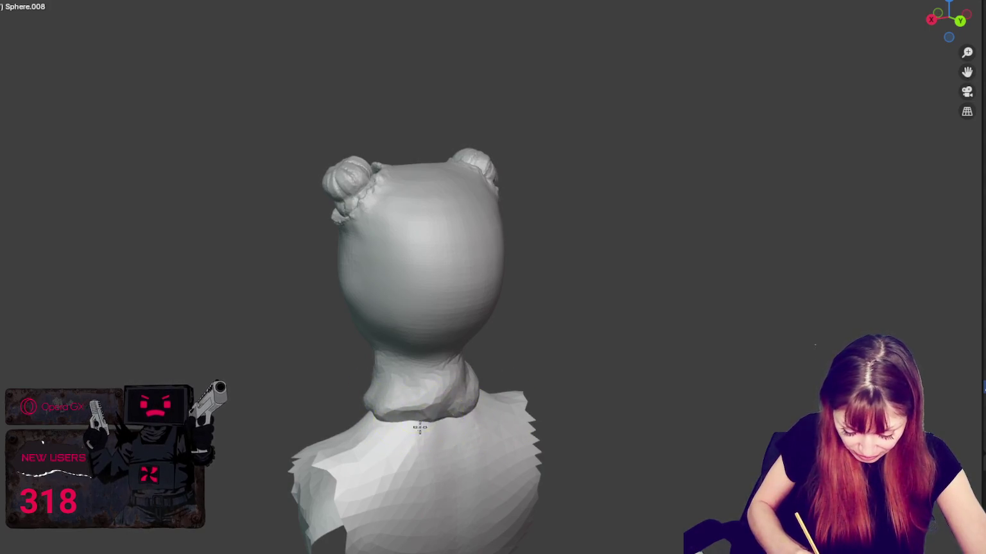
pyautogui.moveTo(387, 397)
pyautogui.mouseDown(button='middle')
pyautogui.moveTo(451, 407)
pyautogui.moveTo(607, 255)
pyautogui.moveTo(615, 263)
pyautogui.mouseUp(button='middle')
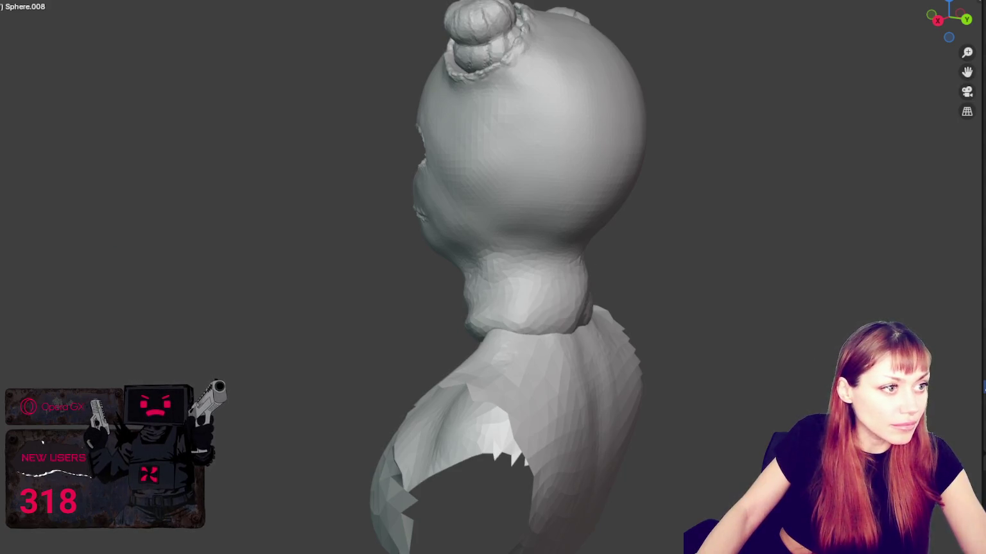
pyautogui.moveTo(614, 263)
pyautogui.mouseDown(button='middle')
pyautogui.moveTo(280, 297)
pyautogui.moveTo(341, 385)
pyautogui.moveTo(293, 346)
pyautogui.moveTo(299, 313)
pyautogui.moveTo(396, 293)
pyautogui.mouseUp(button='middle')
pyautogui.moveTo(464, 319); pyautogui.dragTo(451, 315, button='middle')
# Step: Sculpt ridge folds and diagonal creases across the neck, smoothing between them
pyautogui.moveTo(451, 315); pyautogui.dragTo(500, 260)
pyautogui.moveTo(500, 259); pyautogui.dragTo(524, 263, button='middle')
pyautogui.moveTo(525, 263); pyautogui.dragTo(405, 345)
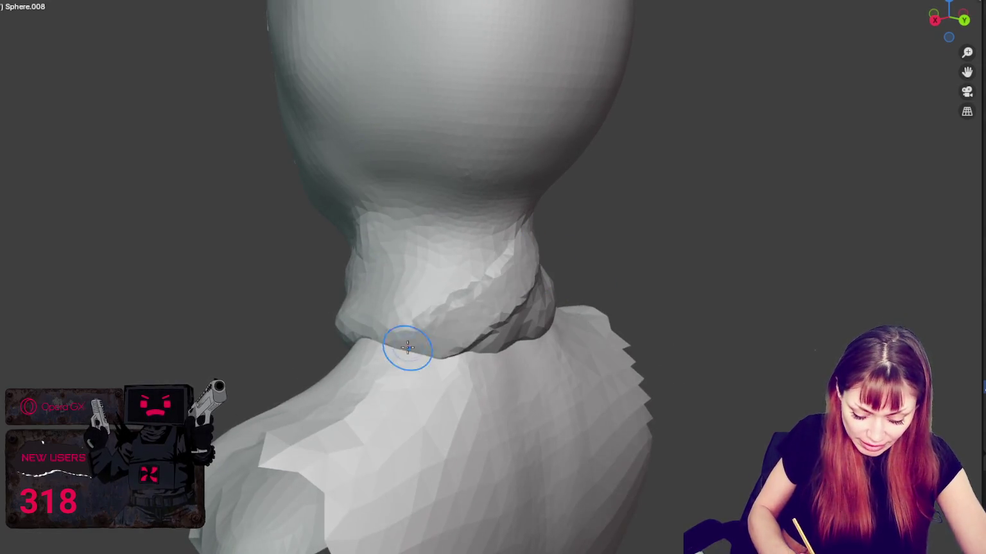
pyautogui.moveTo(405, 345); pyautogui.dragTo(589, 311, button='middle')
pyautogui.moveTo(472, 320)
pyautogui.mouseDown()
pyautogui.moveTo(528, 304)
pyautogui.moveTo(550, 220)
pyautogui.mouseUp()
pyautogui.moveTo(550, 220)
pyautogui.mouseDown(button='middle')
pyautogui.moveTo(565, 244)
pyautogui.moveTo(505, 291)
pyautogui.mouseUp(button='middle')
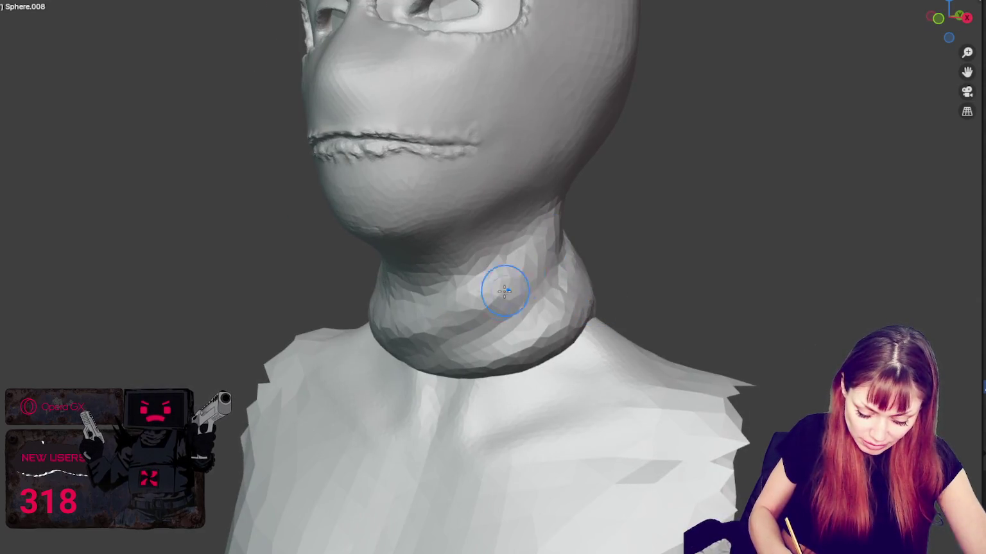
pyautogui.moveTo(552, 241); pyautogui.dragTo(475, 340, button='middle')
pyautogui.moveTo(475, 340); pyautogui.dragTo(570, 242)
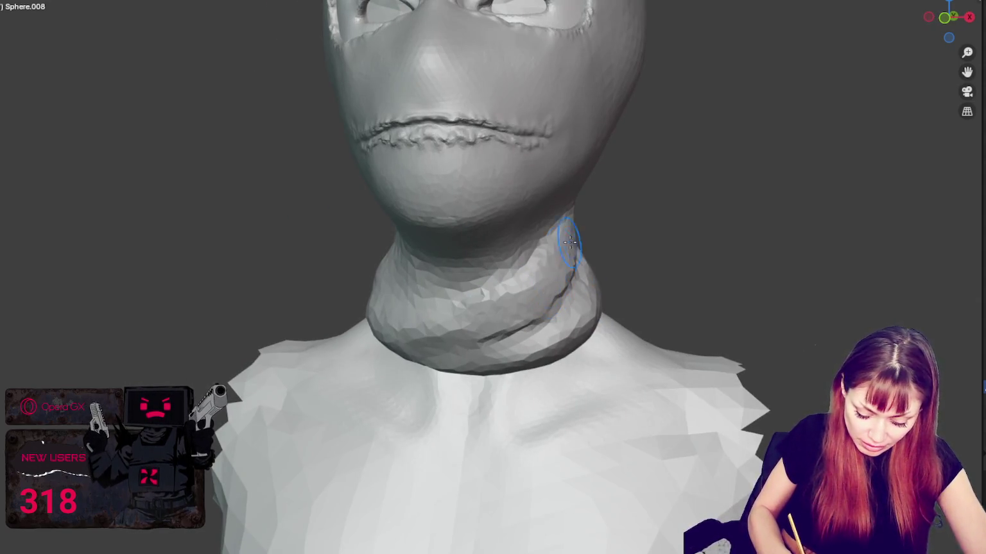
# Step: Orbit around the neck from front, side and back to inspect the folds
pyautogui.moveTo(498, 360)
pyautogui.mouseDown(button='middle')
pyautogui.moveTo(482, 334)
pyautogui.moveTo(607, 290)
pyautogui.moveTo(438, 301)
pyautogui.mouseUp(button='middle')
pyautogui.moveTo(507, 283); pyautogui.dragTo(568, 291, button='middle')
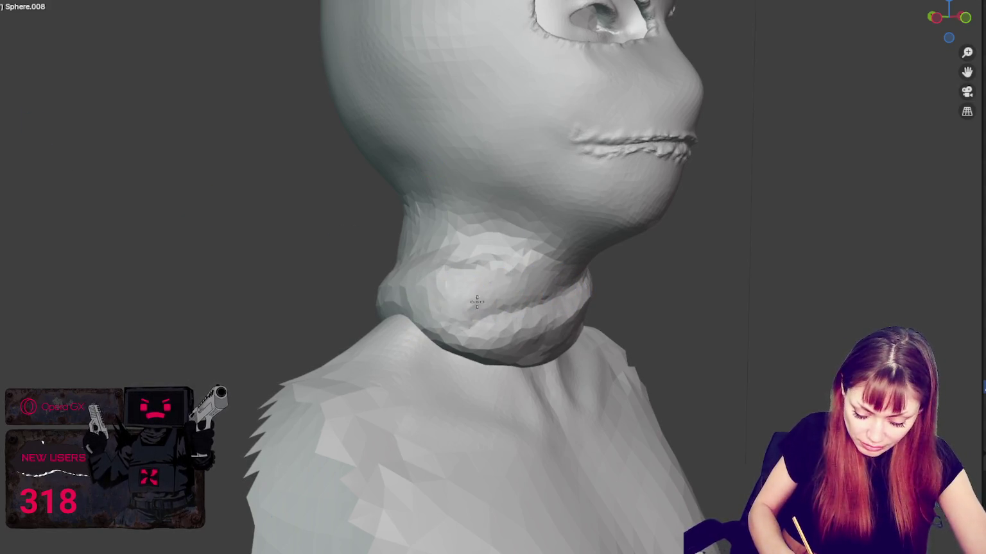
pyautogui.moveTo(571, 279); pyautogui.dragTo(485, 303, button='middle')
pyautogui.moveTo(518, 274); pyautogui.dragTo(598, 293, button='middle')
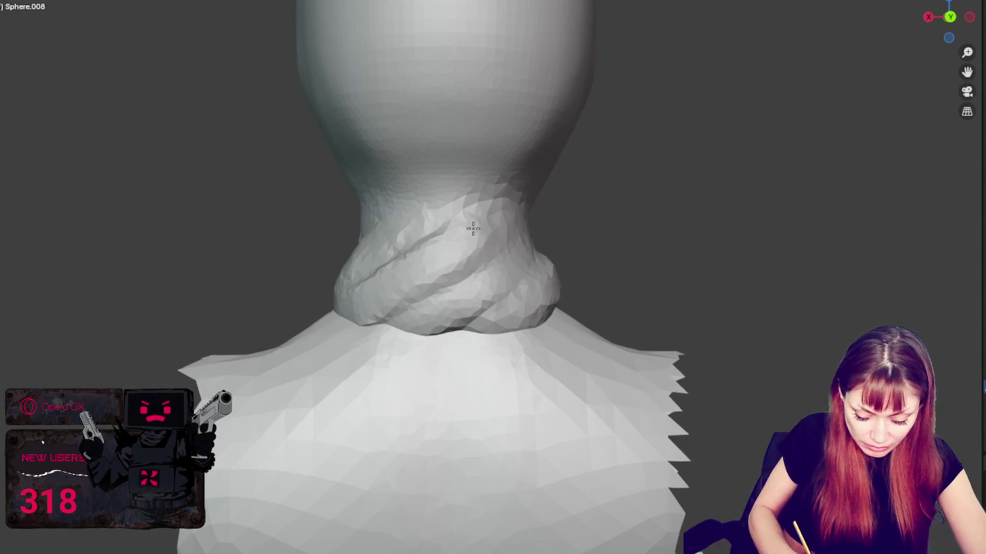
pyautogui.moveTo(507, 234); pyautogui.dragTo(545, 231, button='middle')
pyautogui.moveTo(475, 276)
pyautogui.mouseDown(button='middle')
pyautogui.moveTo(431, 293)
pyautogui.moveTo(468, 340)
pyautogui.mouseUp(button='middle')
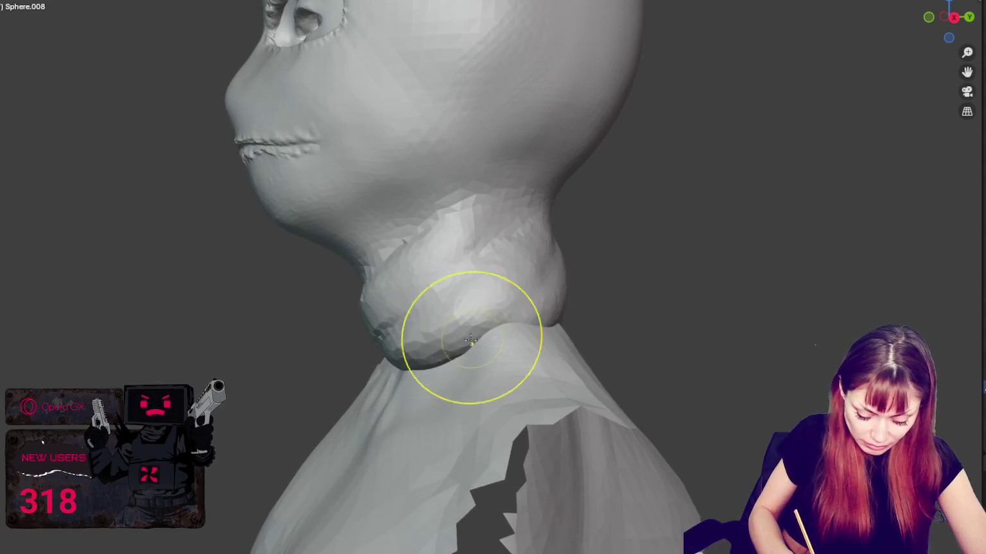
pyautogui.moveTo(506, 256); pyautogui.dragTo(510, 292, button='middle')
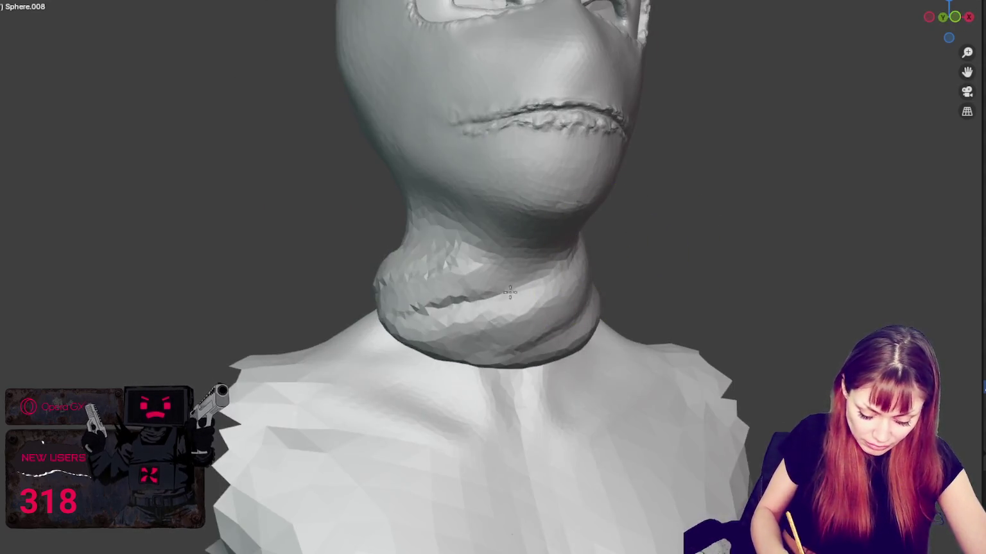
pyautogui.moveTo(440, 260)
pyautogui.mouseDown(button='middle')
pyautogui.moveTo(502, 286)
pyautogui.moveTo(408, 309)
pyautogui.mouseUp(button='middle')
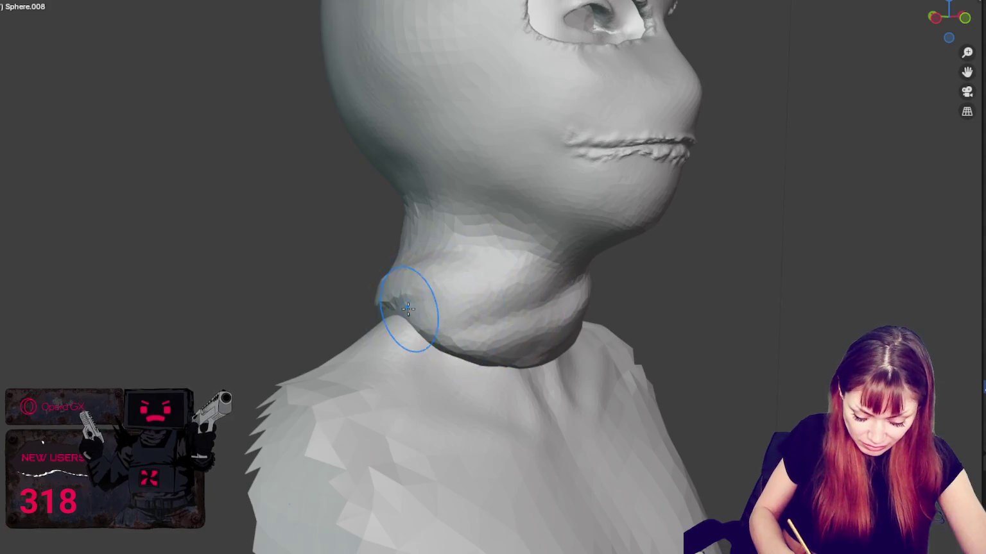
pyautogui.moveTo(528, 268)
pyautogui.mouseDown(button='middle')
pyautogui.moveTo(449, 287)
pyautogui.moveTo(478, 261)
pyautogui.moveTo(475, 282)
pyautogui.moveTo(451, 279)
pyautogui.mouseUp(button='middle')
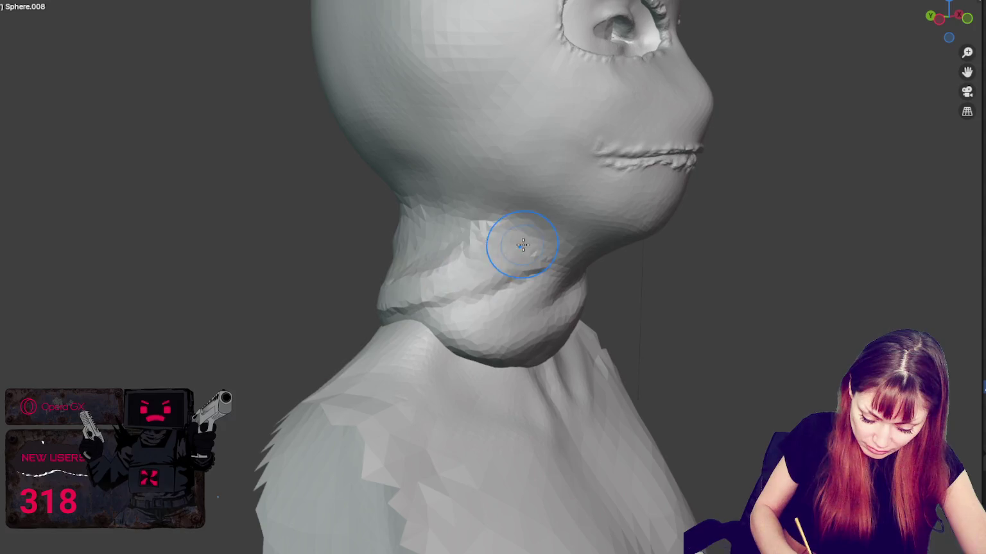
# Step: Reshape the crease along the side of the neck and the surface beside it
pyautogui.moveTo(530, 233); pyautogui.dragTo(567, 228)
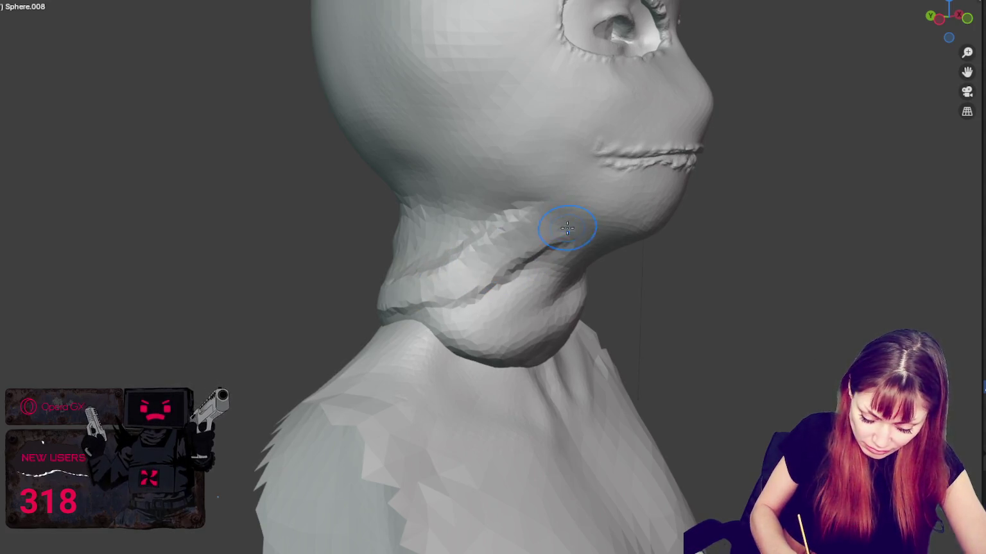
pyautogui.moveTo(490, 206)
pyautogui.mouseDown(button='middle')
pyautogui.moveTo(555, 249)
pyautogui.moveTo(455, 237)
pyautogui.mouseUp(button='middle')
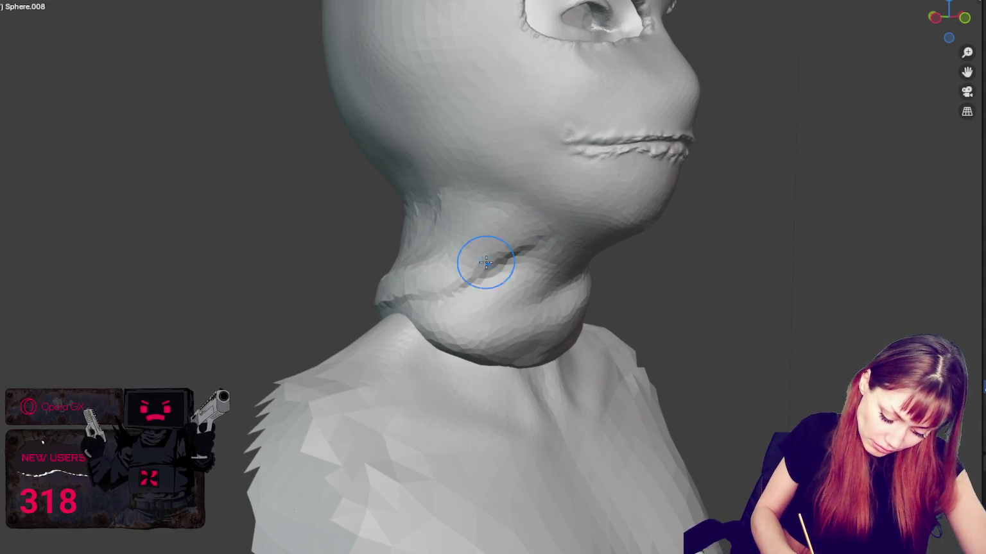
pyautogui.moveTo(478, 275); pyautogui.dragTo(435, 274)
pyautogui.moveTo(475, 258)
pyautogui.mouseDown(button='middle')
pyautogui.moveTo(524, 276)
pyautogui.moveTo(459, 271)
pyautogui.mouseUp(button='middle')
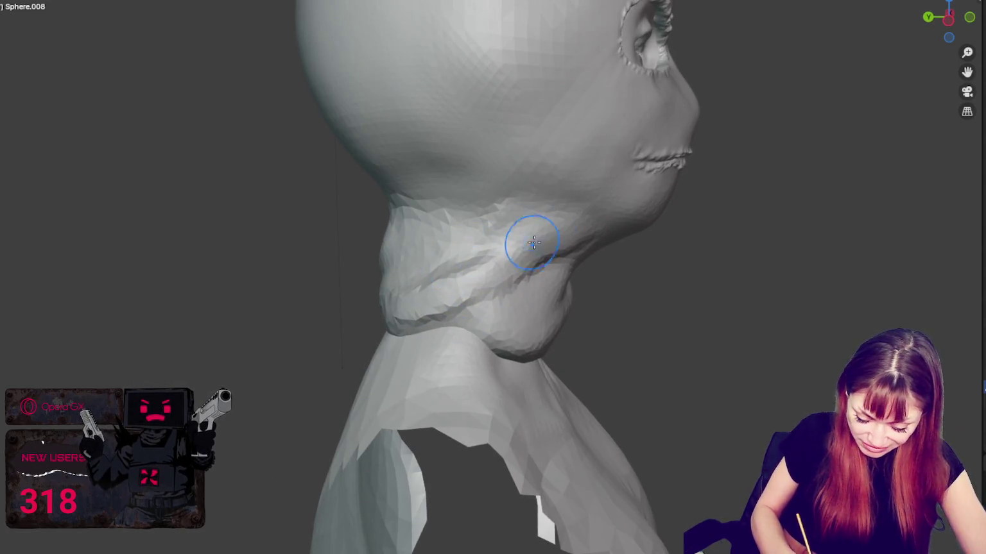
pyautogui.moveTo(469, 299); pyautogui.dragTo(532, 266)
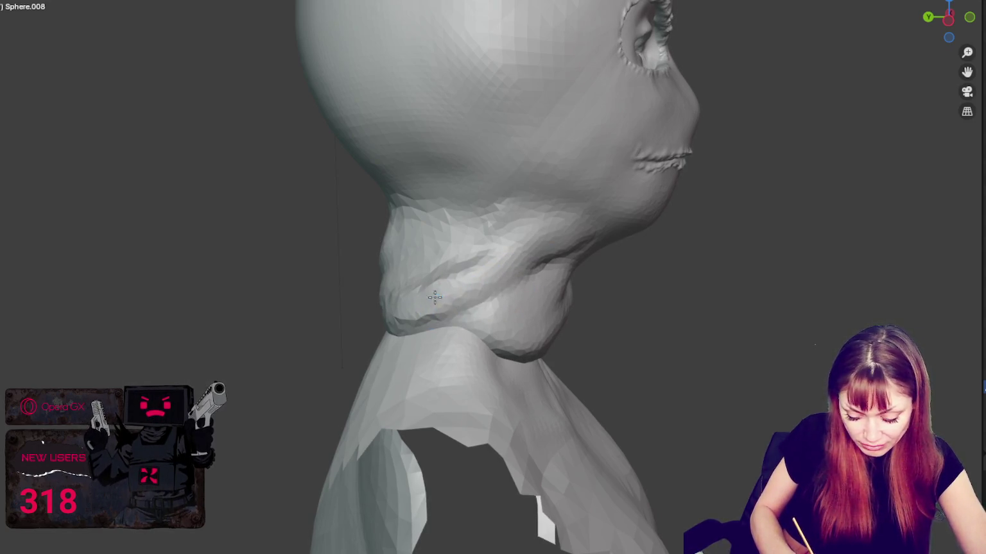
# Step: Smooth the neck above the crease
pyautogui.moveTo(565, 209); pyautogui.dragTo(480, 278, button='middle')
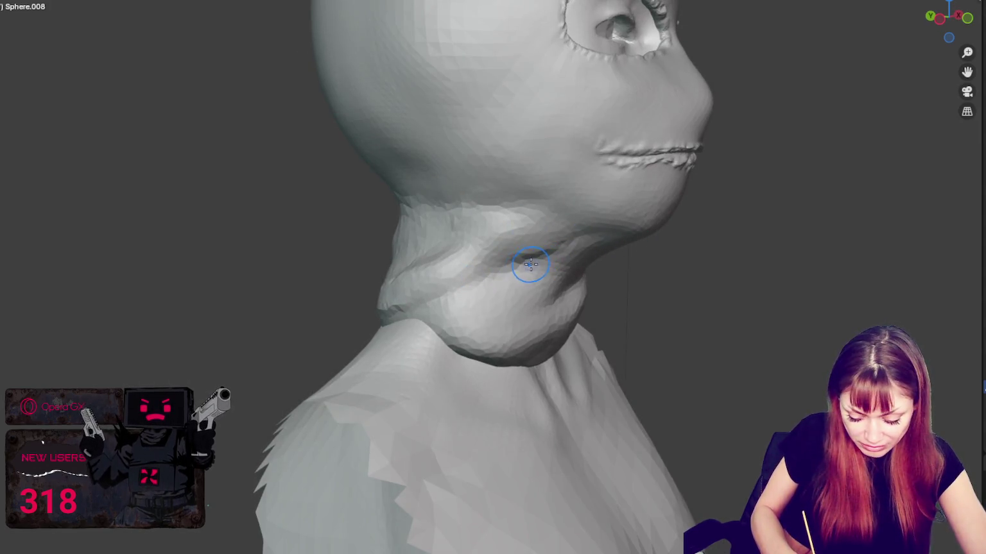
pyautogui.keyDown('shift'); pyautogui.moveTo(495, 264); pyautogui.dragTo(504, 217); pyautogui.keyUp('shift')
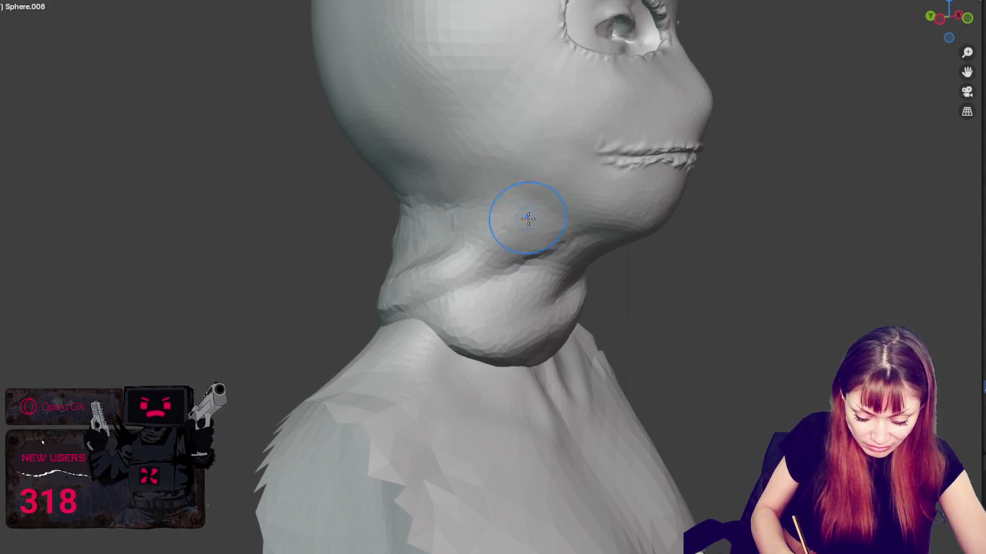
pyautogui.moveTo(522, 239)
pyautogui.mouseDown(button='middle')
pyautogui.moveTo(455, 249)
pyautogui.moveTo(411, 242)
pyautogui.moveTo(444, 287)
pyautogui.mouseUp(button='middle')
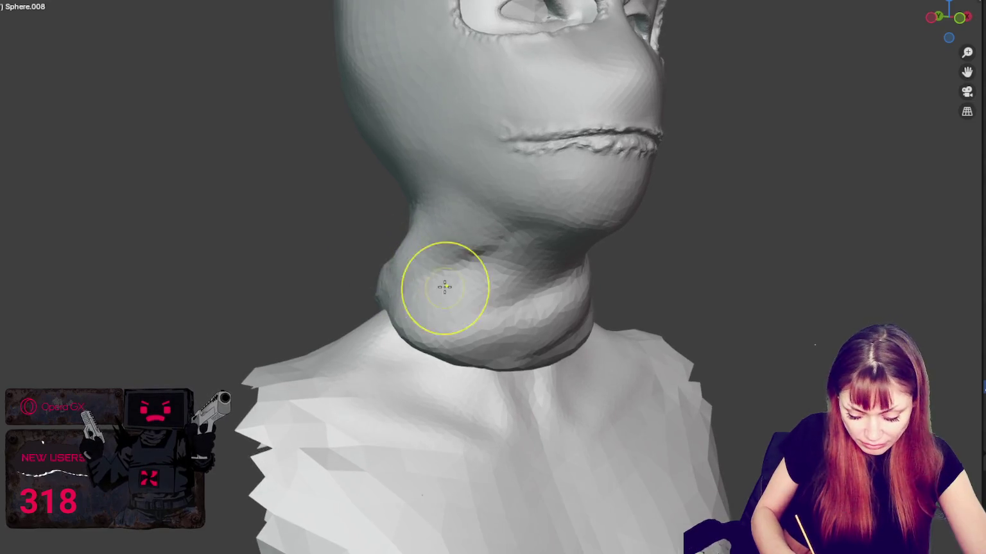
# Step: Smooth and sculpt the front and both sides of the neck, pushing out the collar's lower edge
pyautogui.moveTo(455, 265); pyautogui.dragTo(486, 222)
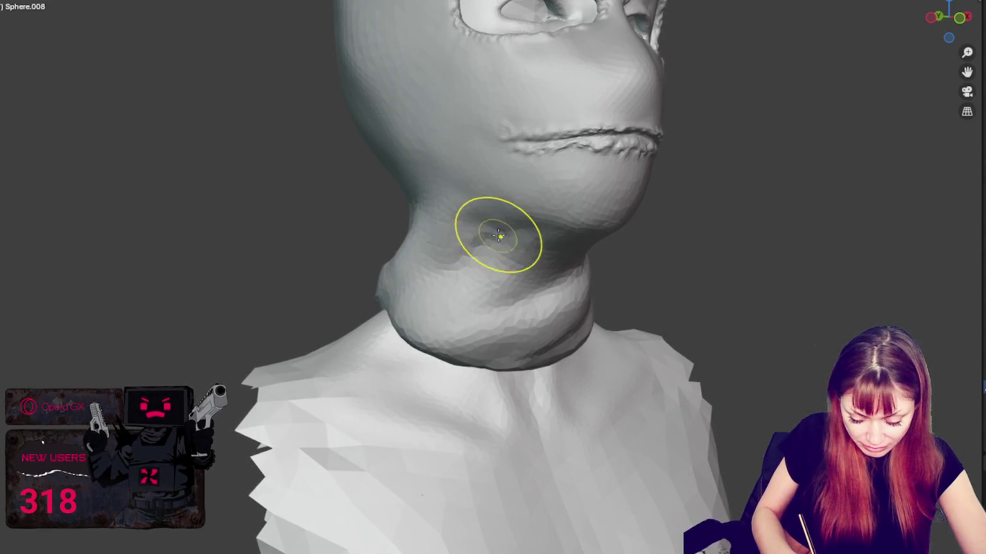
pyautogui.moveTo(499, 237); pyautogui.dragTo(465, 213, button='middle')
pyautogui.moveTo(491, 249); pyautogui.dragTo(523, 228, button='middle')
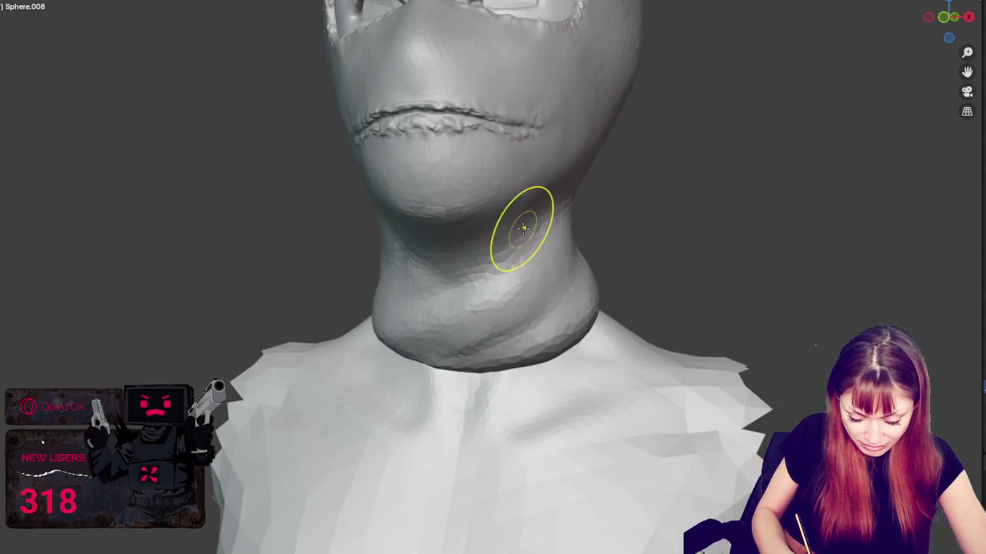
pyautogui.moveTo(480, 308)
pyautogui.mouseDown()
pyautogui.moveTo(506, 282)
pyautogui.moveTo(387, 363)
pyautogui.mouseUp()
pyautogui.moveTo(480, 323); pyautogui.dragTo(590, 226)
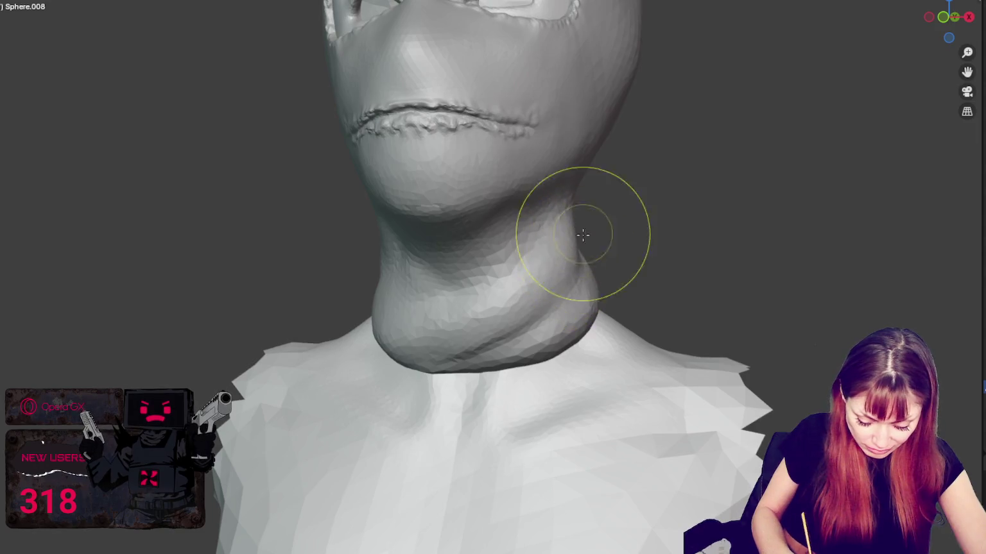
pyautogui.moveTo(464, 335); pyautogui.dragTo(391, 321, button='middle')
pyautogui.moveTo(392, 320)
pyautogui.mouseDown()
pyautogui.moveTo(429, 304)
pyautogui.moveTo(433, 288)
pyautogui.mouseUp()
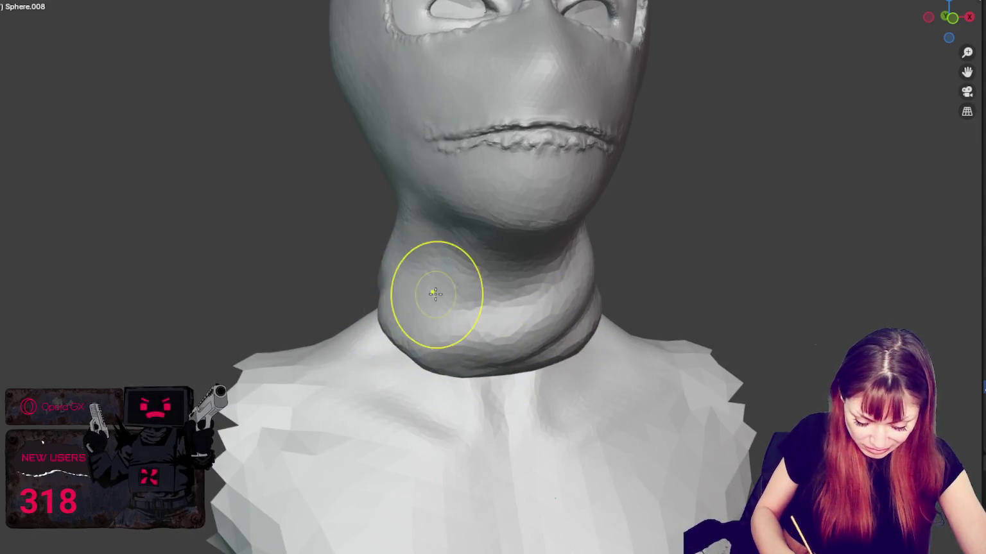
pyautogui.moveTo(433, 288); pyautogui.dragTo(508, 329, button='middle')
pyautogui.moveTo(348, 236); pyautogui.dragTo(563, 341, button='middle')
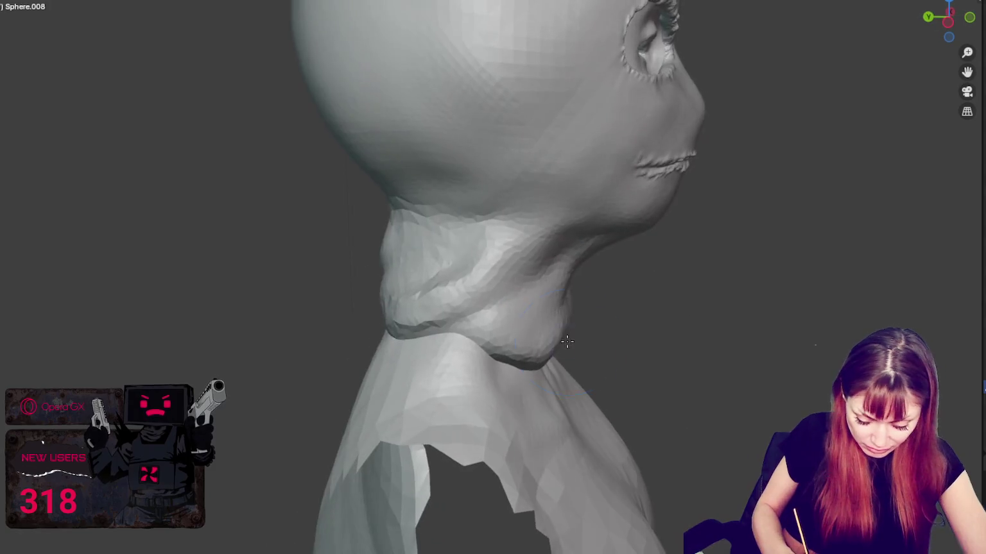
pyautogui.moveTo(539, 366); pyautogui.dragTo(495, 352)
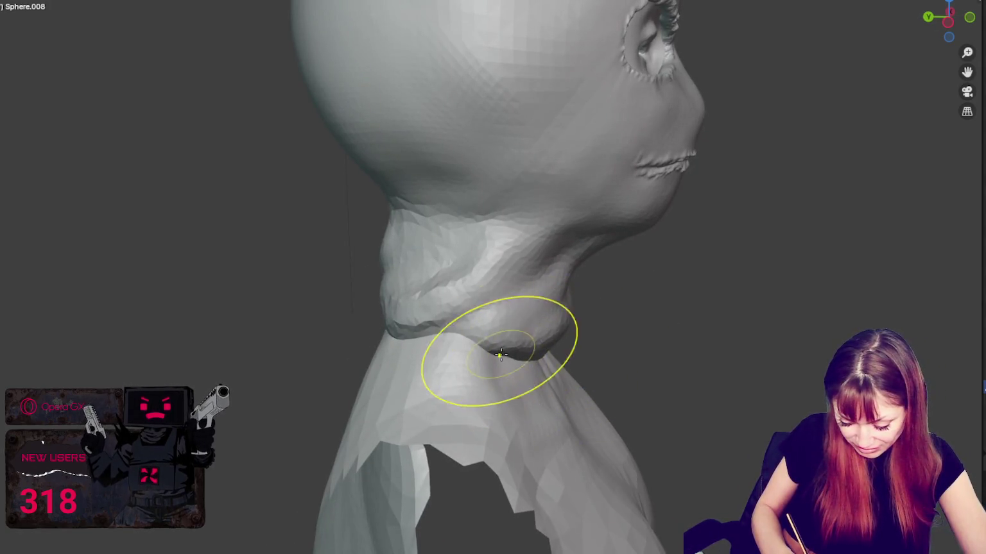
# Step: Orbit around the bust to inspect the neck from the front, sides and back of the head
pyautogui.moveTo(407, 286)
pyautogui.mouseDown(button='middle')
pyautogui.moveTo(369, 293)
pyautogui.moveTo(566, 313)
pyautogui.moveTo(487, 313)
pyautogui.mouseUp(button='middle')
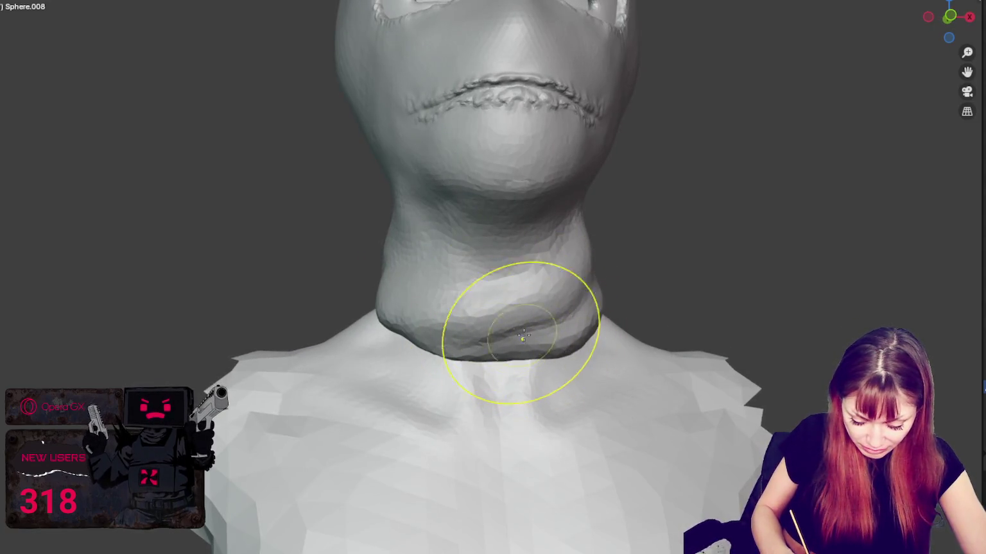
pyautogui.moveTo(364, 330); pyautogui.dragTo(437, 362, button='middle')
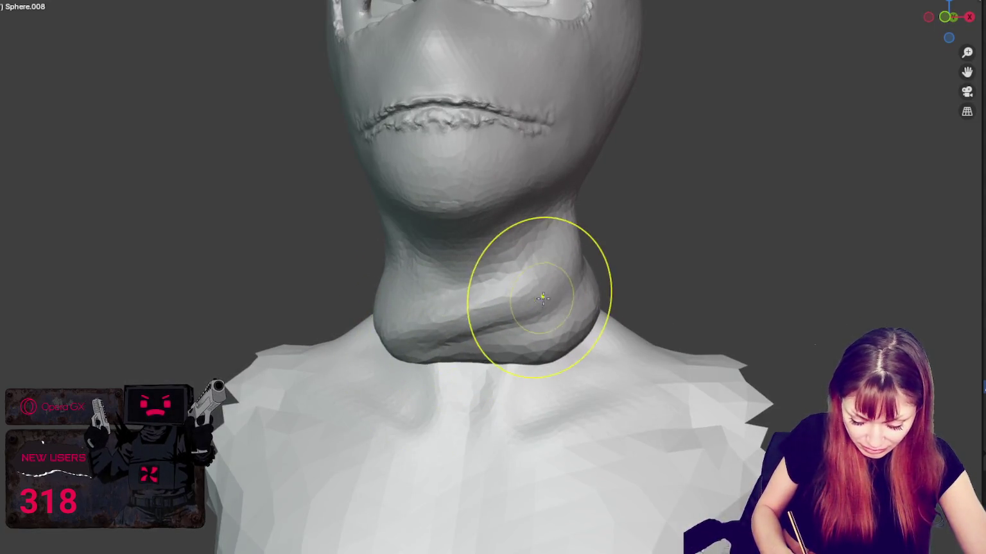
pyautogui.moveTo(568, 336); pyautogui.dragTo(579, 358, button='middle')
pyautogui.moveTo(418, 286); pyautogui.dragTo(418, 330, button='middle')
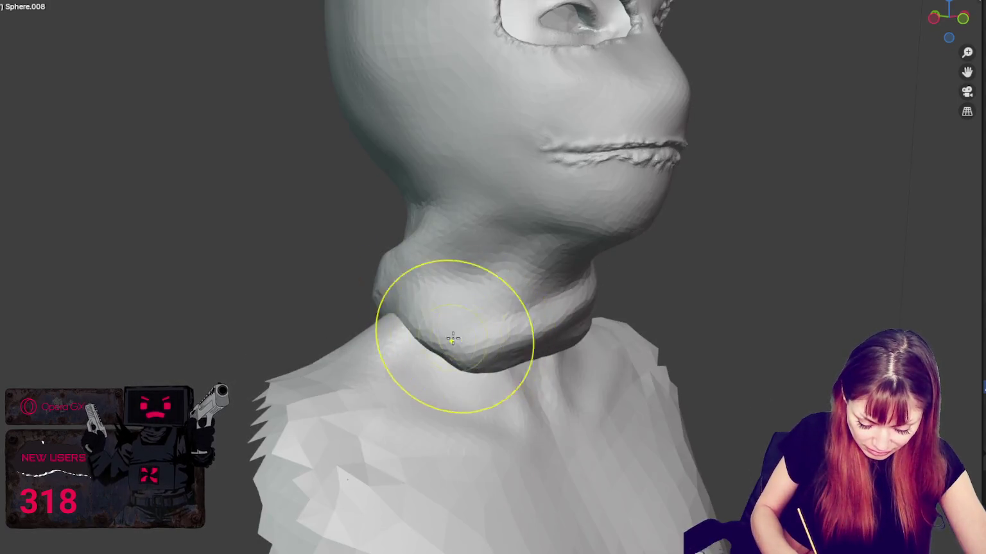
pyautogui.moveTo(456, 287); pyautogui.dragTo(443, 311, button='middle')
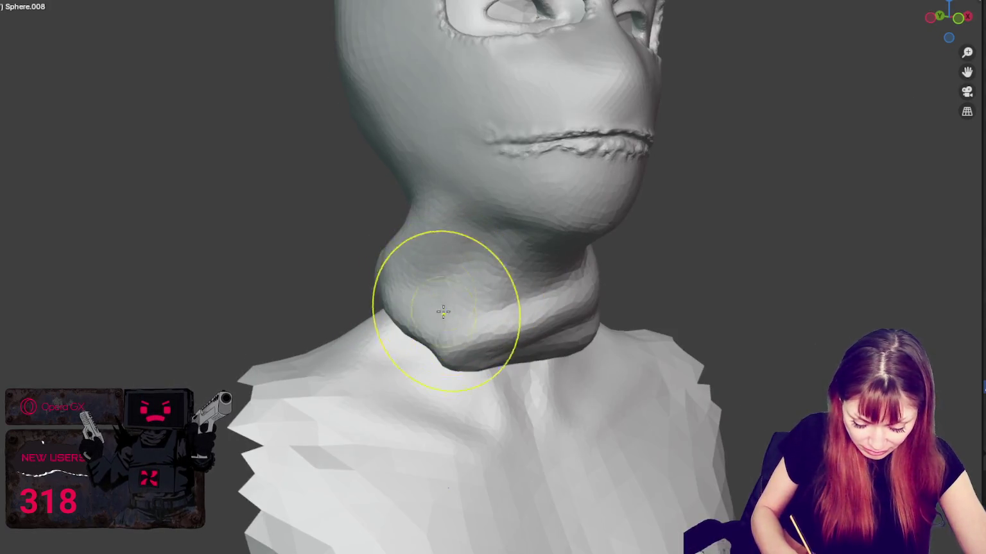
pyautogui.moveTo(451, 350); pyautogui.dragTo(398, 364, button='middle')
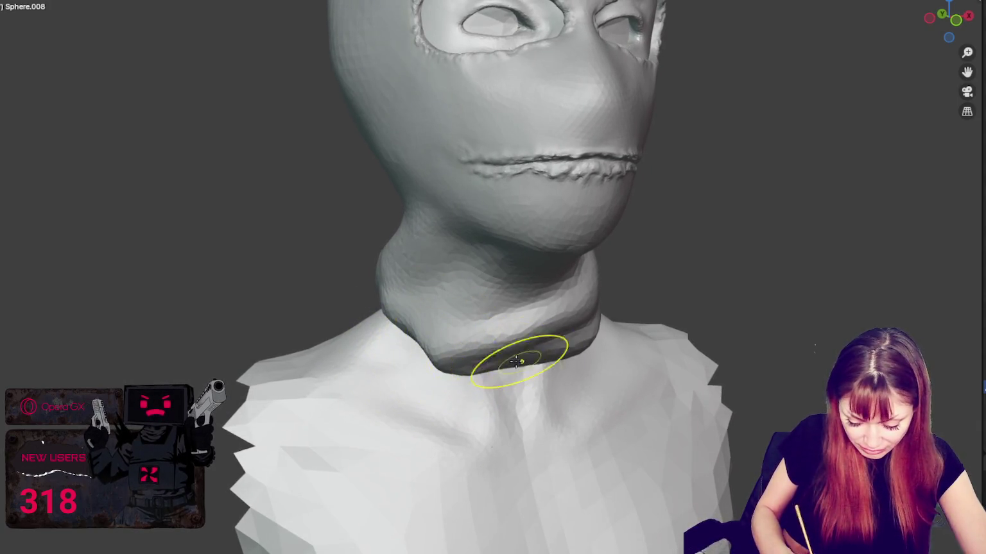
pyautogui.moveTo(463, 352); pyautogui.dragTo(539, 352, button='middle')
pyautogui.moveTo(605, 292)
pyautogui.mouseDown(button='middle')
pyautogui.moveTo(519, 333)
pyautogui.moveTo(501, 354)
pyautogui.moveTo(460, 337)
pyautogui.mouseUp(button='middle')
pyautogui.moveTo(556, 316); pyautogui.dragTo(459, 336, button='middle')
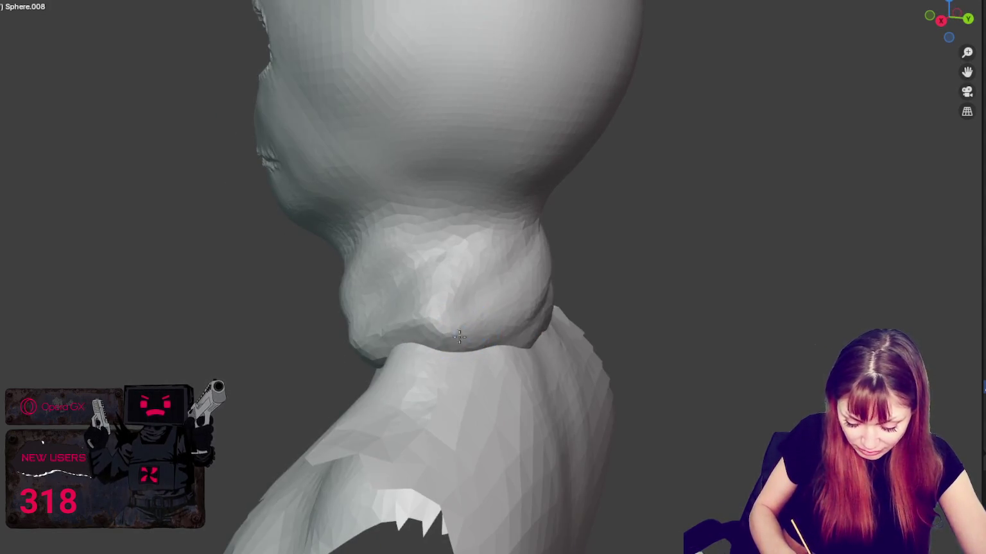
pyautogui.moveTo(551, 315)
pyautogui.mouseDown(button='middle')
pyautogui.moveTo(415, 333)
pyautogui.moveTo(442, 335)
pyautogui.mouseUp(button='middle')
pyautogui.moveTo(544, 290)
pyautogui.mouseDown(button='middle')
pyautogui.moveTo(495, 327)
pyautogui.moveTo(528, 220)
pyautogui.moveTo(527, 274)
pyautogui.mouseUp(button='middle')
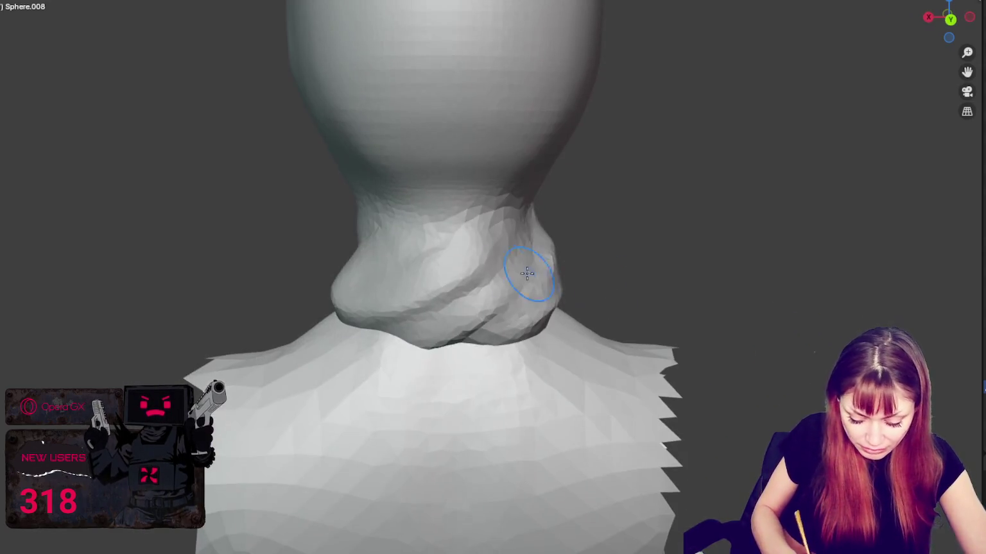
pyautogui.moveTo(485, 244); pyautogui.dragTo(590, 308, button='middle')
pyautogui.moveTo(476, 289)
pyautogui.mouseDown(button='middle')
pyautogui.moveTo(531, 274)
pyautogui.moveTo(520, 220)
pyautogui.mouseUp(button='middle')
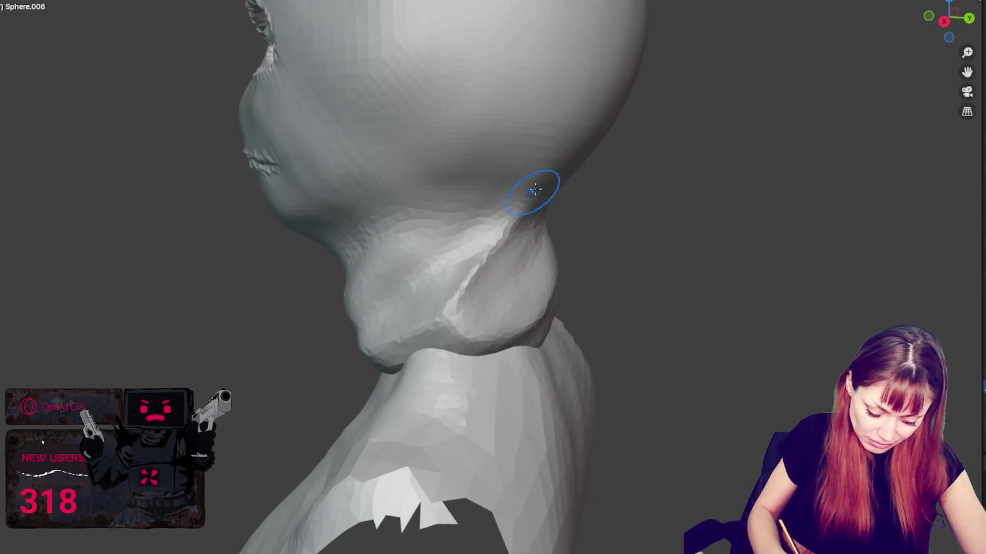
pyautogui.moveTo(434, 245); pyautogui.dragTo(374, 309, button='middle')
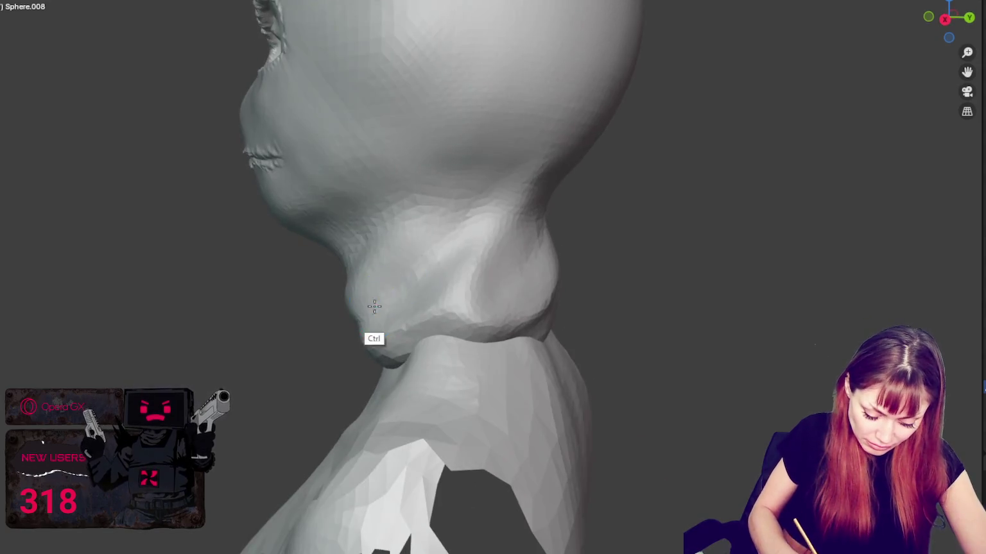
pyautogui.moveTo(431, 260)
pyautogui.mouseDown(button='middle')
pyautogui.moveTo(452, 272)
pyautogui.moveTo(494, 265)
pyautogui.moveTo(538, 300)
pyautogui.mouseUp(button='middle')
# Step: Carve a diagonal fold across the right side of the neck collar
pyautogui.moveTo(494, 338); pyautogui.dragTo(528, 286)
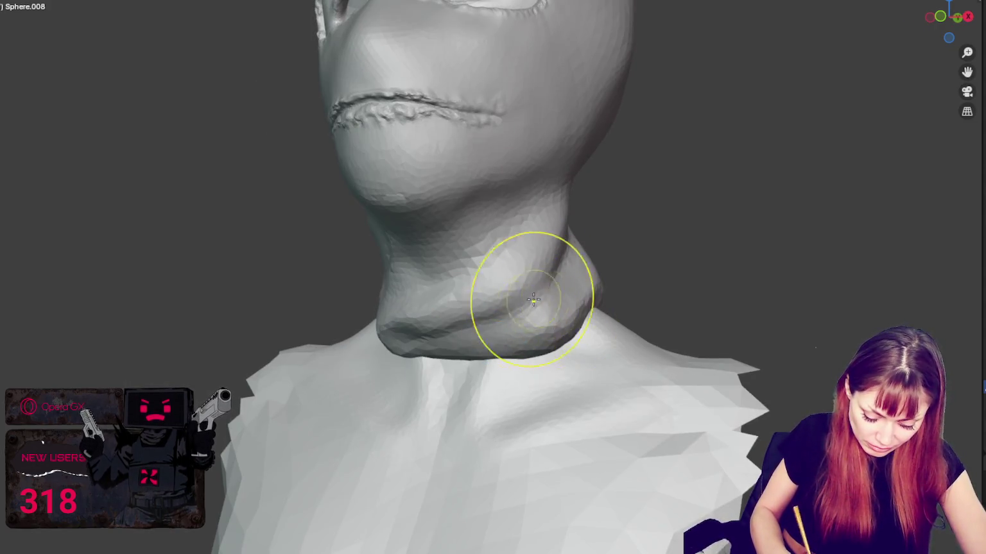
pyautogui.moveTo(473, 308); pyautogui.dragTo(555, 239)
pyautogui.moveTo(555, 239); pyautogui.dragTo(475, 306, button='middle')
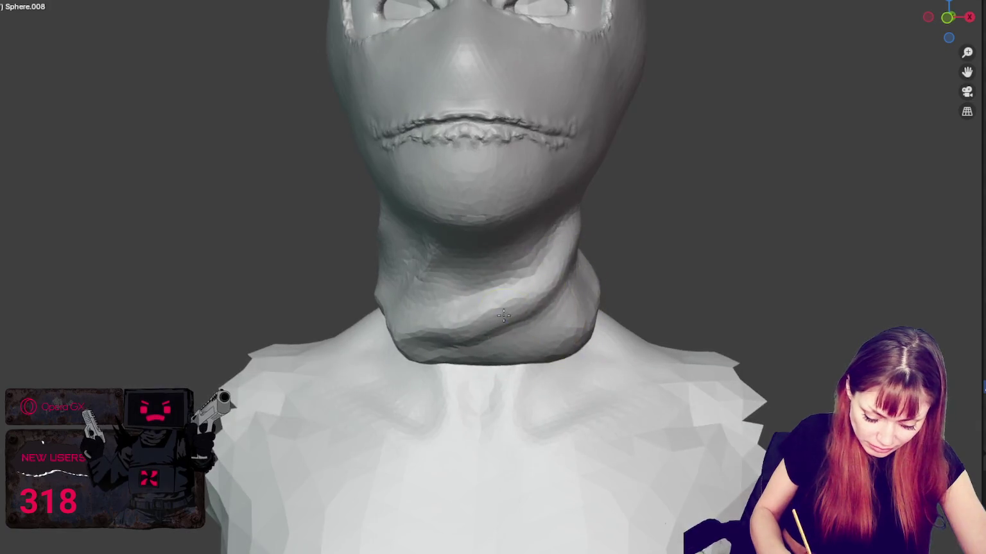
pyautogui.moveTo(419, 286); pyautogui.dragTo(474, 294, button='middle')
# Step: Smooth out the new groove on the collar and return the bust to a front view
pyautogui.keyDown('shift'); pyautogui.moveTo(497, 258); pyautogui.dragTo(435, 287); pyautogui.keyUp('shift')
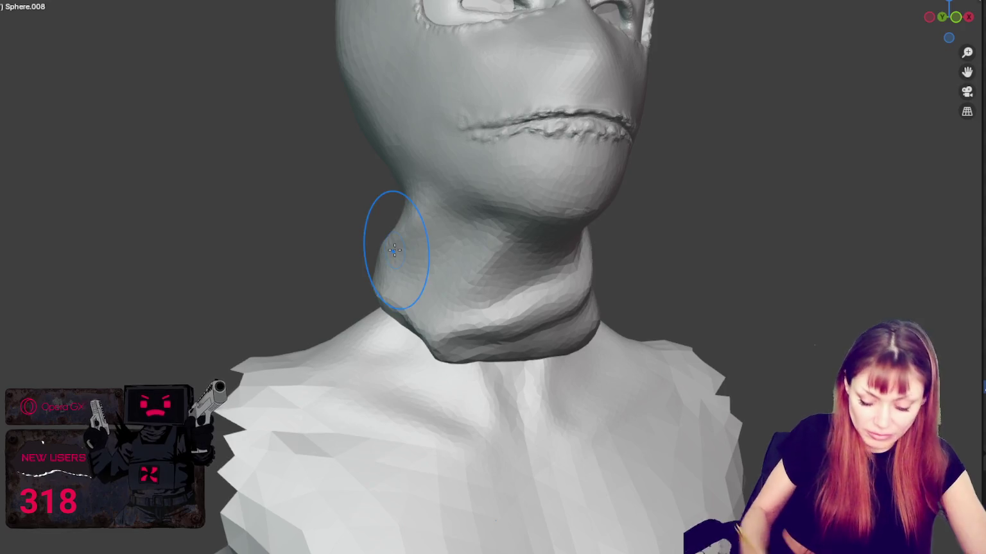
pyautogui.scroll(-3, 449, 256)
pyautogui.scroll(-1, 467, 253)
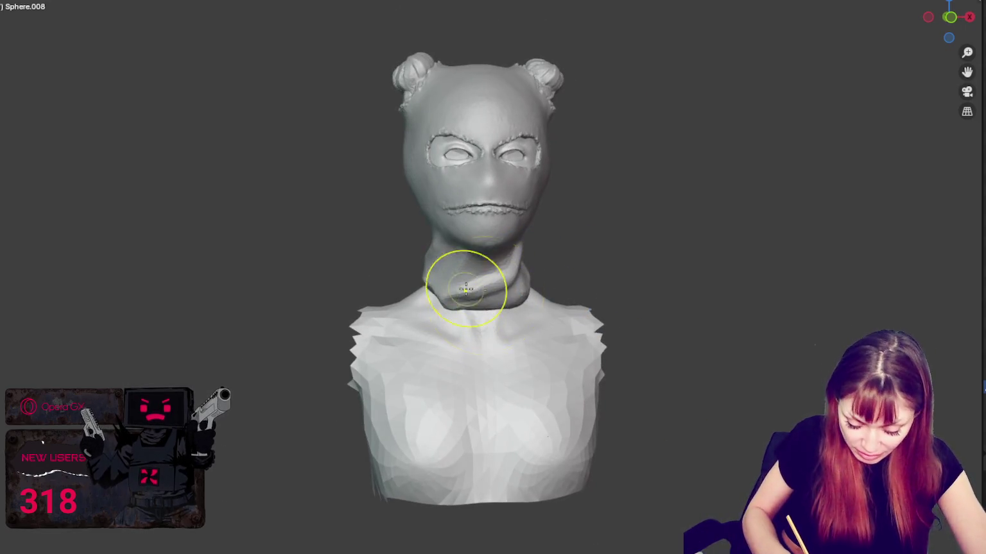
pyautogui.moveTo(498, 289)
pyautogui.mouseDown(button='middle')
pyautogui.moveTo(454, 301)
pyautogui.moveTo(476, 300)
pyautogui.mouseUp(button='middle')
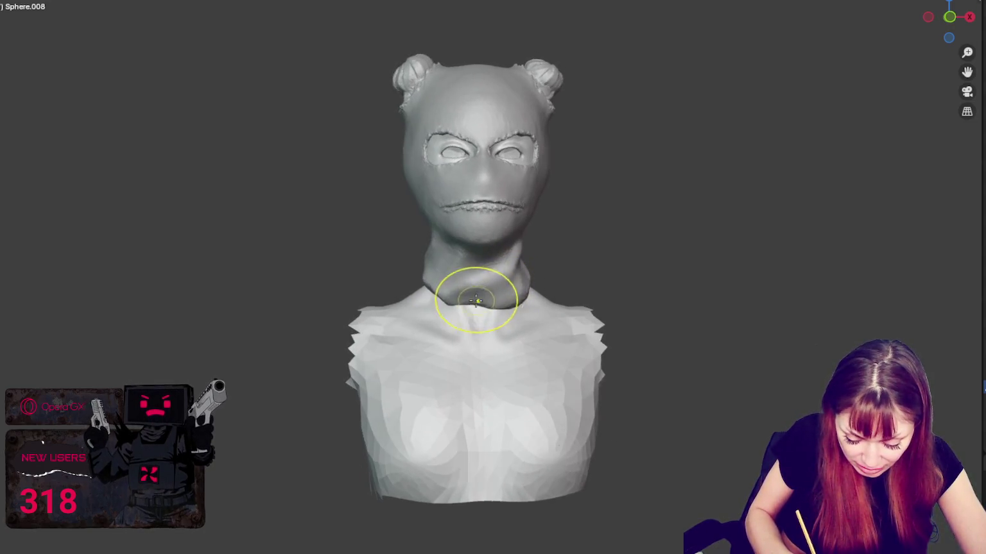
pyautogui.moveTo(438, 269)
pyautogui.mouseDown(button='middle')
pyautogui.moveTo(435, 244)
pyautogui.moveTo(488, 252)
pyautogui.mouseUp(button='middle')
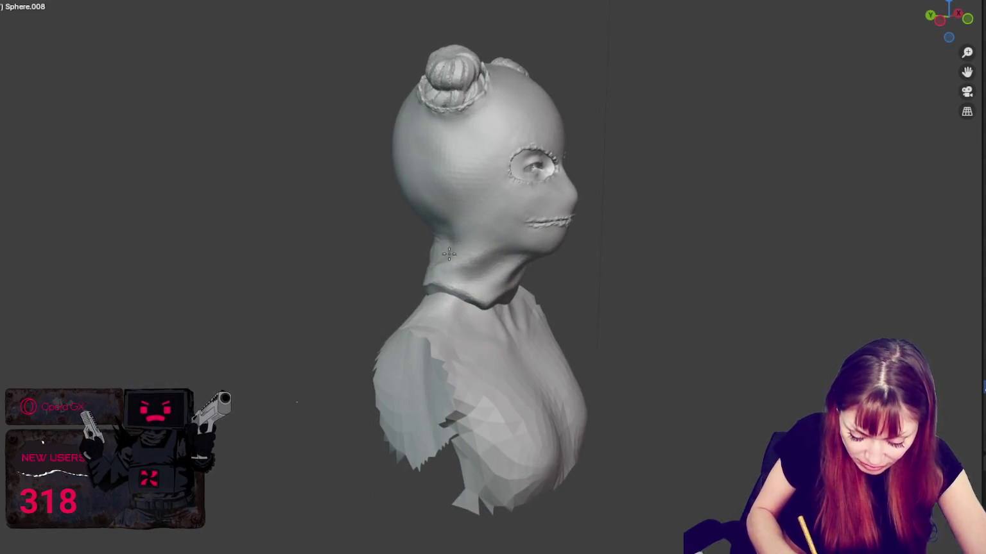
pyautogui.scroll(3, 546, 279)
pyautogui.moveTo(539, 275)
pyautogui.mouseDown(button='middle')
pyautogui.moveTo(411, 262)
pyautogui.moveTo(502, 242)
pyautogui.moveTo(539, 396)
pyautogui.moveTo(666, 384)
pyautogui.moveTo(631, 379)
pyautogui.mouseUp(button='middle')
pyautogui.scroll(-2, 411, 262)
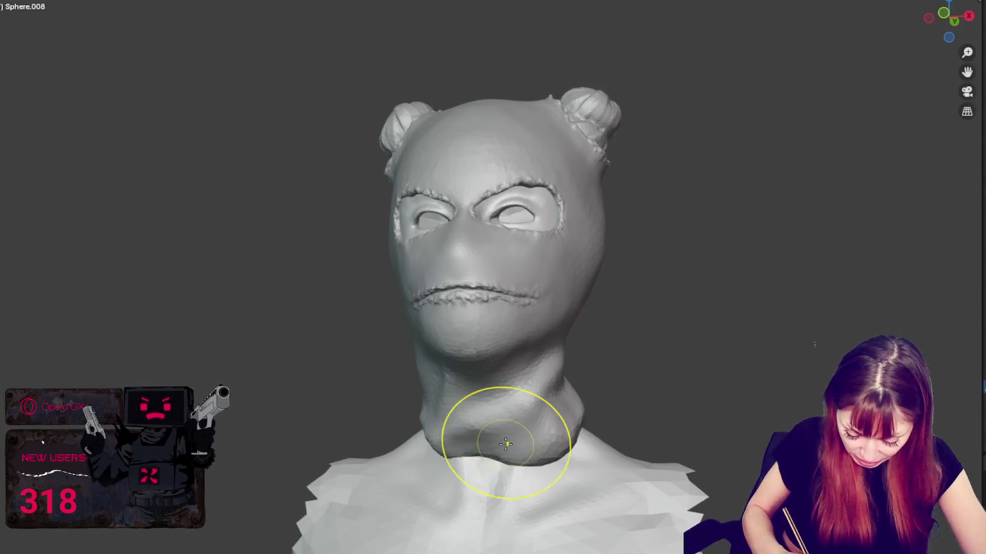
# Step: Undo the last sculpt change and compare front and three-quarter views of the bust
pyautogui.hotkey('ctrl', 'z')
pyautogui.moveTo(532, 393)
pyautogui.mouseDown(button='middle')
pyautogui.moveTo(502, 359)
pyautogui.moveTo(499, 391)
pyautogui.mouseUp(button='middle')
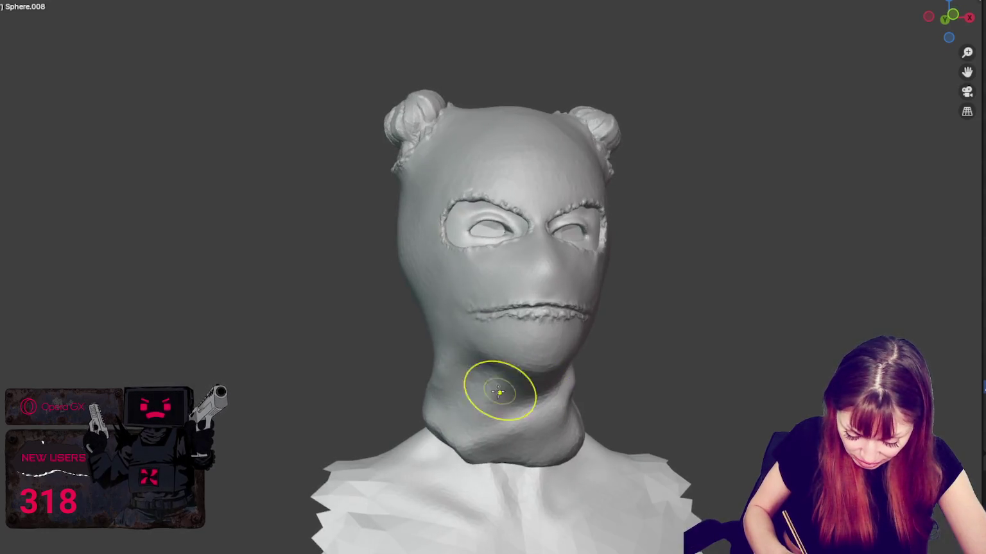
pyautogui.moveTo(441, 374); pyautogui.dragTo(478, 390, button='middle')
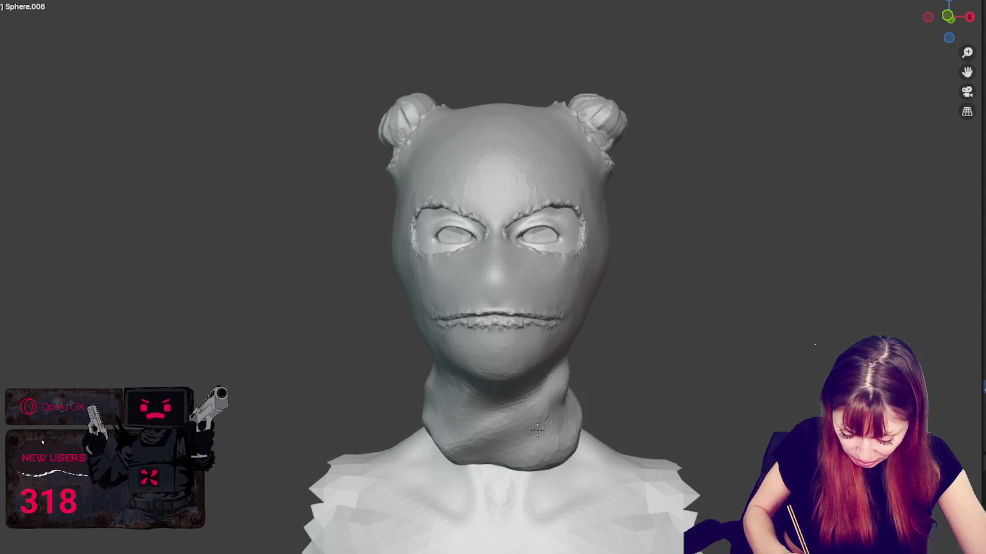
pyautogui.moveTo(480, 432); pyautogui.dragTo(474, 423, button='middle')
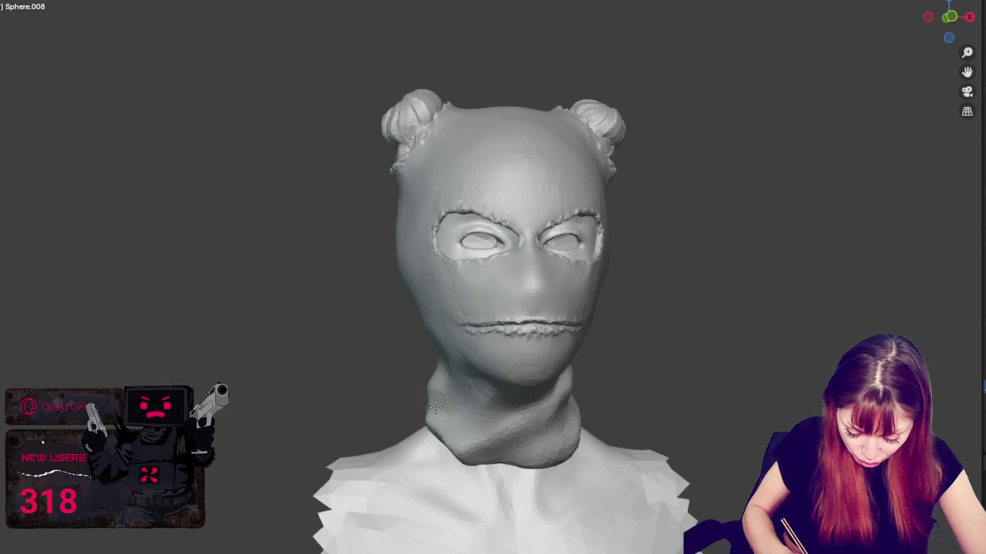
pyautogui.moveTo(462, 417)
pyautogui.mouseDown(button='middle')
pyautogui.moveTo(537, 403)
pyautogui.moveTo(541, 376)
pyautogui.moveTo(433, 425)
pyautogui.moveTo(591, 396)
pyautogui.moveTo(570, 392)
pyautogui.moveTo(609, 379)
pyautogui.mouseUp(button='middle')
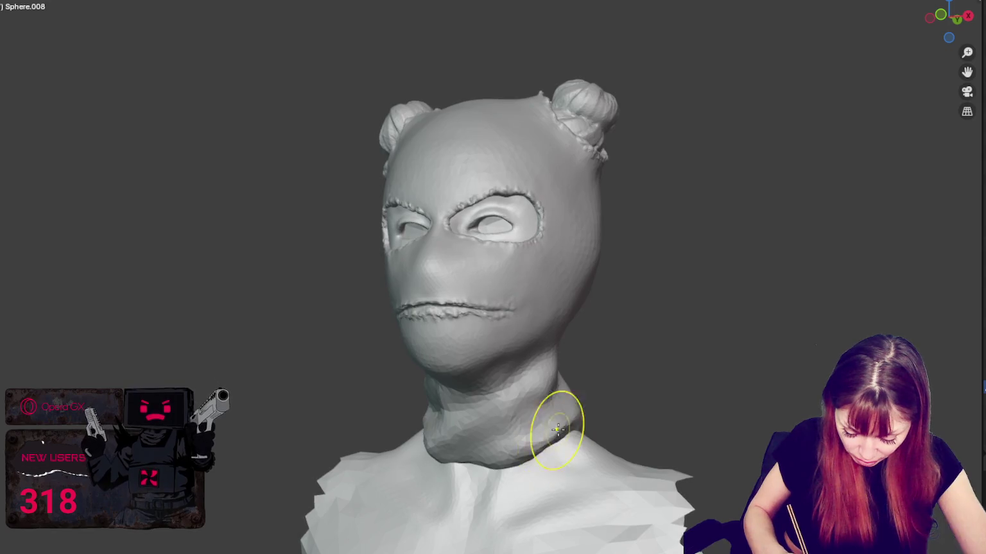
pyautogui.moveTo(504, 467); pyautogui.dragTo(523, 461, button='middle')
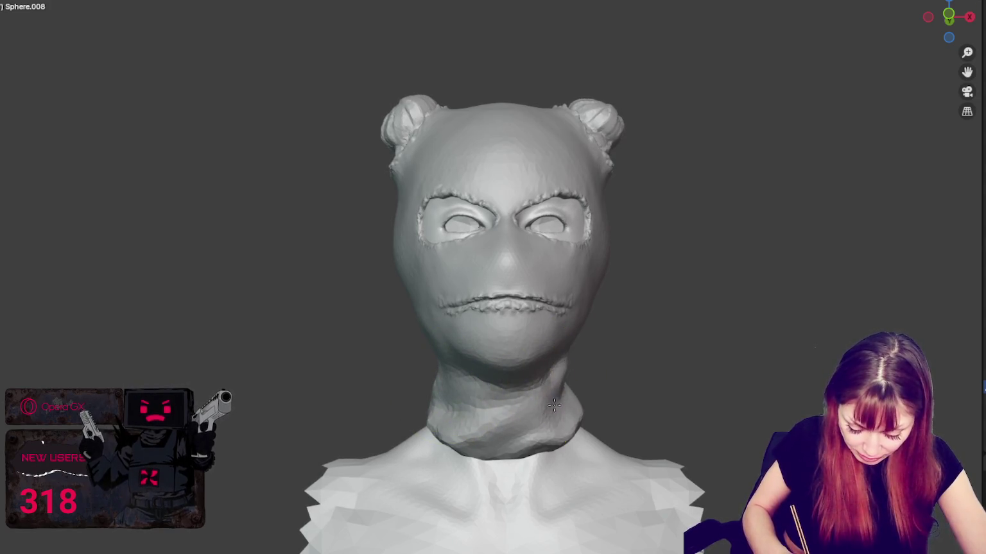
# Step: Check the rolled collar from the right profile and the back, then return to front
pyautogui.moveTo(504, 423); pyautogui.dragTo(649, 425, button='middle')
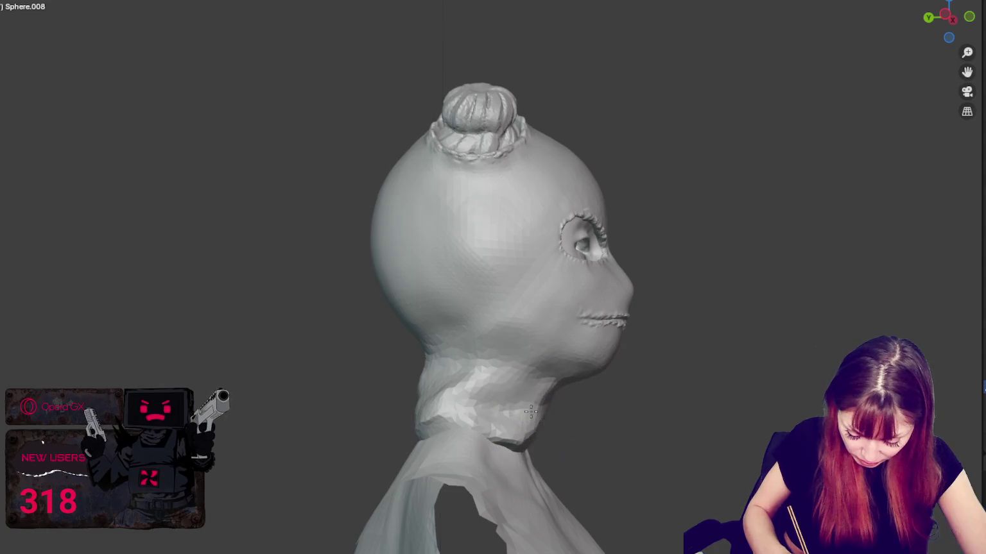
pyautogui.moveTo(520, 441); pyautogui.dragTo(519, 456, button='middle')
pyautogui.moveTo(425, 440)
pyautogui.mouseDown(button='middle')
pyautogui.moveTo(423, 418)
pyautogui.moveTo(429, 440)
pyautogui.mouseUp(button='middle')
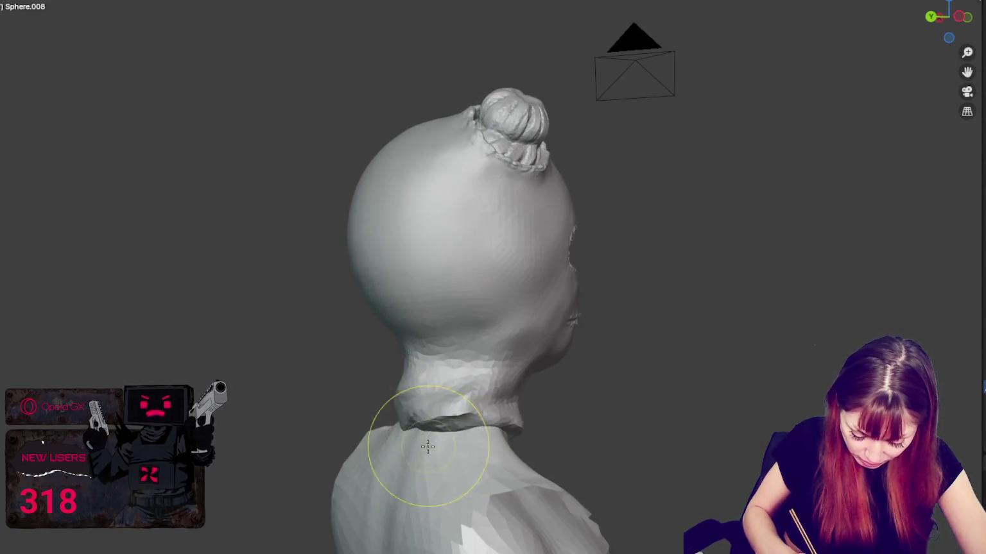
pyautogui.moveTo(385, 412)
pyautogui.mouseDown(button='middle')
pyautogui.moveTo(524, 429)
pyautogui.moveTo(512, 443)
pyautogui.moveTo(456, 429)
pyautogui.moveTo(587, 440)
pyautogui.mouseUp(button='middle')
pyautogui.moveTo(467, 473); pyautogui.dragTo(504, 457, button='middle')
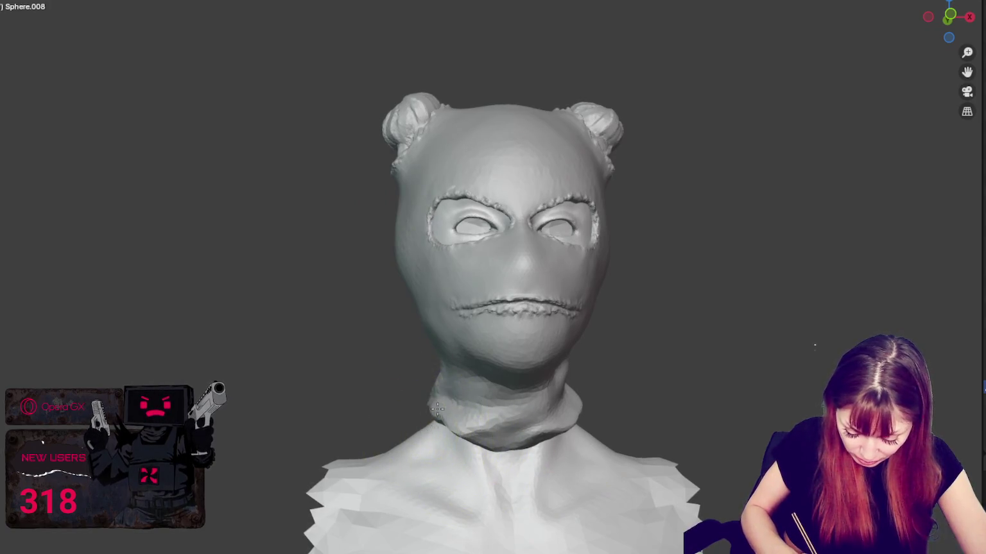
pyautogui.moveTo(467, 461)
pyautogui.mouseDown(button='middle')
pyautogui.moveTo(440, 414)
pyautogui.moveTo(456, 411)
pyautogui.mouseUp(button='middle')
pyautogui.moveTo(559, 395)
pyautogui.mouseDown(button='middle')
pyautogui.moveTo(547, 389)
pyautogui.moveTo(561, 396)
pyautogui.mouseUp(button='middle')
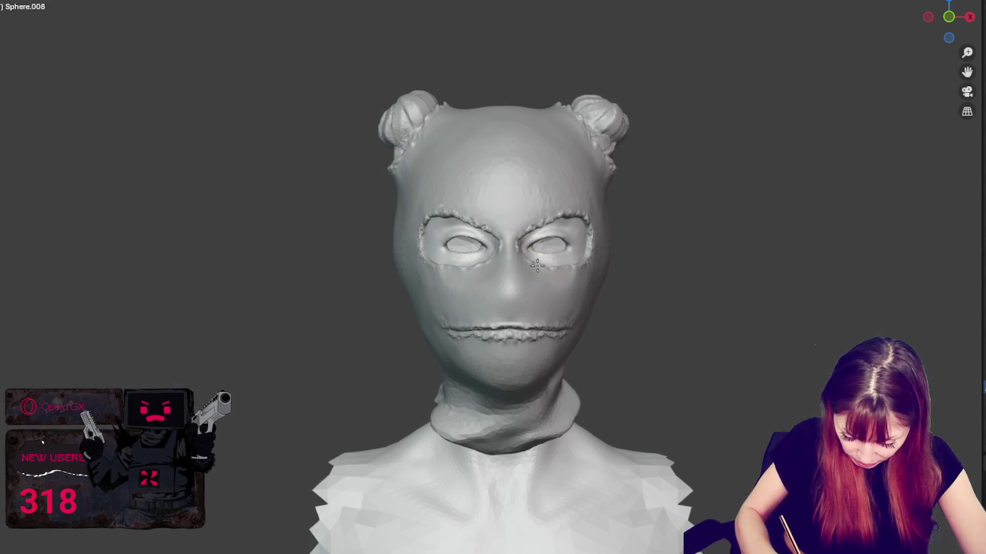
# Step: Orbit around the head from above and the side, then snap to the numpad 1 front view
pyautogui.moveTo(566, 218)
pyautogui.mouseDown(button='middle')
pyautogui.moveTo(555, 295)
pyautogui.moveTo(560, 223)
pyautogui.moveTo(511, 225)
pyautogui.moveTo(594, 220)
pyautogui.moveTo(592, 244)
pyautogui.mouseUp(button='middle')
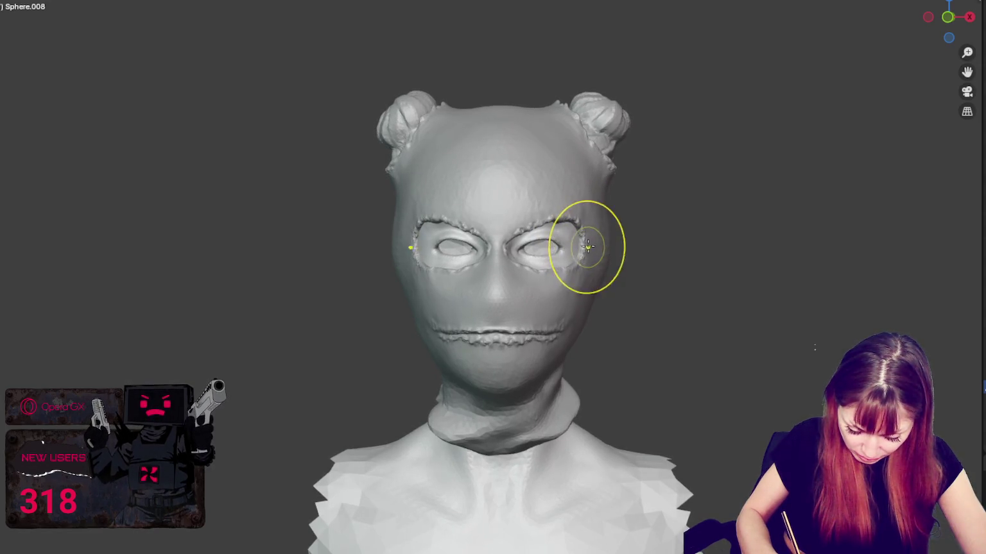
pyautogui.moveTo(618, 200)
pyautogui.mouseDown(button='middle')
pyautogui.moveTo(608, 192)
pyautogui.moveTo(617, 193)
pyautogui.mouseUp(button='middle')
pyautogui.moveTo(577, 142); pyautogui.dragTo(565, 90)
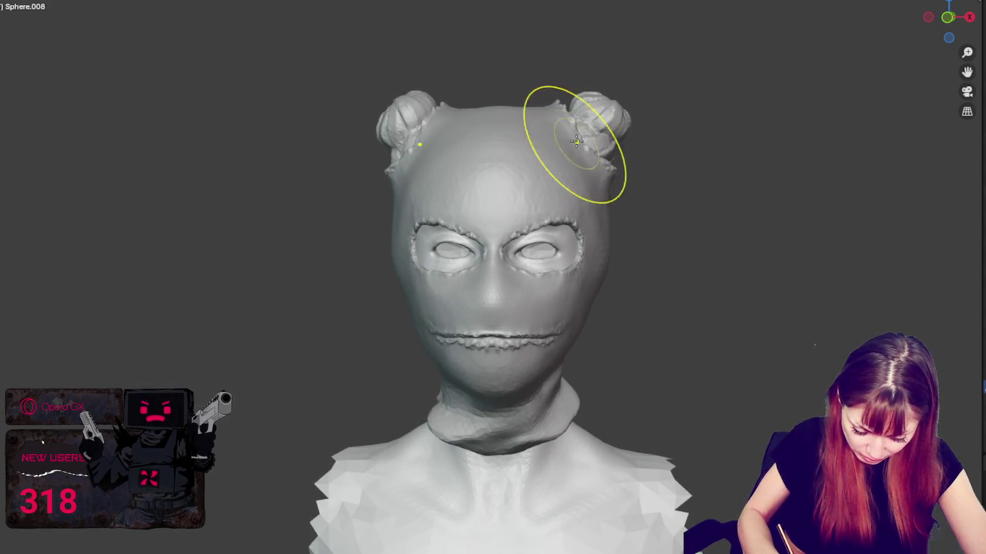
pyautogui.moveTo(556, 111); pyautogui.dragTo(562, 132, button='middle')
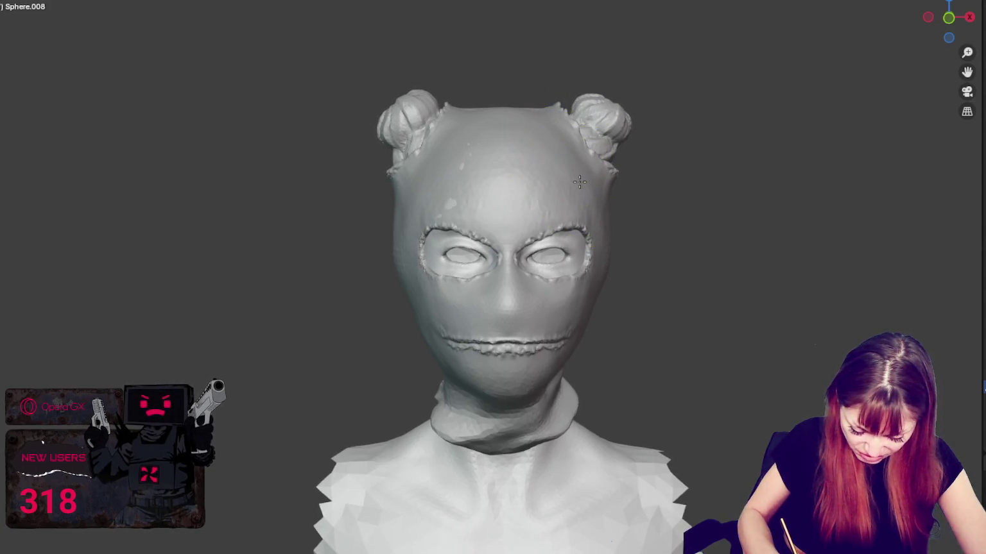
pyautogui.moveTo(684, 202)
pyautogui.mouseDown(button='middle')
pyautogui.moveTo(720, 218)
pyautogui.moveTo(785, 214)
pyautogui.moveTo(733, 273)
pyautogui.moveTo(612, 352)
pyautogui.mouseUp(button='middle')
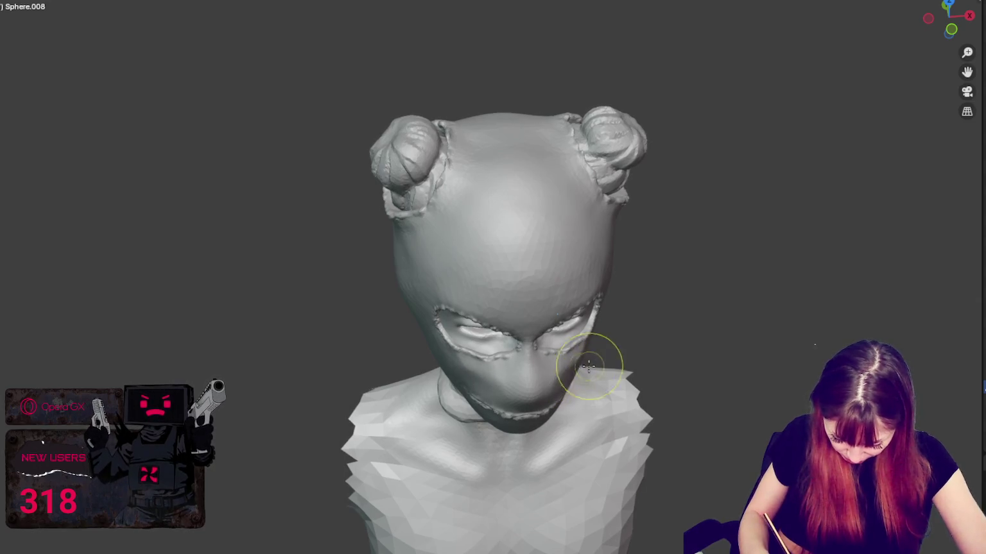
pyautogui.moveTo(595, 385); pyautogui.dragTo(558, 378, button='middle')
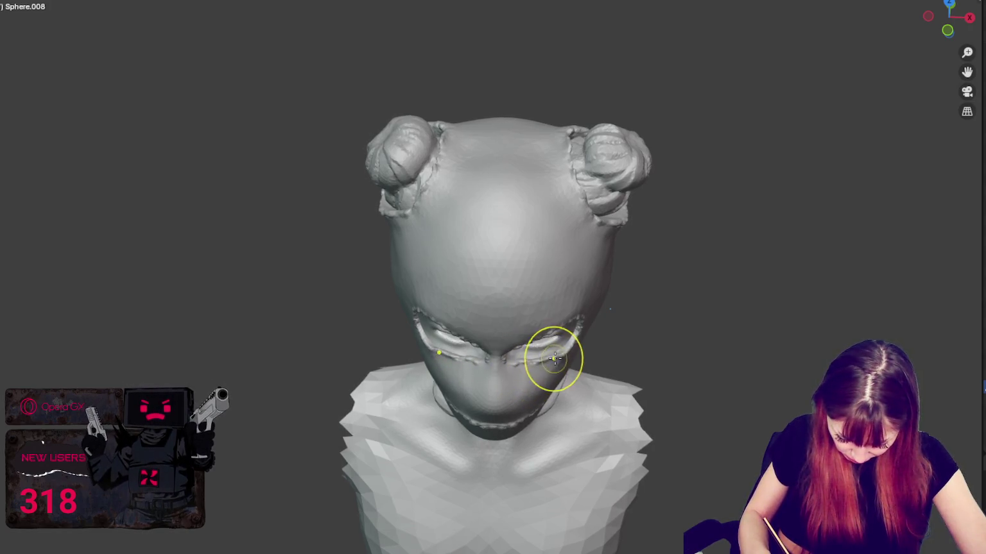
pyautogui.moveTo(561, 353); pyautogui.dragTo(582, 331, button='middle')
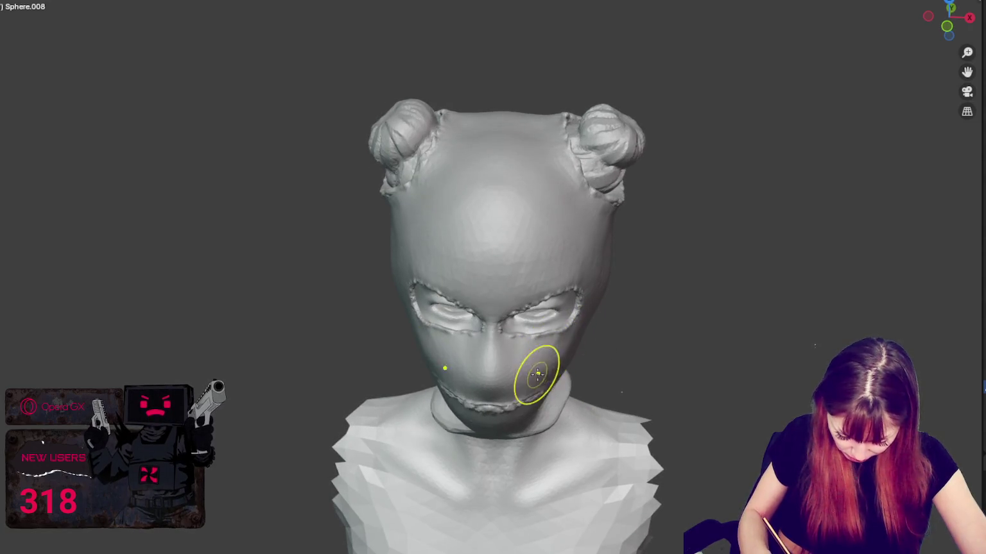
pyautogui.moveTo(547, 367)
pyautogui.mouseDown(button='middle')
pyautogui.moveTo(523, 381)
pyautogui.moveTo(680, 308)
pyautogui.mouseUp(button='middle')
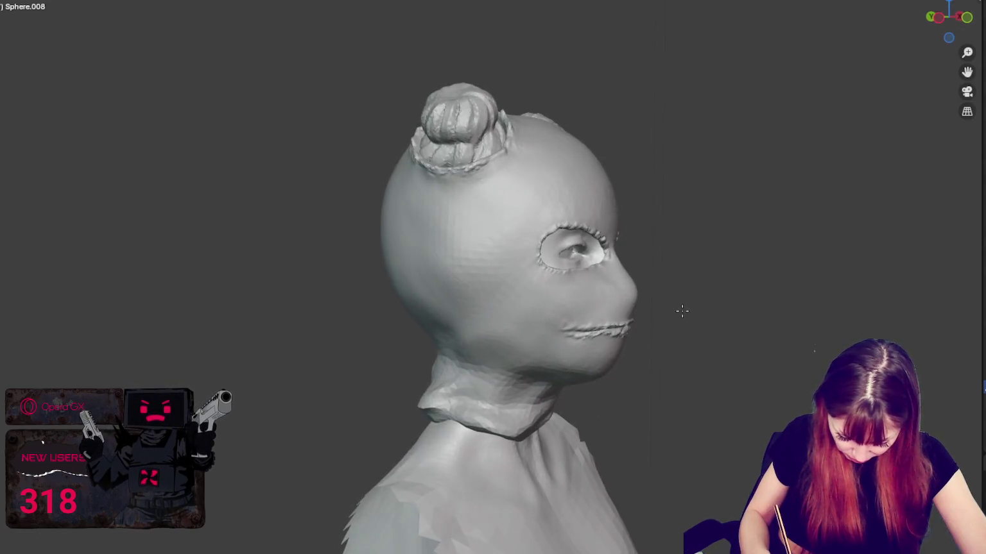
pyautogui.press('KP_1')
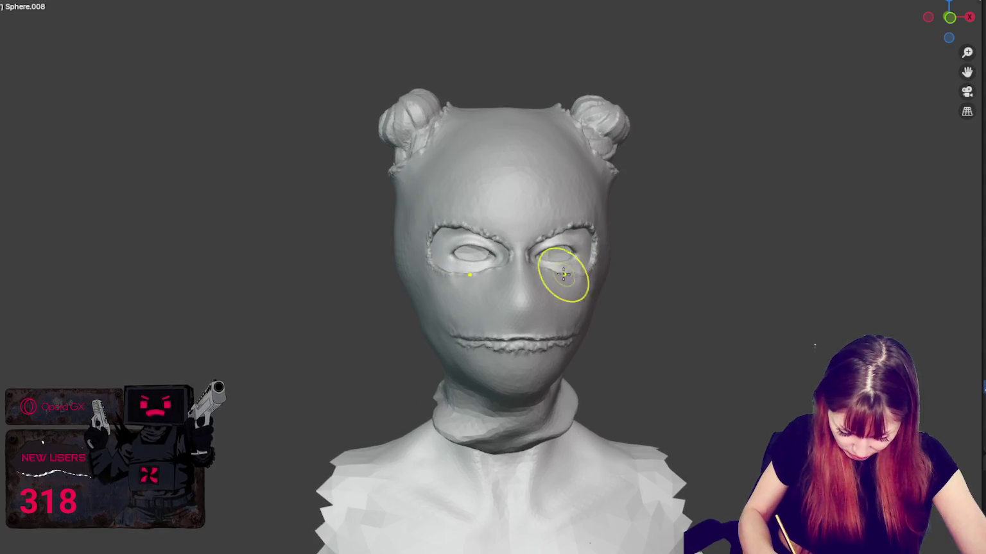
# Step: Try pulling the lower lip down and bending the seam's right end, undoing both strokes
pyautogui.moveTo(546, 275)
pyautogui.mouseDown(button='middle')
pyautogui.moveTo(504, 350)
pyautogui.moveTo(550, 320)
pyautogui.mouseUp(button='middle')
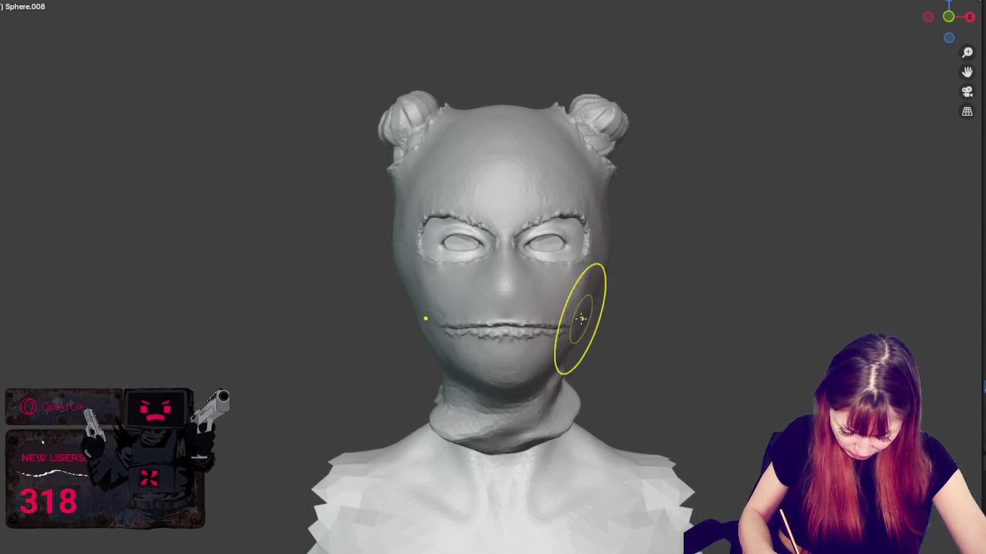
pyautogui.moveTo(525, 320); pyautogui.dragTo(522, 347)
pyautogui.hotkey('ctrl', 'z')
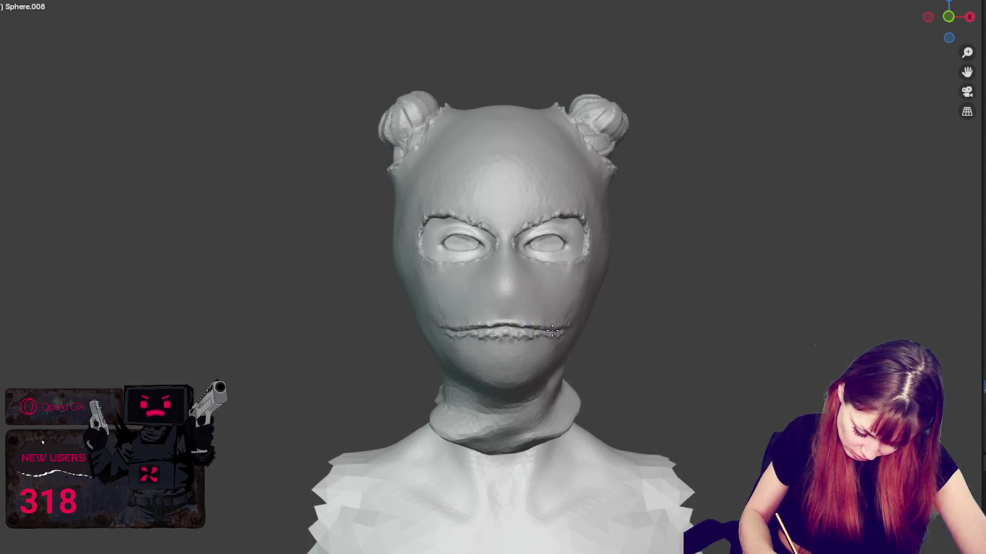
pyautogui.moveTo(563, 324); pyautogui.dragTo(562, 334)
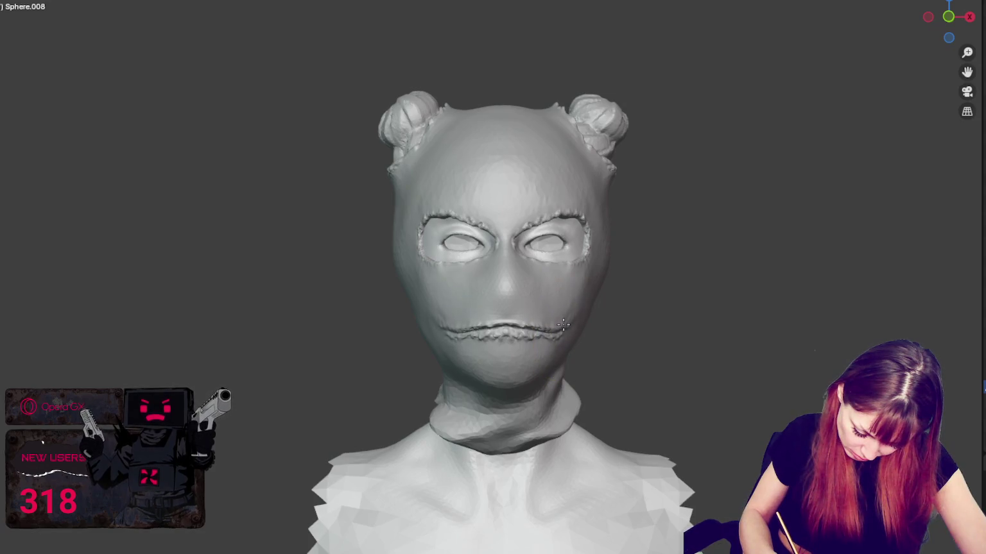
pyautogui.hotkey('ctrl', 'z')
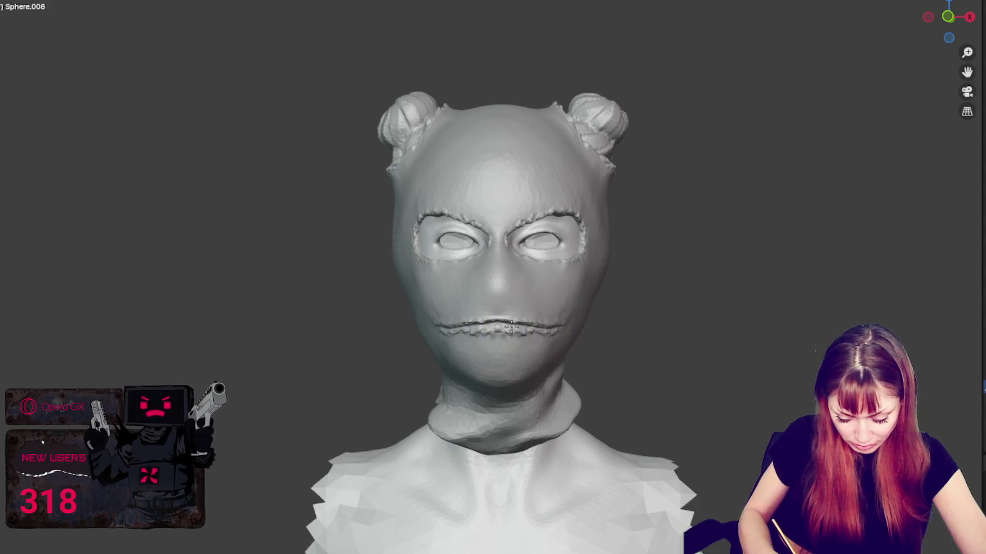
pyautogui.moveTo(512, 328); pyautogui.dragTo(590, 330, button='middle')
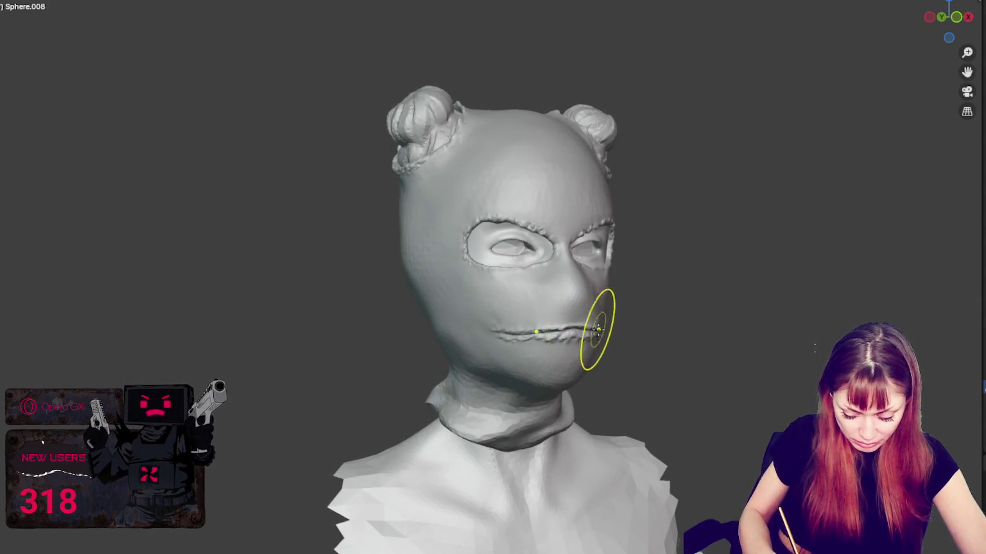
pyautogui.moveTo(592, 326); pyautogui.dragTo(475, 323, button='middle')
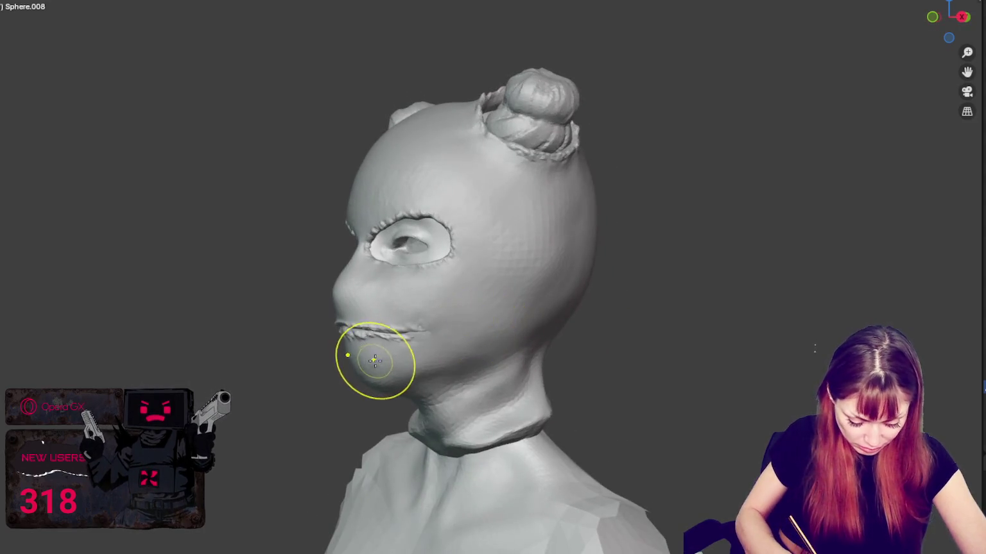
pyautogui.moveTo(378, 357); pyautogui.dragTo(564, 275, button='middle')
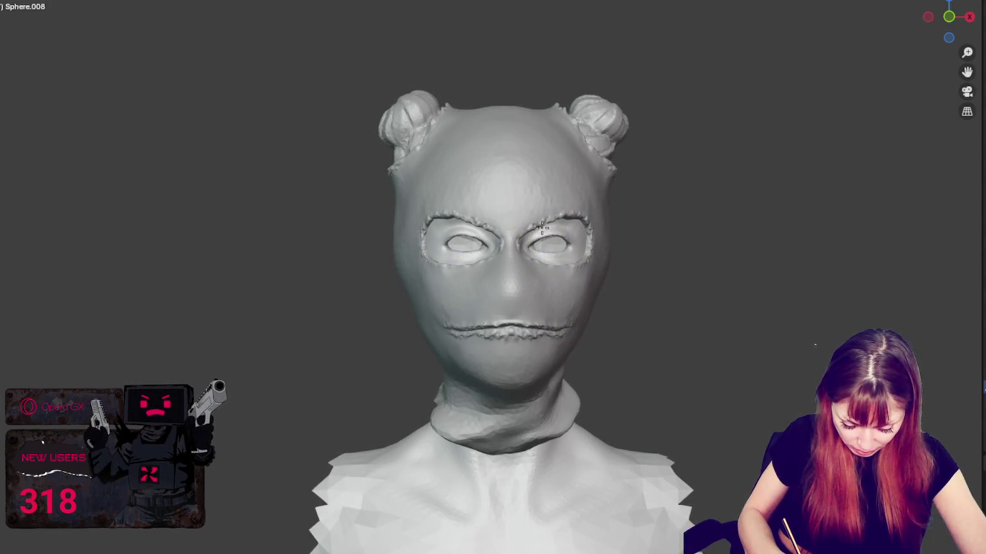
pyautogui.moveTo(560, 242)
pyautogui.mouseDown(button='middle')
pyautogui.moveTo(466, 255)
pyautogui.moveTo(561, 259)
pyautogui.mouseUp(button='middle')
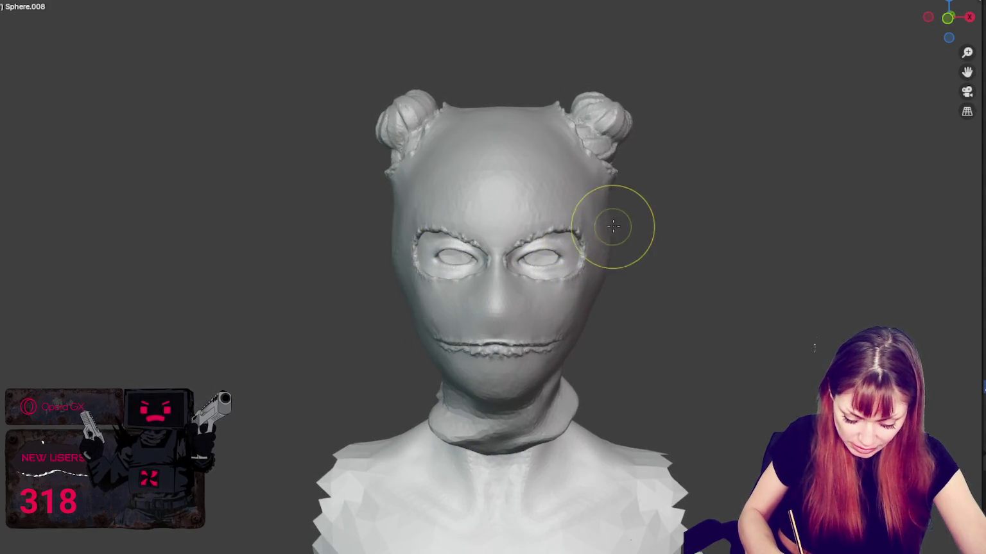
pyautogui.moveTo(484, 187); pyautogui.dragTo(429, 193, button='middle')
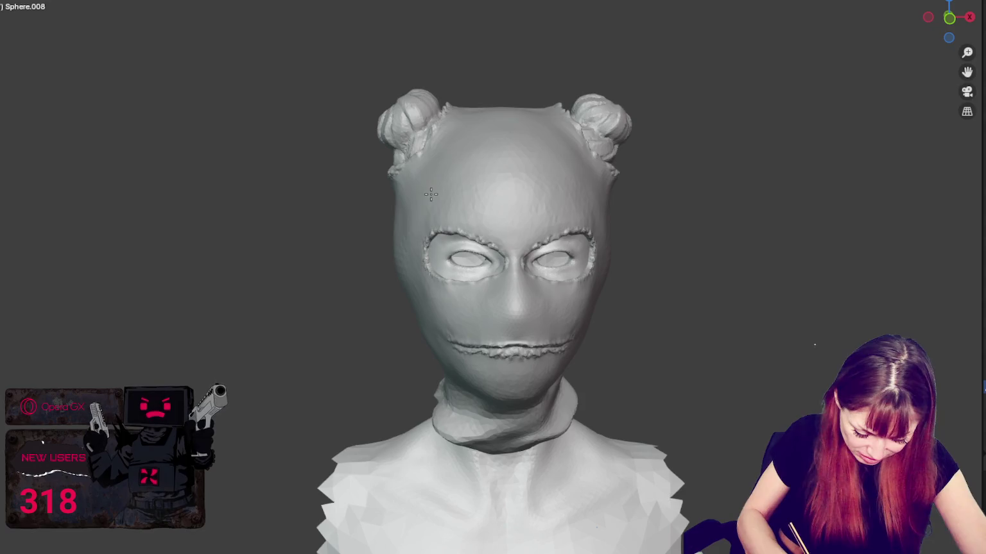
pyautogui.moveTo(614, 212)
pyautogui.mouseDown(button='middle')
pyautogui.moveTo(581, 314)
pyautogui.moveTo(535, 378)
pyautogui.moveTo(652, 409)
pyautogui.mouseUp(button='middle')
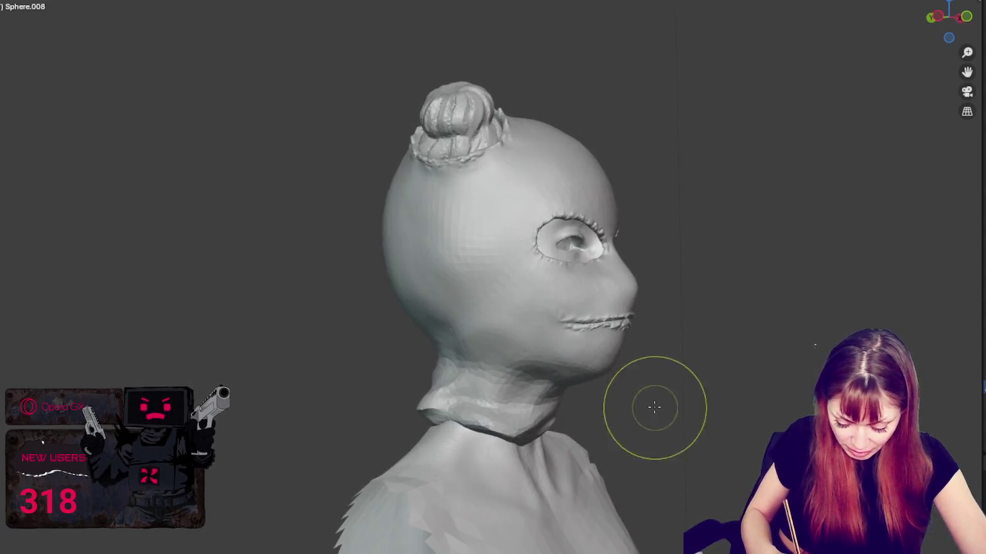
pyautogui.moveTo(506, 389)
pyautogui.mouseDown(button='middle')
pyautogui.moveTo(524, 411)
pyautogui.moveTo(443, 416)
pyautogui.moveTo(444, 396)
pyautogui.mouseUp(button='middle')
pyautogui.moveTo(518, 379)
pyautogui.mouseDown(button='middle')
pyautogui.moveTo(440, 399)
pyautogui.moveTo(468, 406)
pyautogui.moveTo(474, 435)
pyautogui.moveTo(526, 453)
pyautogui.mouseUp(button='middle')
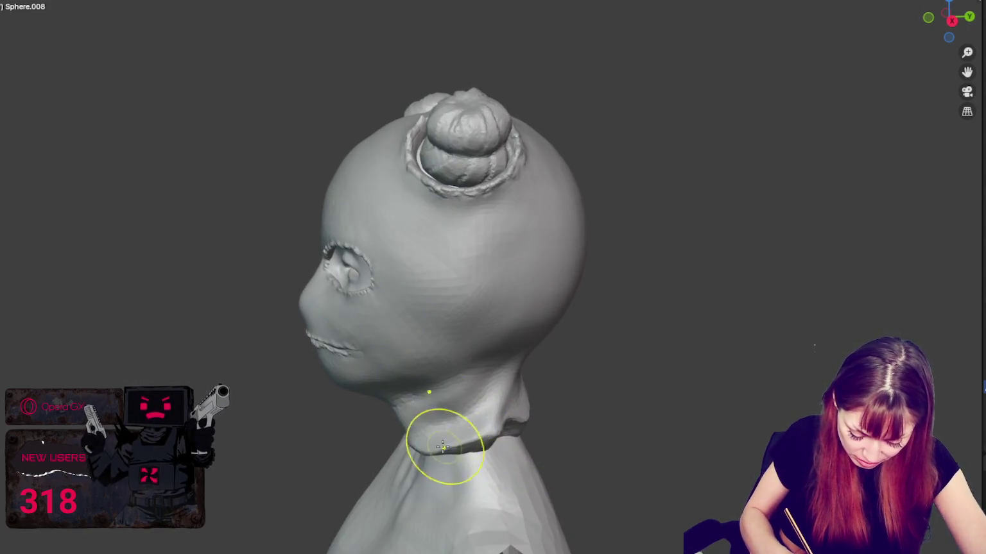
# Step: Sculpt a stroke reshaping the collar folded around the side of the neck
pyautogui.moveTo(477, 429)
pyautogui.mouseDown(button='middle')
pyautogui.moveTo(529, 414)
pyautogui.moveTo(503, 390)
pyautogui.mouseUp(button='middle')
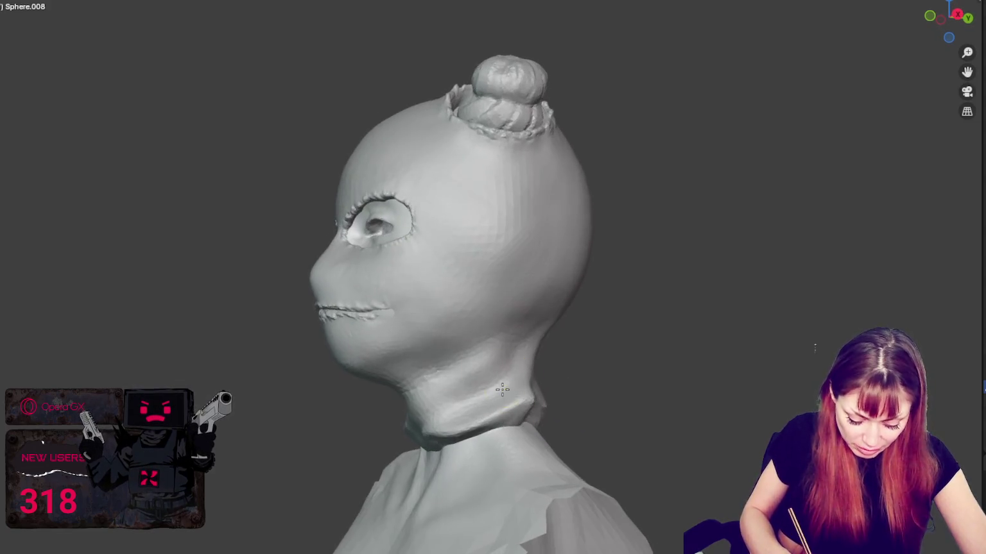
pyautogui.moveTo(369, 375)
pyautogui.mouseDown(button='middle')
pyautogui.moveTo(363, 384)
pyautogui.moveTo(407, 418)
pyautogui.moveTo(514, 423)
pyautogui.moveTo(621, 450)
pyautogui.mouseUp(button='middle')
pyautogui.moveTo(621, 451); pyautogui.dragTo(532, 415)
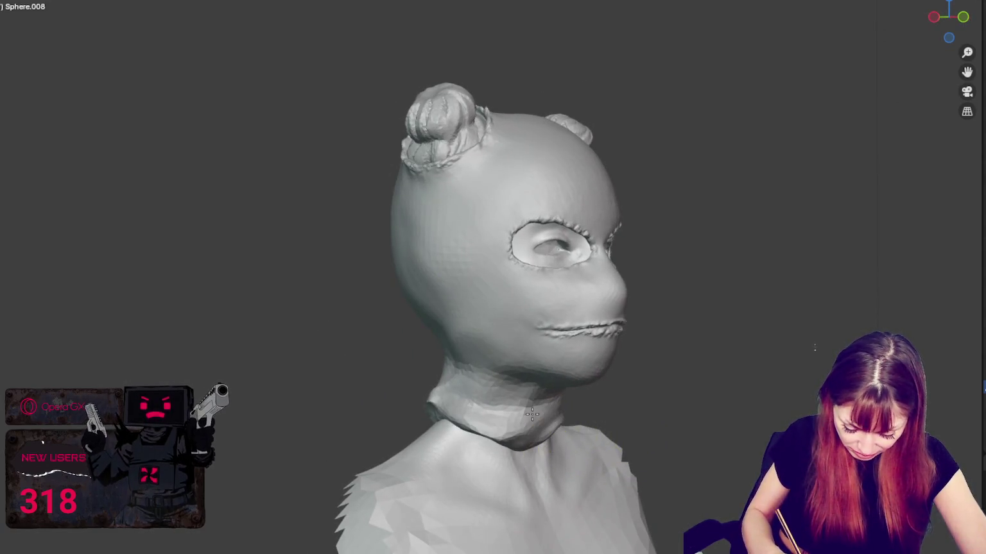
# Step: Snap to the front view and zoom out to frame the whole bust
pyautogui.press('KP_1')
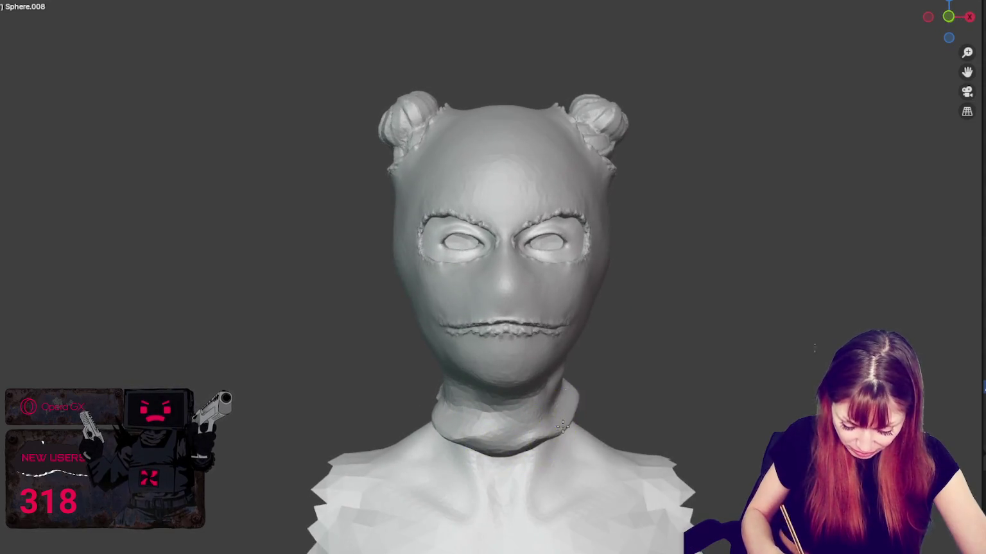
pyautogui.scroll(-4, 558, 407)
pyautogui.moveTo(557, 367); pyautogui.dragTo(616, 345, button='middle')
pyautogui.press('KP_1')
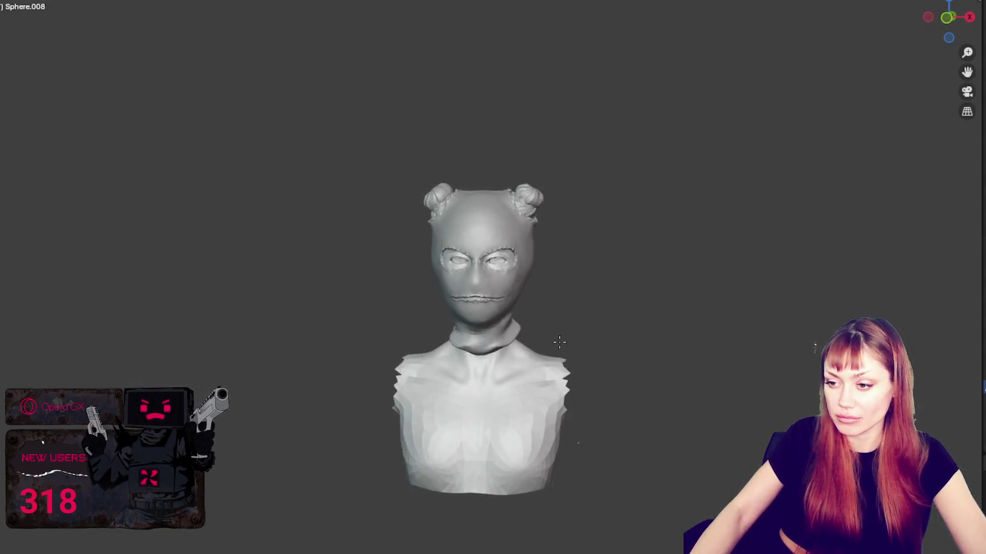
pyautogui.scroll(1, 573, 338)
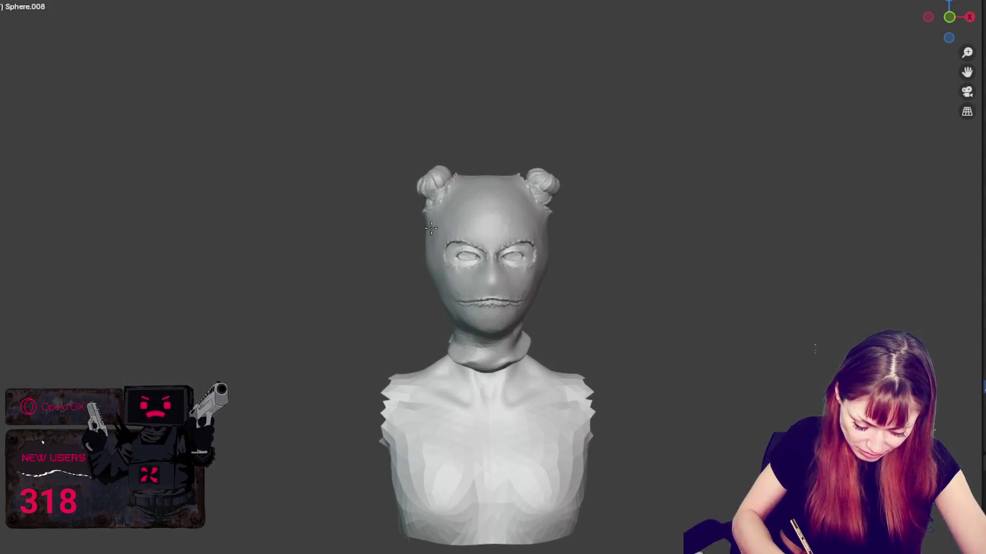
pyautogui.moveTo(433, 228); pyautogui.dragTo(545, 258, button='middle')
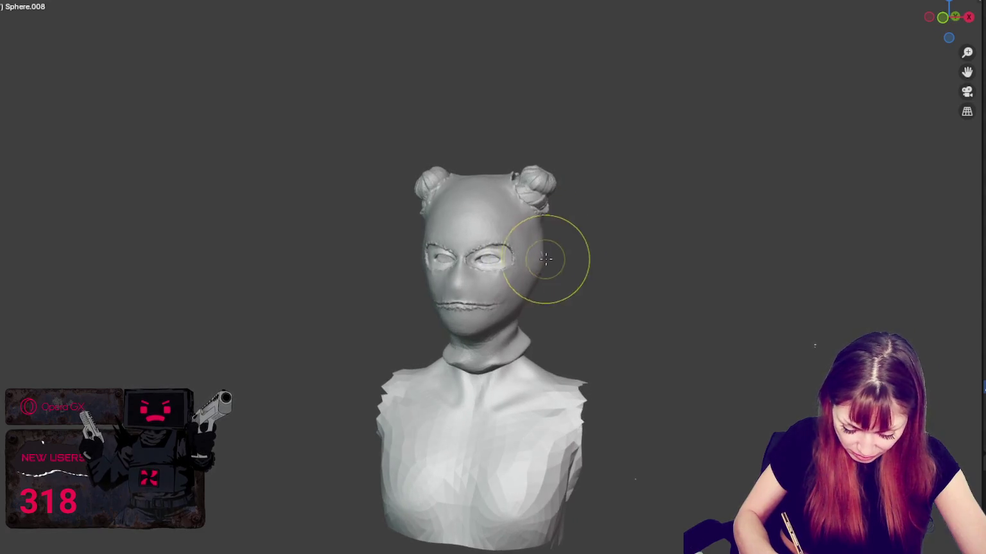
# Step: From the front view, resize the brush radius with F until it matches an eye hole
pyautogui.press('KP_1')
pyautogui.press('f')
pyautogui.click(525, 164)
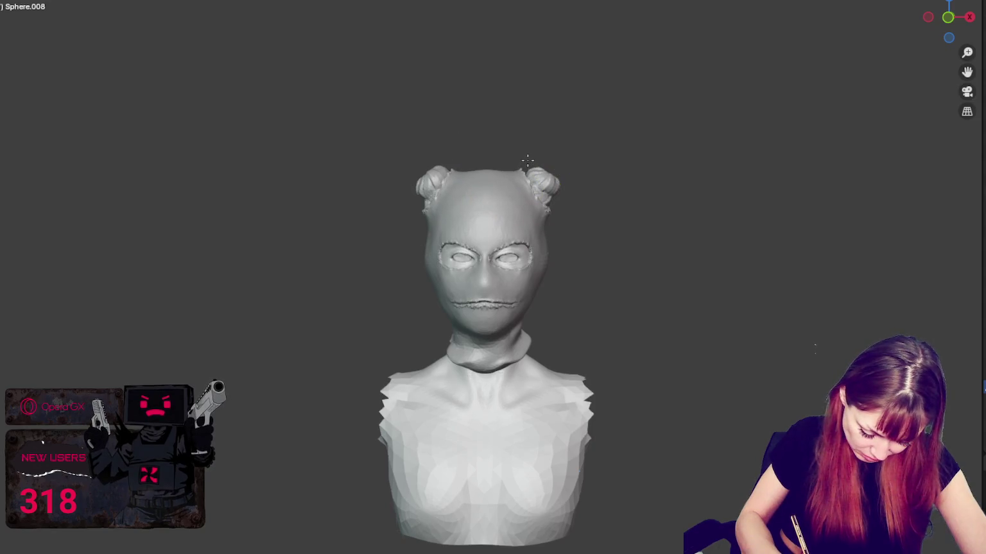
pyautogui.press('f')
pyautogui.click(552, 212)
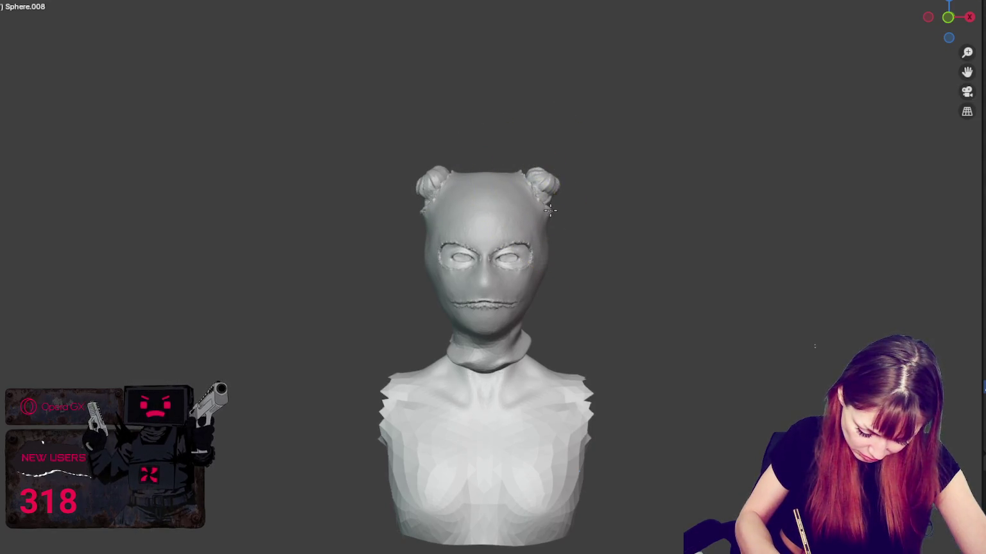
pyautogui.press('f')
pyautogui.click(539, 193)
pyautogui.moveTo(539, 192)
pyautogui.mouseDown(button='middle')
pyautogui.moveTo(525, 238)
pyautogui.moveTo(535, 244)
pyautogui.mouseUp(button='middle')
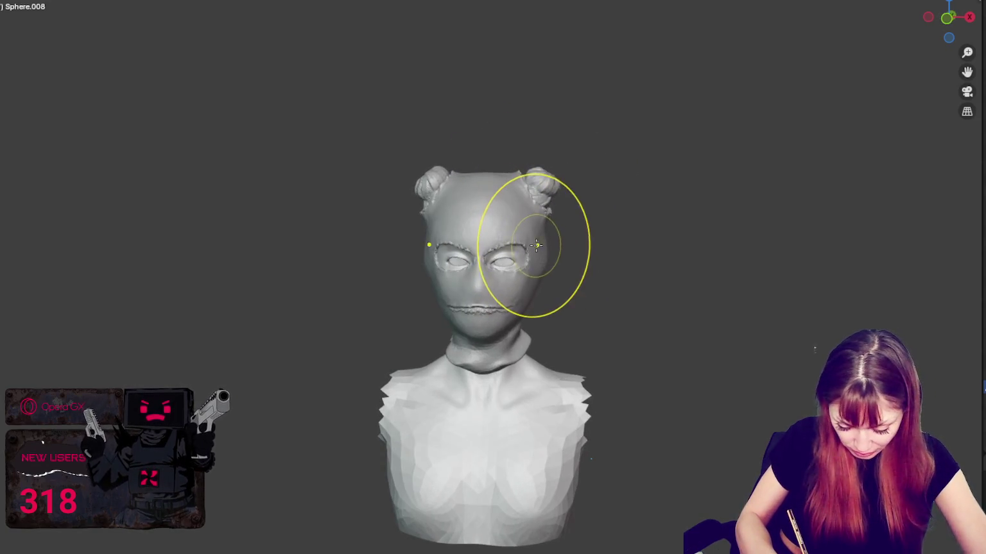
pyautogui.click(507, 251)
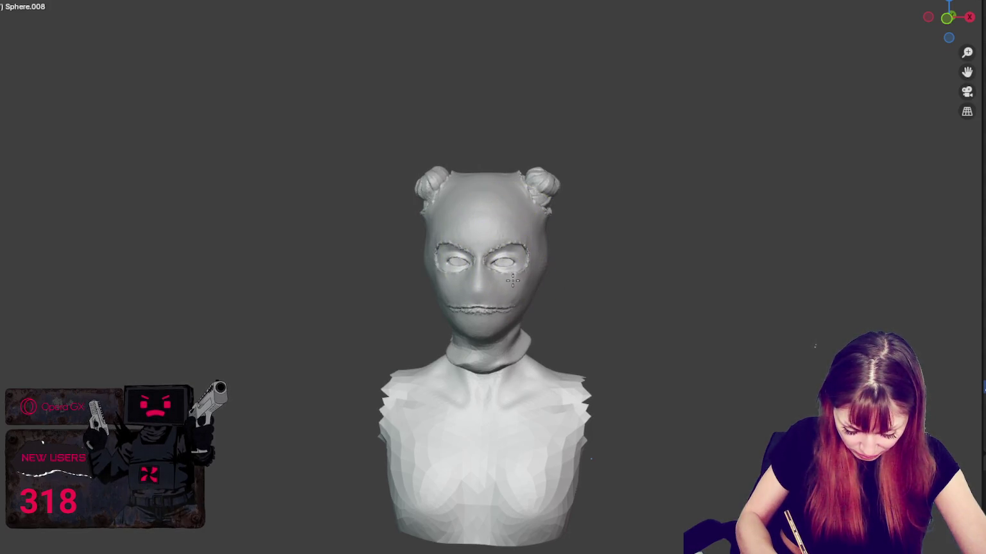
# Step: Orbit the head to a side view and zoom in on the eye hole
pyautogui.moveTo(513, 280); pyautogui.dragTo(533, 275, button='middle')
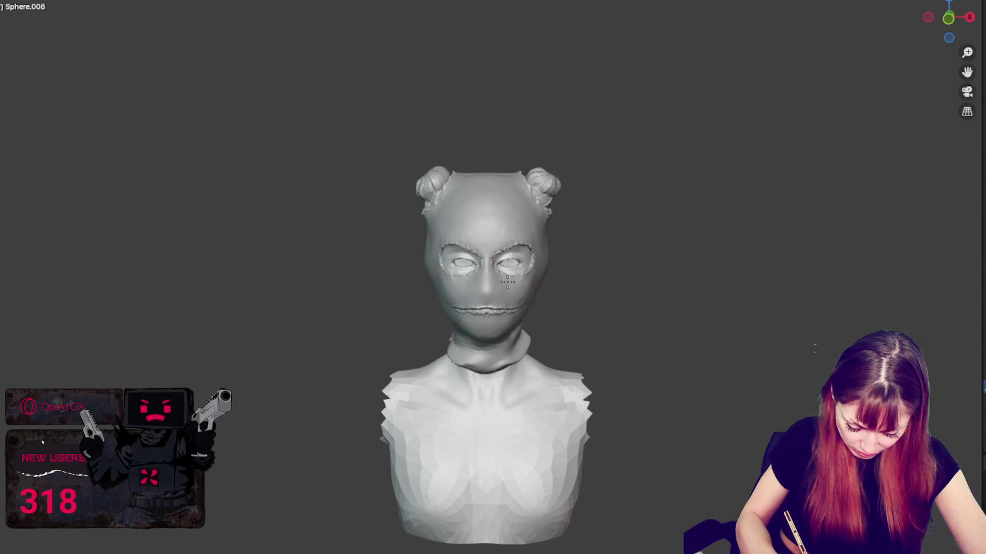
pyautogui.moveTo(508, 283); pyautogui.dragTo(525, 274, button='middle')
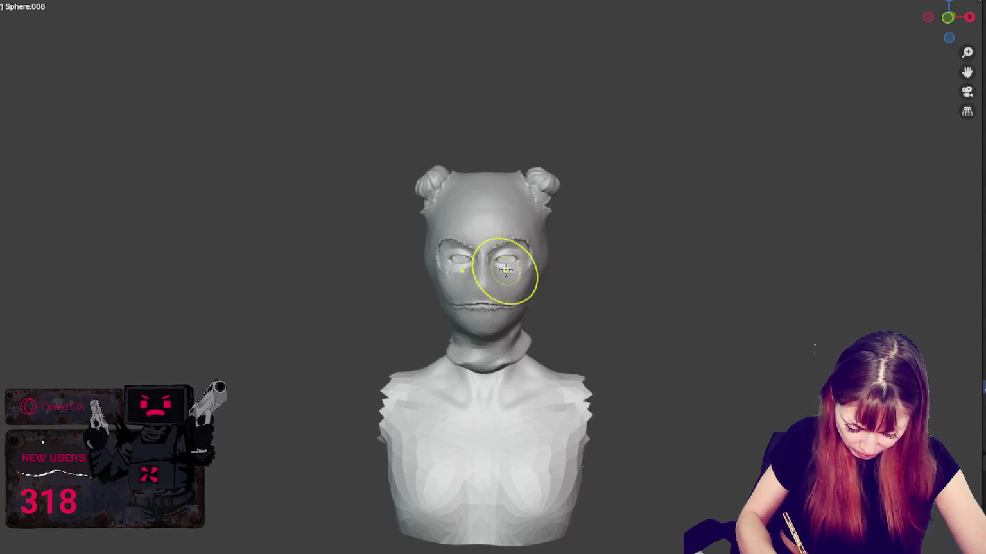
pyautogui.moveTo(493, 270)
pyautogui.mouseDown(button='middle')
pyautogui.moveTo(605, 282)
pyautogui.moveTo(520, 288)
pyautogui.moveTo(361, 277)
pyautogui.mouseUp(button='middle')
pyautogui.scroll(4, 422, 273)
# Step: Sculpt inside the eye hole to deepen the socket, checking it from above and the side
pyautogui.moveTo(362, 276); pyautogui.dragTo(339, 283)
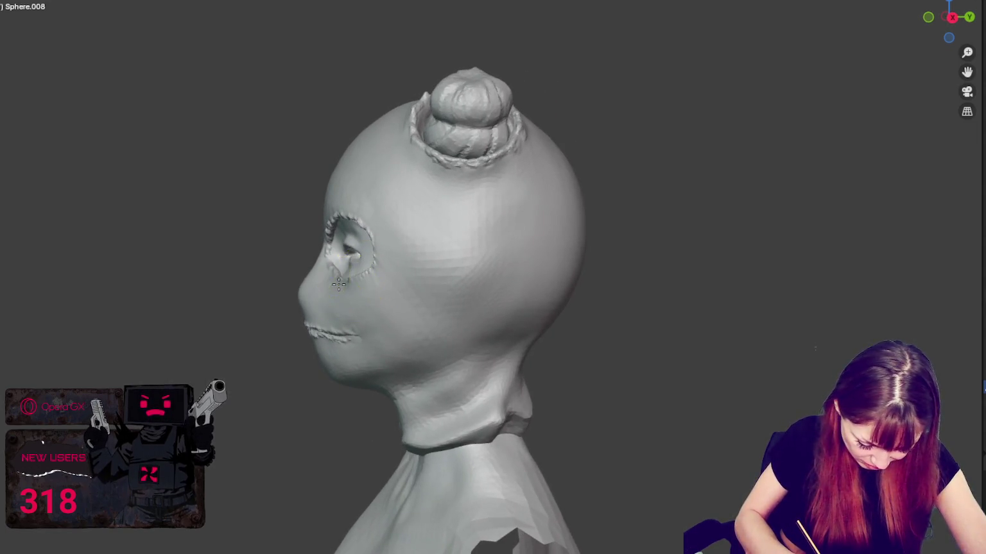
pyautogui.moveTo(347, 279); pyautogui.dragTo(386, 317, button='middle')
pyautogui.moveTo(346, 288); pyautogui.dragTo(350, 292)
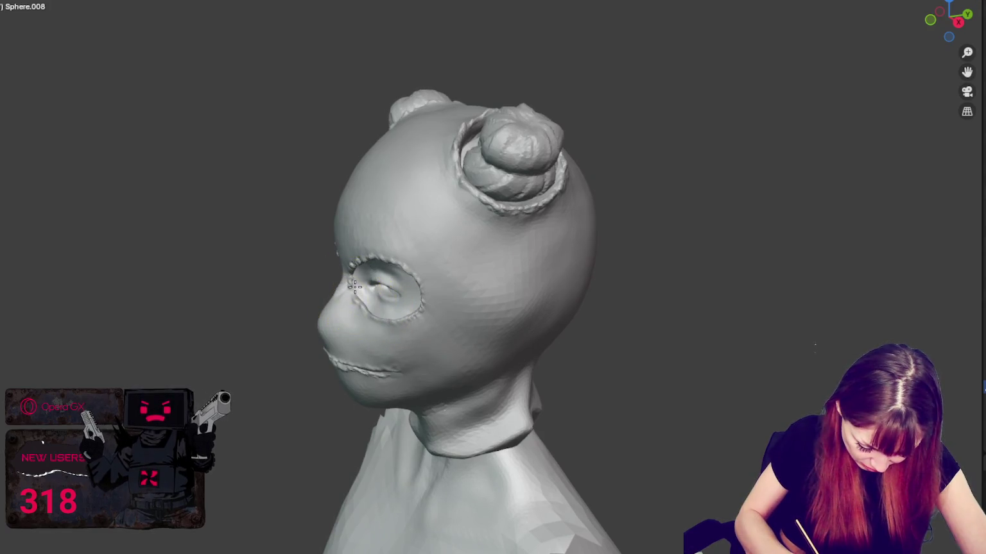
pyautogui.moveTo(363, 300)
pyautogui.mouseDown(button='middle')
pyautogui.moveTo(356, 288)
pyautogui.moveTo(567, 263)
pyautogui.moveTo(579, 252)
pyautogui.mouseUp(button='middle')
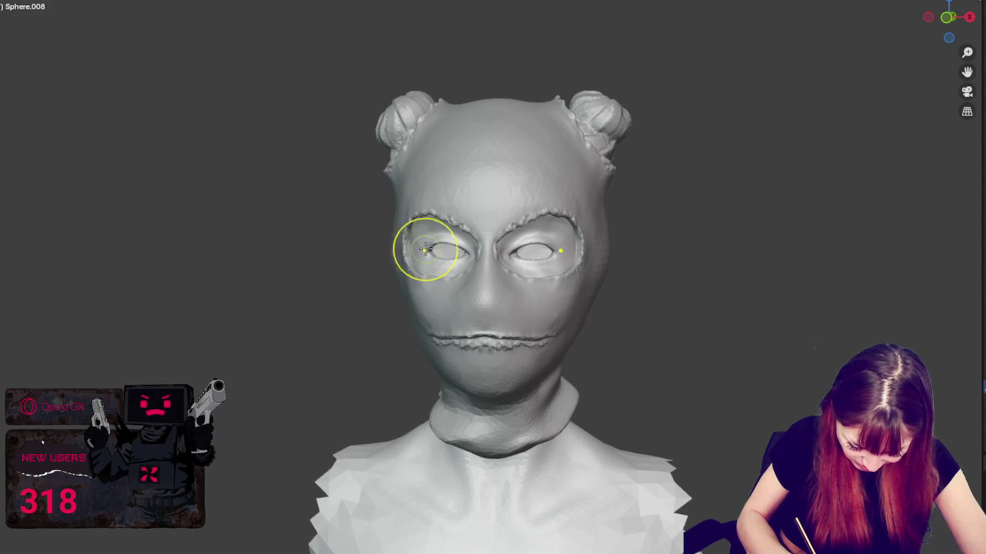
# Step: In front view, sweep a straight Line stroke across the brow, then check the eyes from an angle
pyautogui.moveTo(407, 253); pyautogui.dragTo(433, 257, button='middle')
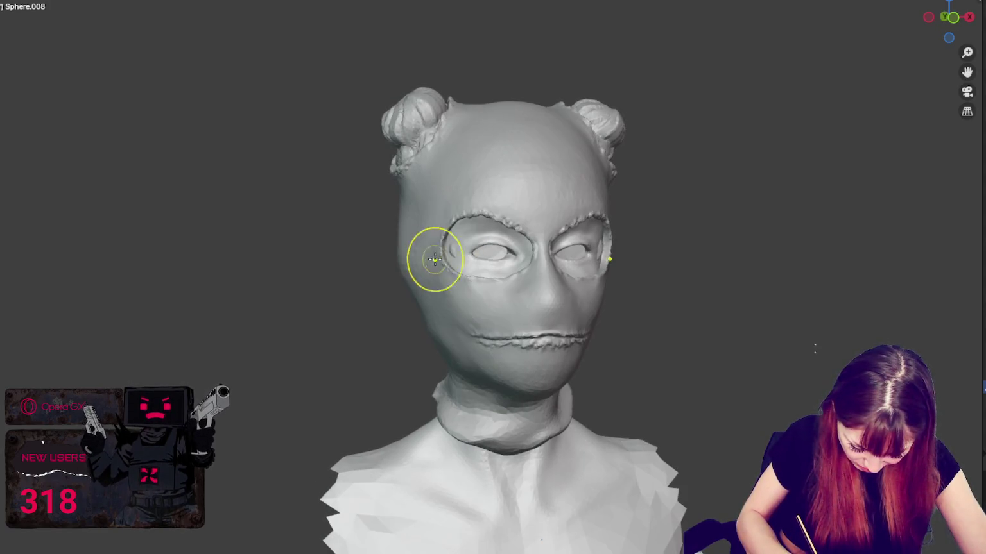
pyautogui.press('KP_1')
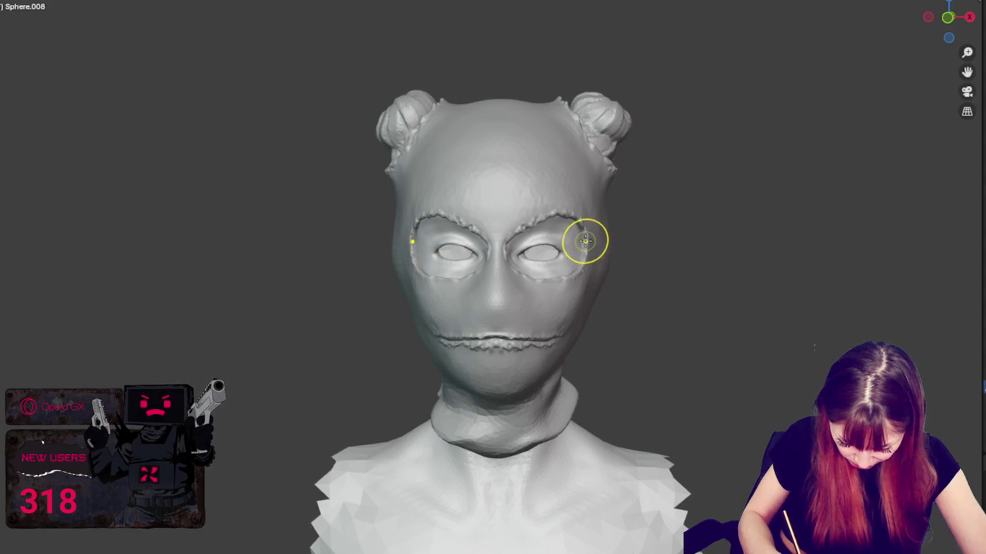
pyautogui.moveTo(618, 253)
pyautogui.mouseDown(button='middle')
pyautogui.moveTo(625, 243)
pyautogui.moveTo(568, 279)
pyautogui.mouseUp(button='middle')
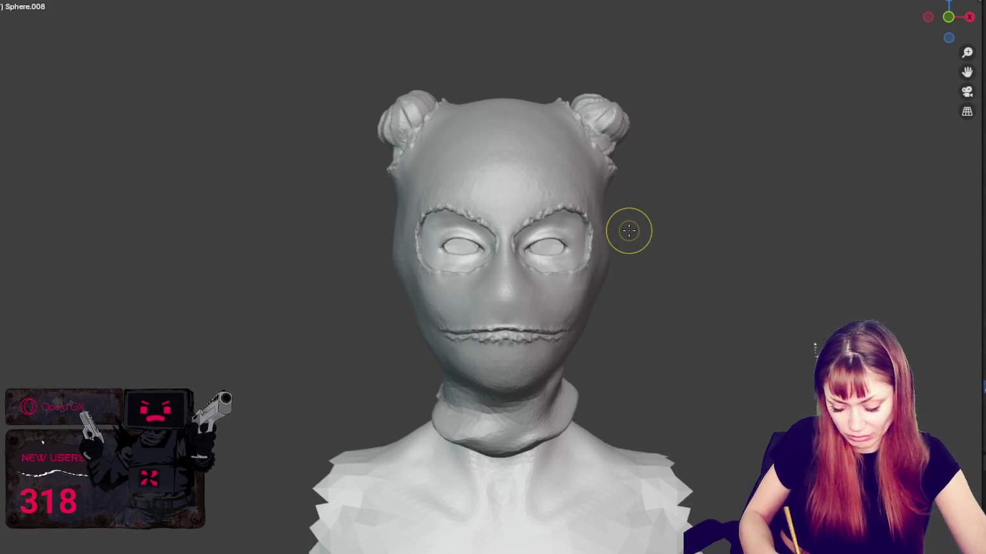
pyautogui.scroll(-2, 629, 231)
pyautogui.scroll(2, 629, 231)
pyautogui.moveTo(627, 231); pyautogui.dragTo(611, 231, button='middle')
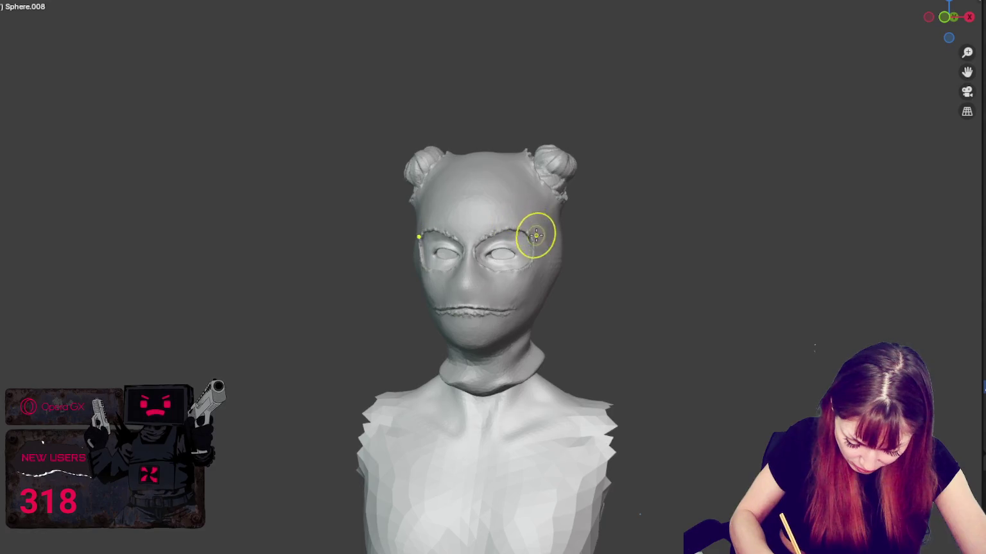
pyautogui.moveTo(529, 229); pyautogui.dragTo(591, 217, button='middle')
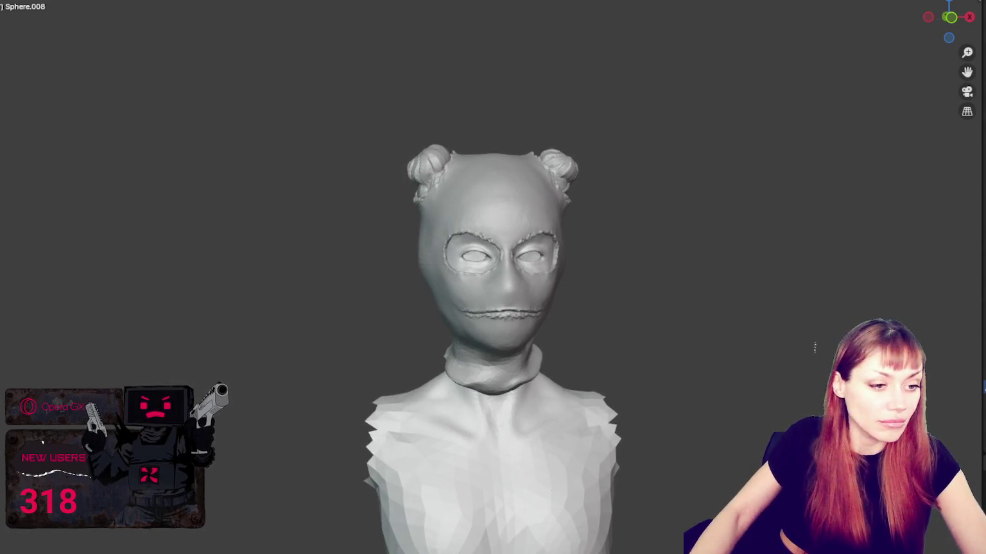
# Step: Run a straight Line stroke along the mouth seam
pyautogui.scroll(2, 689, 275)
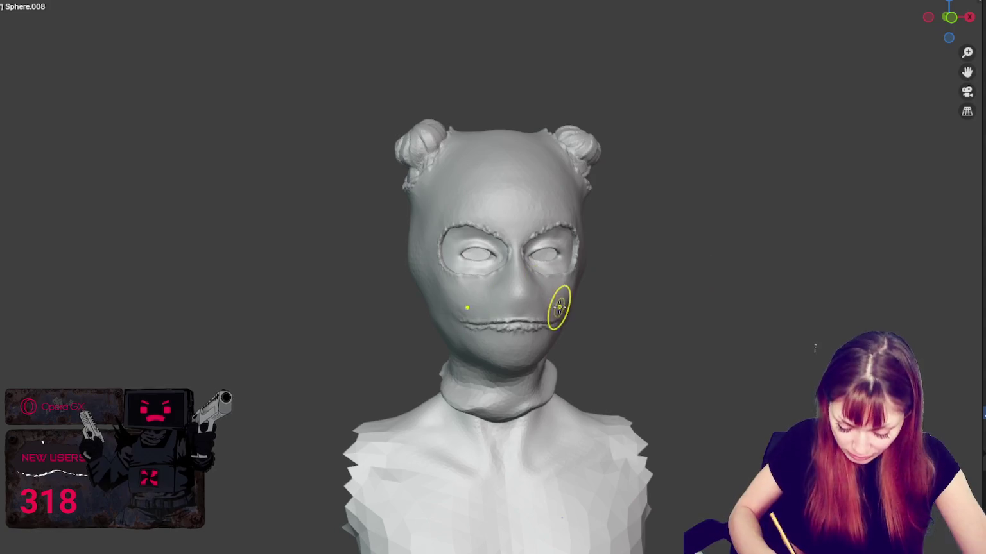
pyautogui.moveTo(562, 303)
pyautogui.mouseDown()
pyautogui.moveTo(470, 308)
pyautogui.moveTo(461, 319)
pyautogui.mouseUp()
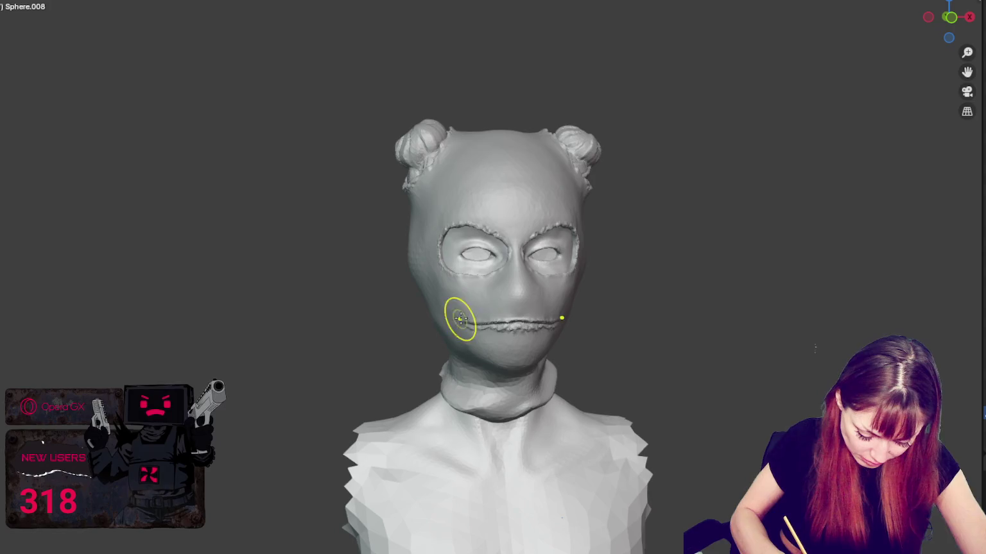
pyautogui.moveTo(503, 301); pyautogui.dragTo(552, 311, button='middle')
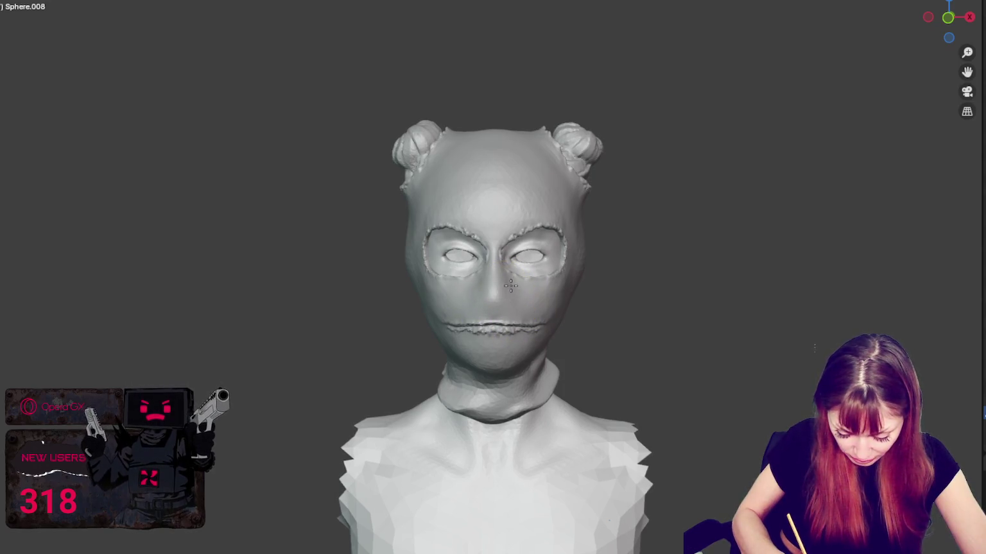
# Step: Draw straight strokes across both eye openings and touch up the mouth seam
pyautogui.moveTo(455, 281); pyautogui.dragTo(532, 282)
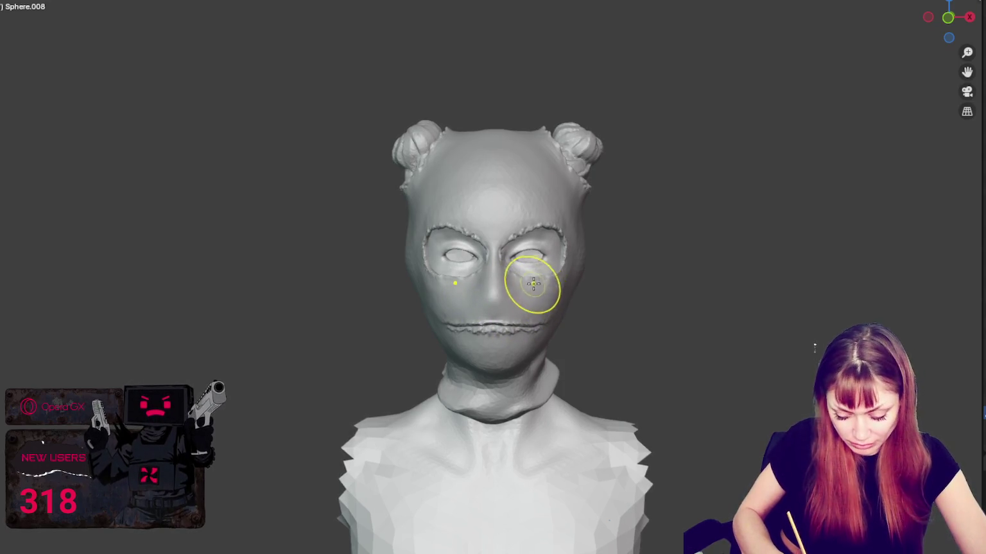
pyautogui.moveTo(439, 276)
pyautogui.mouseDown()
pyautogui.moveTo(550, 276)
pyautogui.moveTo(572, 263)
pyautogui.mouseUp()
pyautogui.moveTo(634, 236); pyautogui.dragTo(694, 238, button='middle')
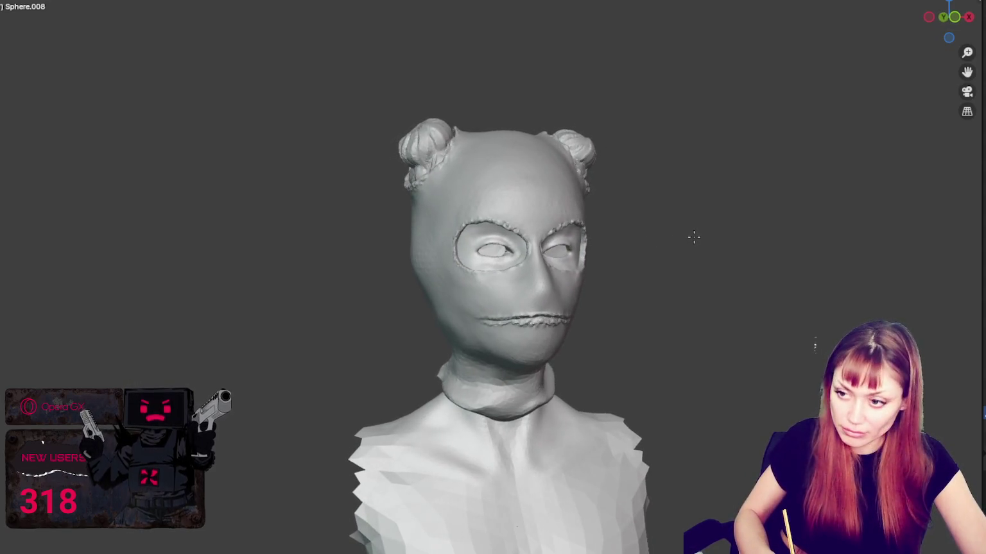
pyautogui.moveTo(528, 324)
pyautogui.mouseDown()
pyautogui.moveTo(577, 319)
pyautogui.moveTo(519, 310)
pyautogui.mouseUp()
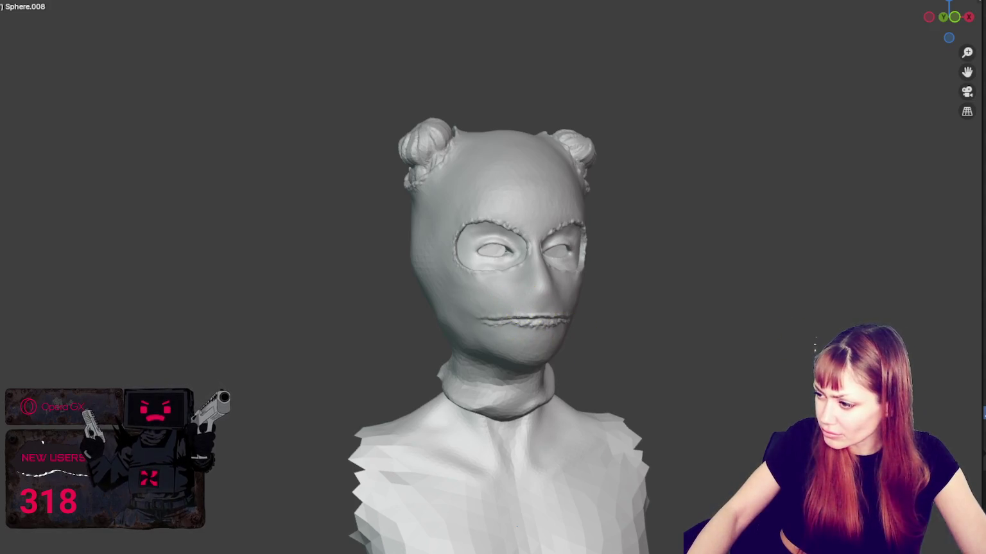
pyautogui.press('KP_Decimal')
# Step: Frame the head with numpad period, deselect it and turn the mask to face front
pyautogui.scroll(-2, 785, 221)
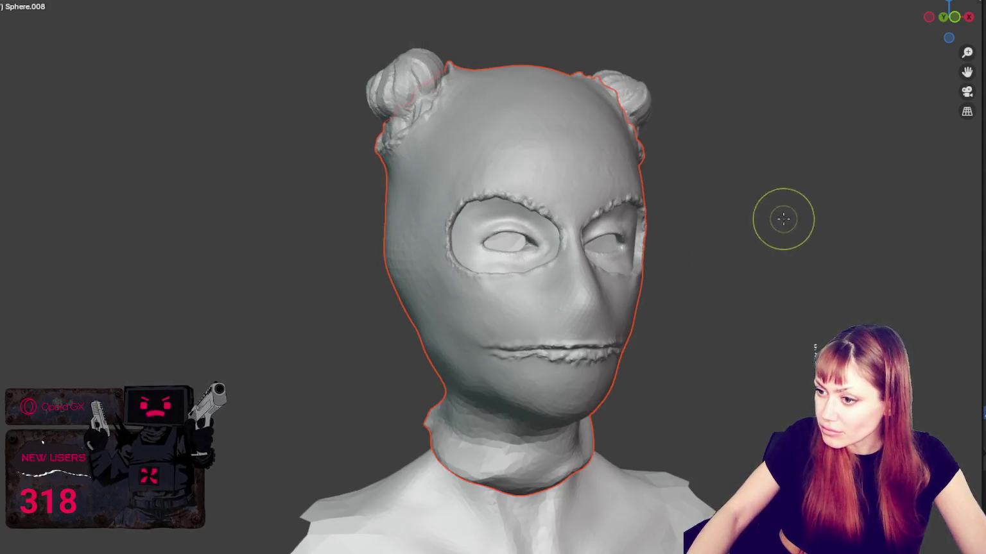
pyautogui.moveTo(786, 221); pyautogui.dragTo(758, 218, button='middle')
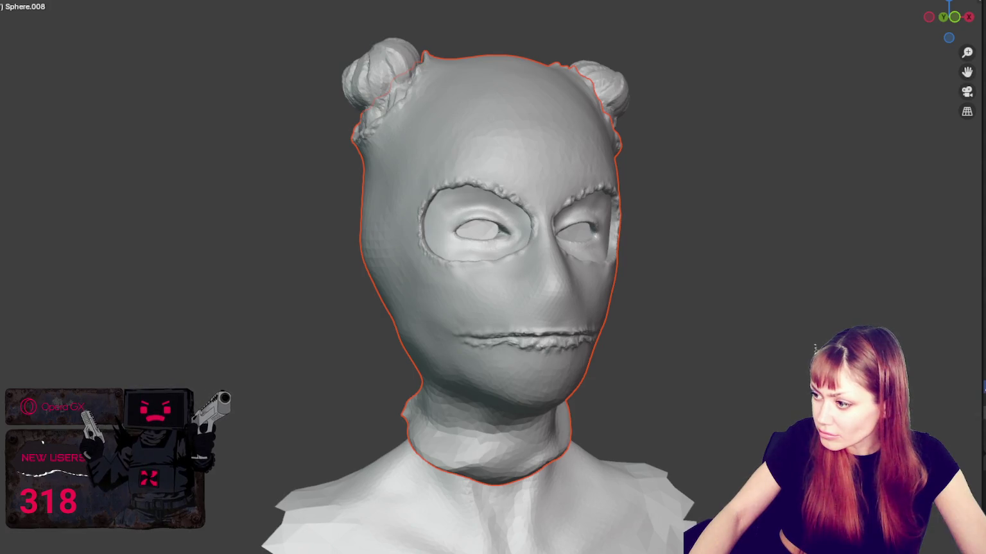
pyautogui.hotkey('alt', 'a')
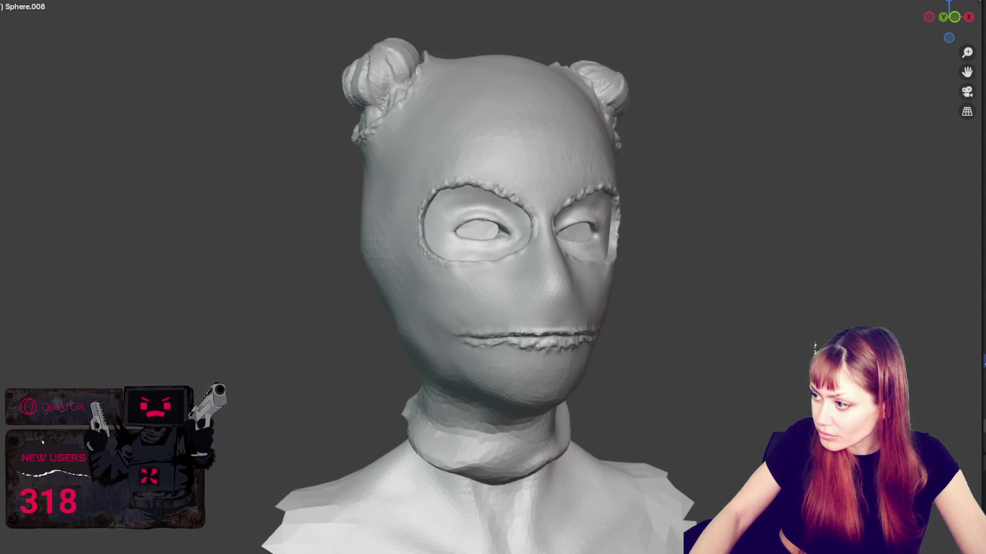
pyautogui.moveTo(668, 276); pyautogui.dragTo(561, 275, button='middle')
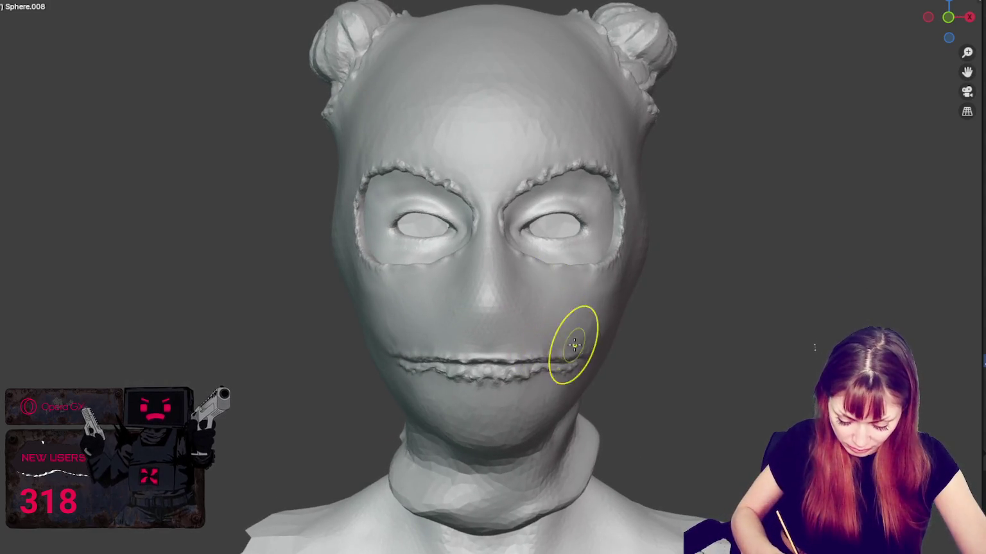
# Step: With a smaller brush, sculpt ragged, wavy bulges along both ends of the mouth seam
pyautogui.click(495, 367)
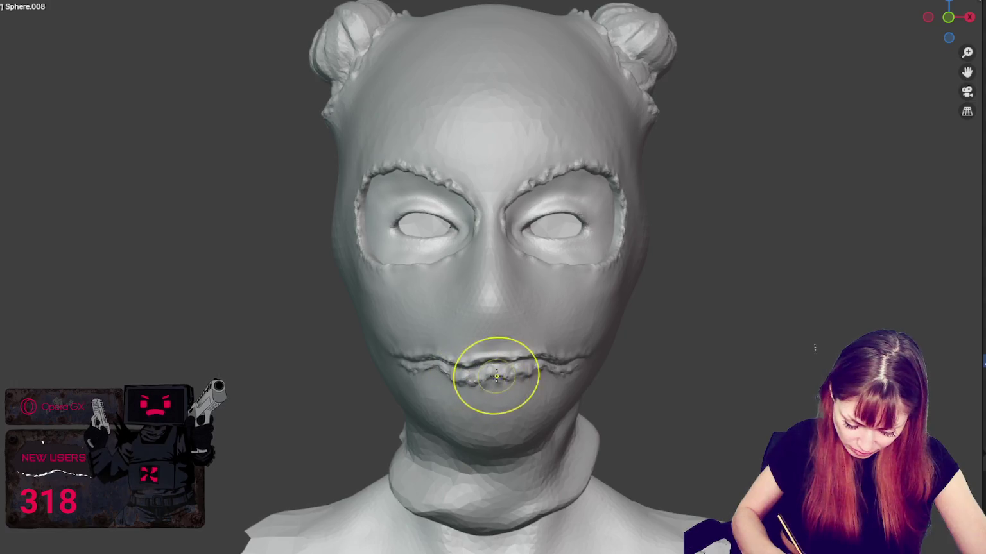
pyautogui.moveTo(514, 355); pyautogui.dragTo(521, 389, button='middle')
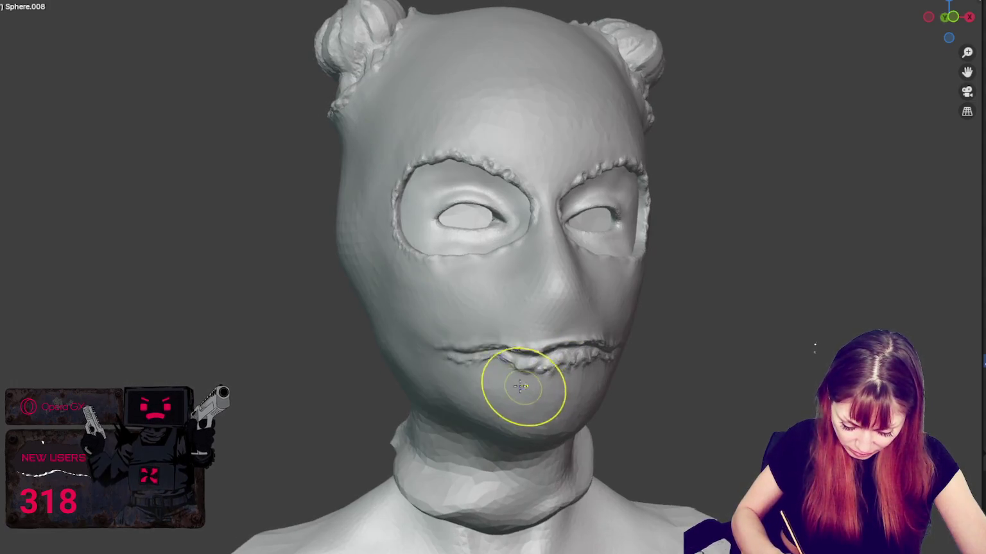
pyautogui.moveTo(473, 352)
pyautogui.mouseDown(button='middle')
pyautogui.moveTo(506, 369)
pyautogui.moveTo(572, 362)
pyautogui.moveTo(513, 356)
pyautogui.mouseUp(button='middle')
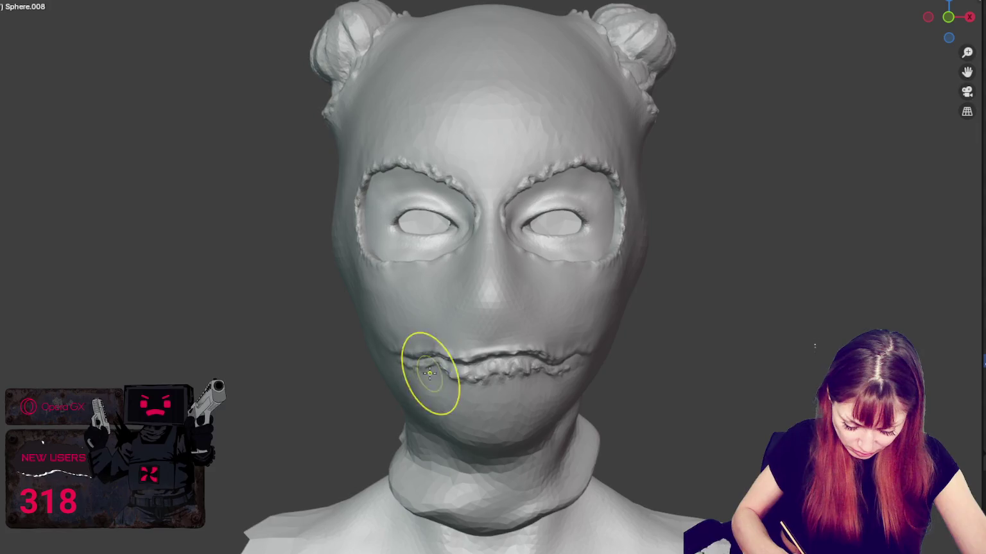
pyautogui.moveTo(552, 349); pyautogui.dragTo(570, 262)
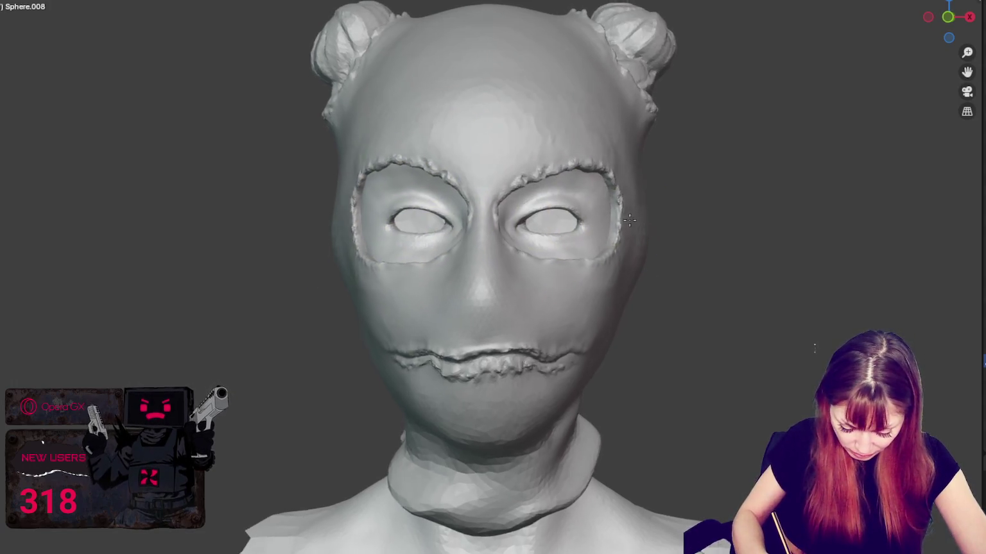
pyautogui.moveTo(620, 221); pyautogui.dragTo(634, 218, button='middle')
pyautogui.moveTo(577, 253); pyautogui.dragTo(620, 246, button='middle')
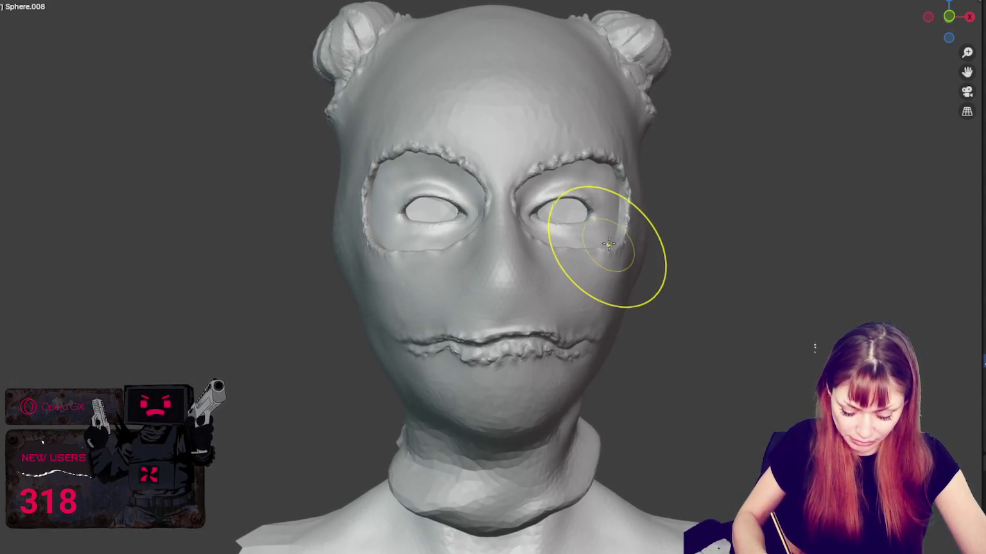
# Step: Zoom in on the mouth and shrink the brush radius
pyautogui.scroll(3, 457, 334)
pyautogui.scroll(2, 430, 214)
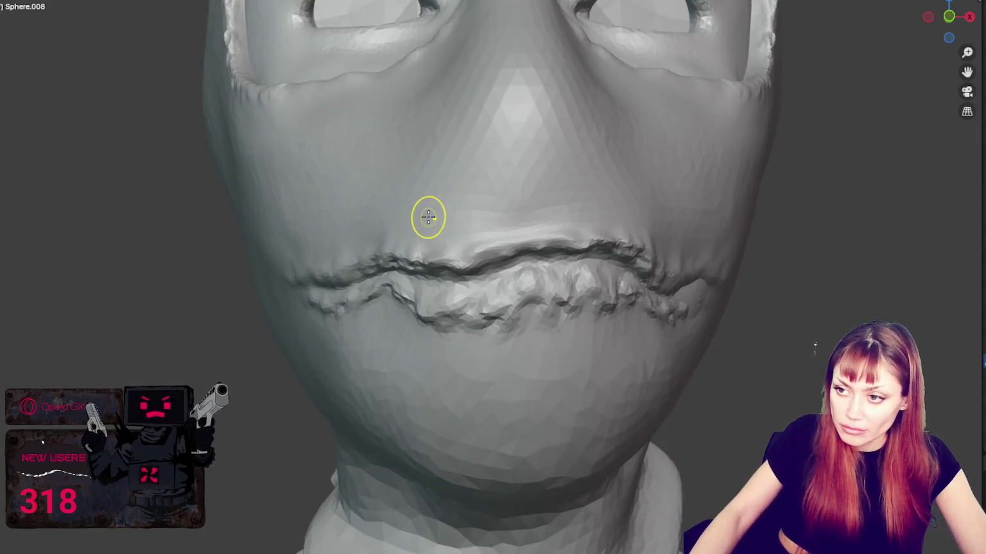
pyautogui.scroll(2, 429, 214)
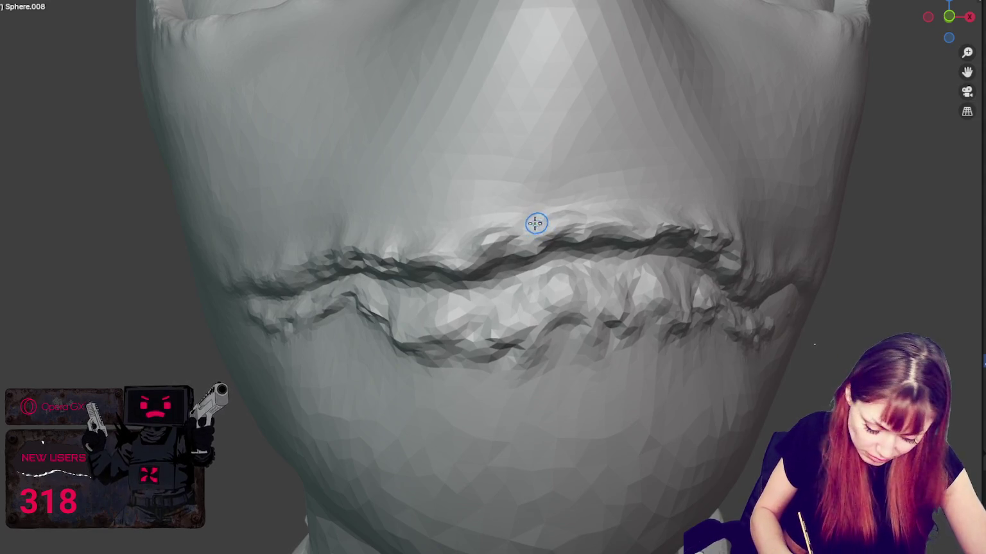
pyautogui.moveTo(533, 224); pyautogui.dragTo(521, 260, button='middle')
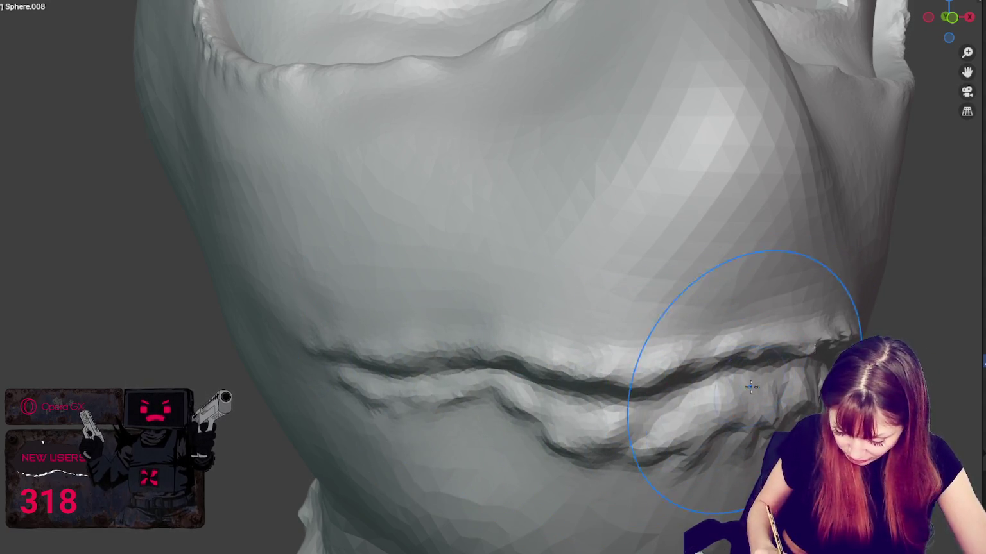
pyautogui.press('f')
pyautogui.click(619, 386)
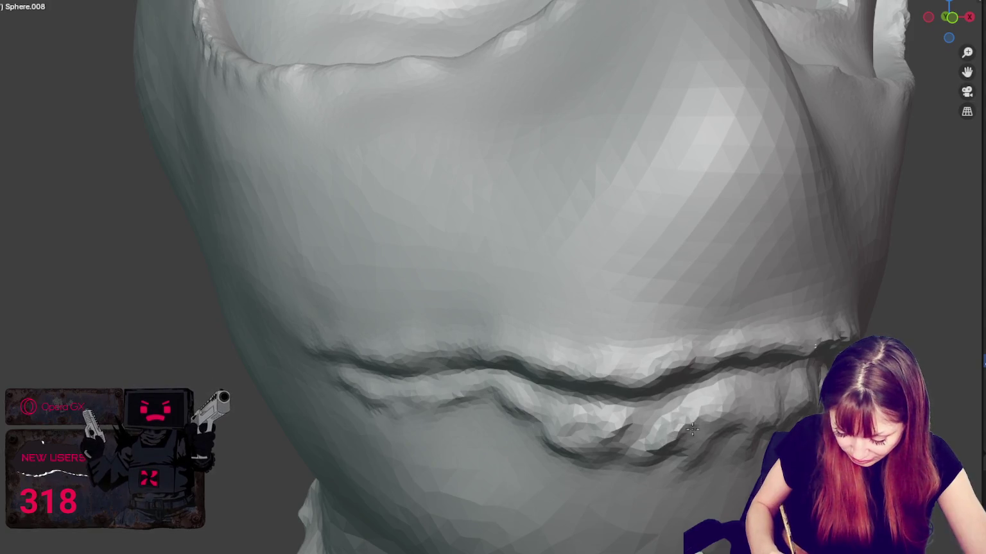
# Step: Raise a small bump on the upper lip of the mouth seam with the Draw brush
pyautogui.moveTo(694, 425)
pyautogui.mouseDown(button='middle')
pyautogui.moveTo(682, 396)
pyautogui.moveTo(625, 366)
pyautogui.mouseUp(button='middle')
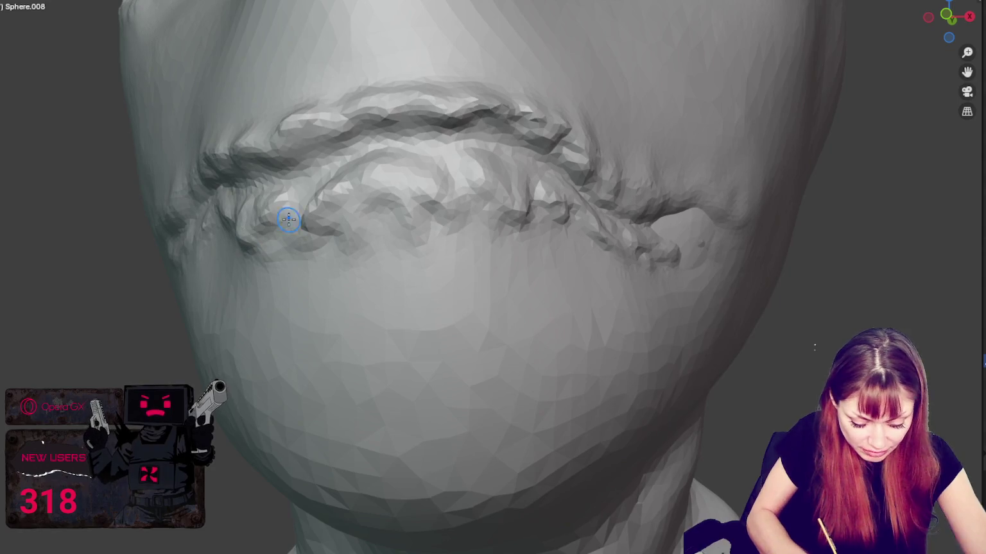
pyautogui.moveTo(285, 153); pyautogui.dragTo(396, 202, button='middle')
pyautogui.scroll(3, 526, 343)
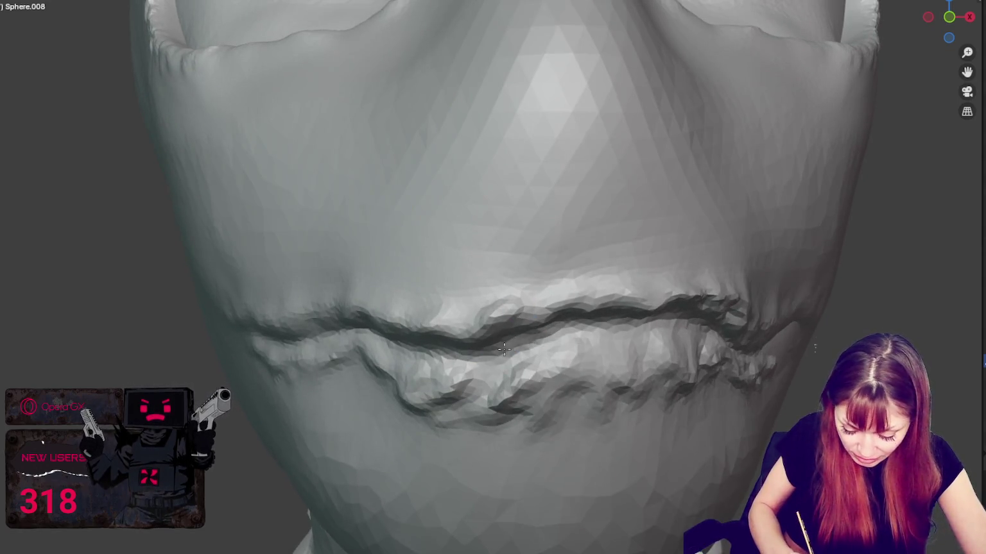
pyautogui.moveTo(511, 342); pyautogui.dragTo(550, 264, button='middle')
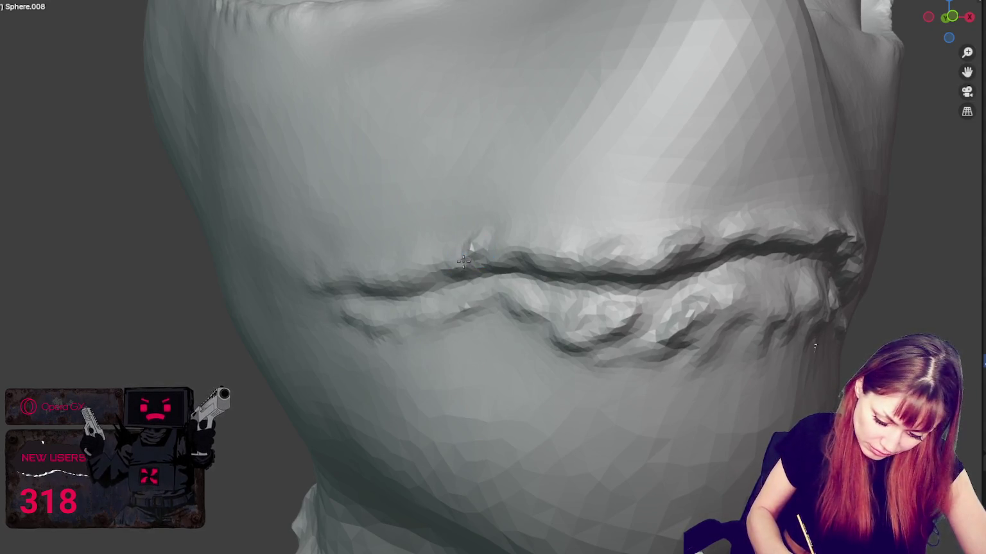
pyautogui.moveTo(476, 244); pyautogui.dragTo(485, 235)
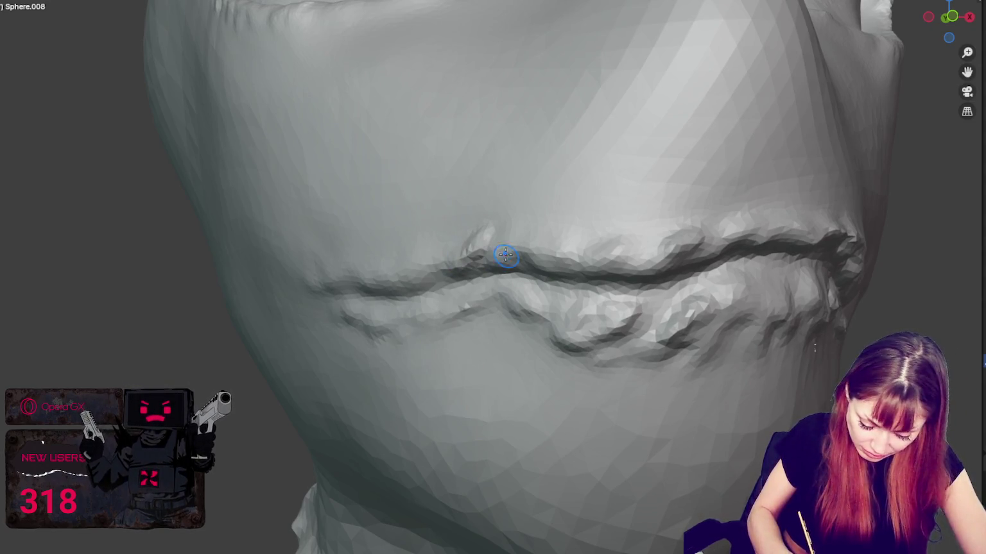
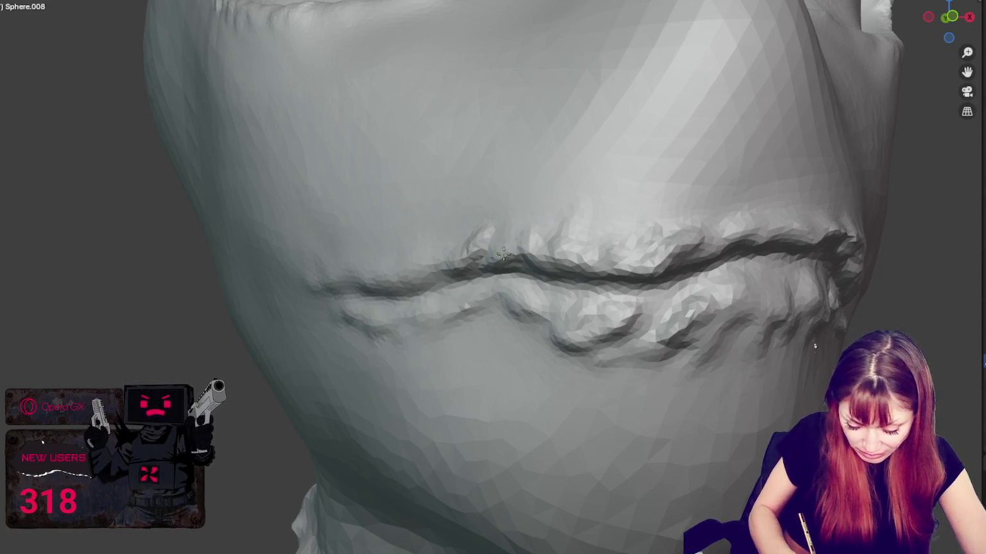
# Step: Crinkle the upper lip ridge and roughen the lower lip out to its corner with sculpt strokes
pyautogui.moveTo(450, 263); pyautogui.dragTo(627, 302, button='middle')
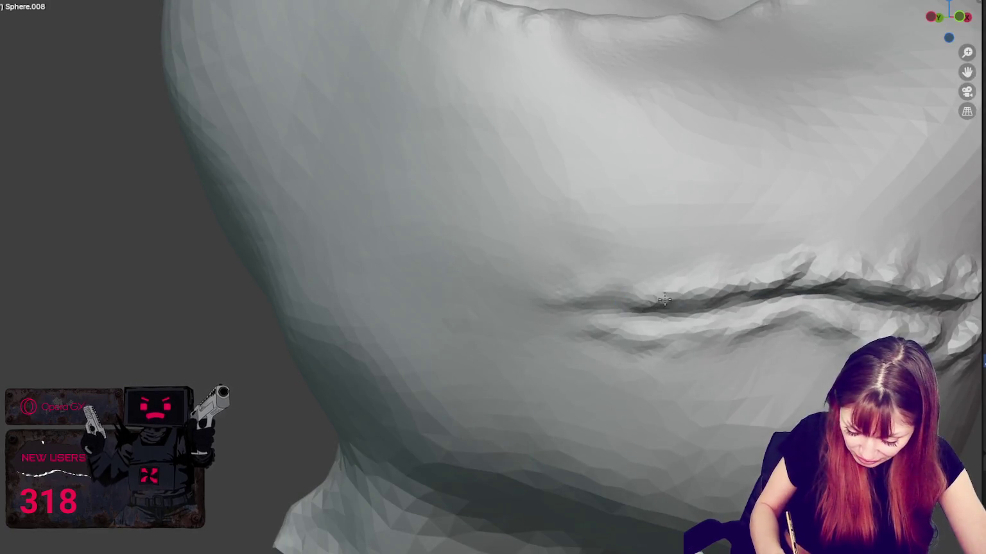
pyautogui.moveTo(654, 285); pyautogui.dragTo(699, 289)
pyautogui.moveTo(674, 328)
pyautogui.mouseDown()
pyautogui.moveTo(764, 308)
pyautogui.moveTo(794, 310)
pyautogui.moveTo(819, 336)
pyautogui.mouseUp()
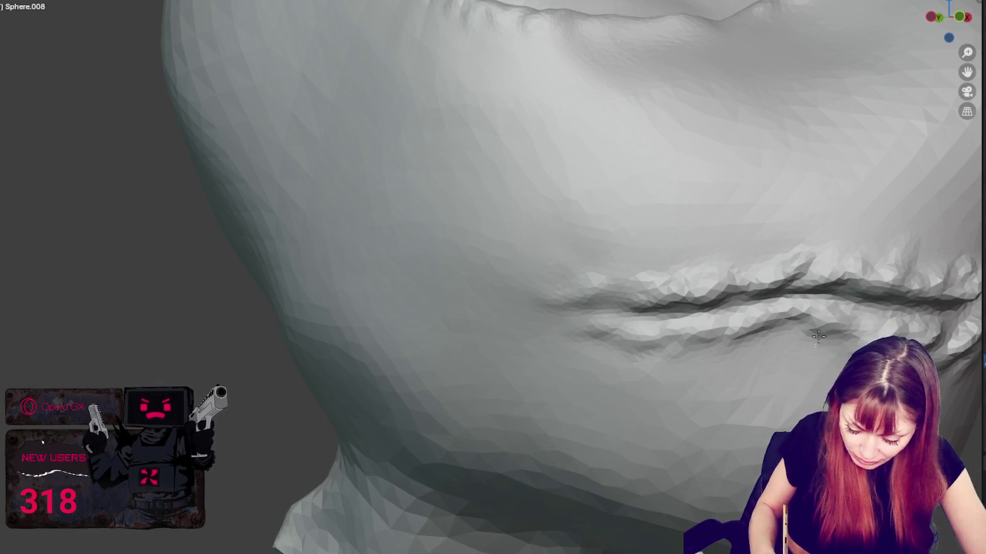
pyautogui.moveTo(740, 347); pyautogui.dragTo(819, 319)
pyautogui.moveTo(819, 319); pyautogui.dragTo(603, 324, button='middle')
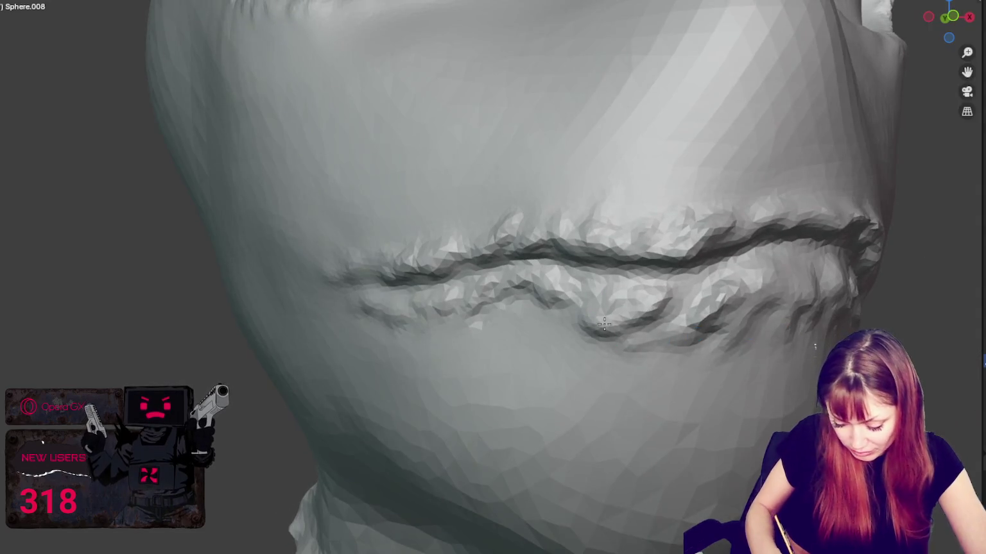
pyautogui.moveTo(767, 280); pyautogui.dragTo(749, 278, button='middle')
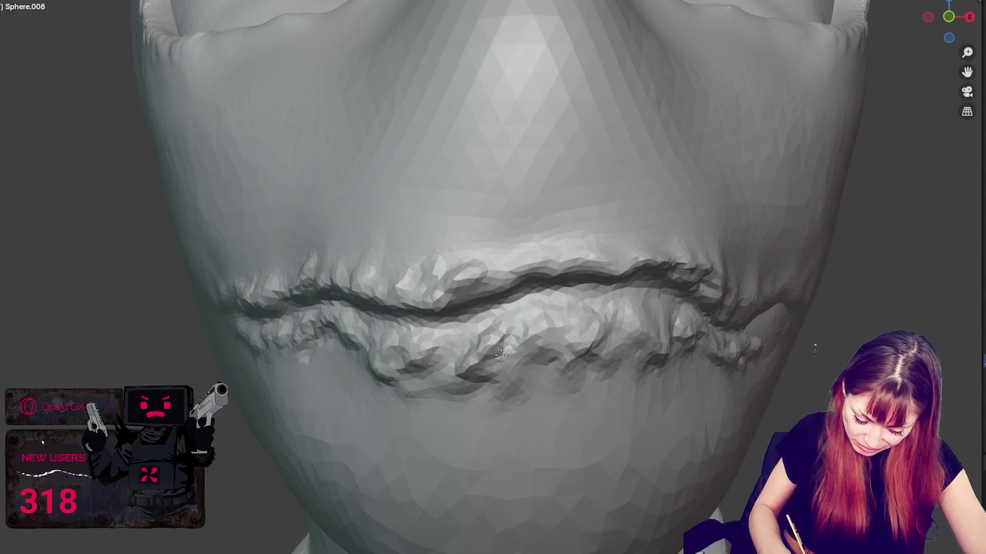
pyautogui.moveTo(572, 351); pyautogui.dragTo(503, 357)
pyautogui.moveTo(503, 371); pyautogui.dragTo(382, 340, button='middle')
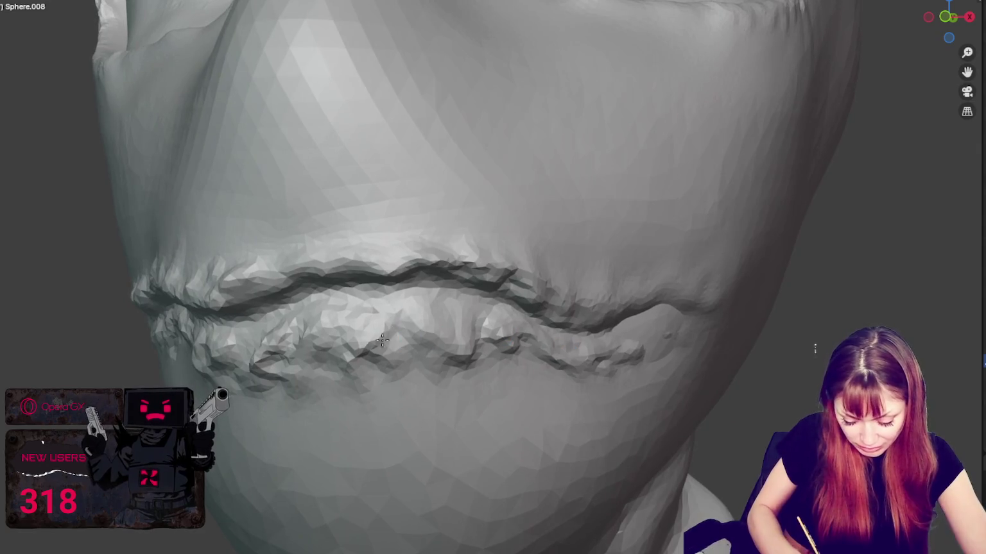
pyautogui.scroll(-5, 442, 311)
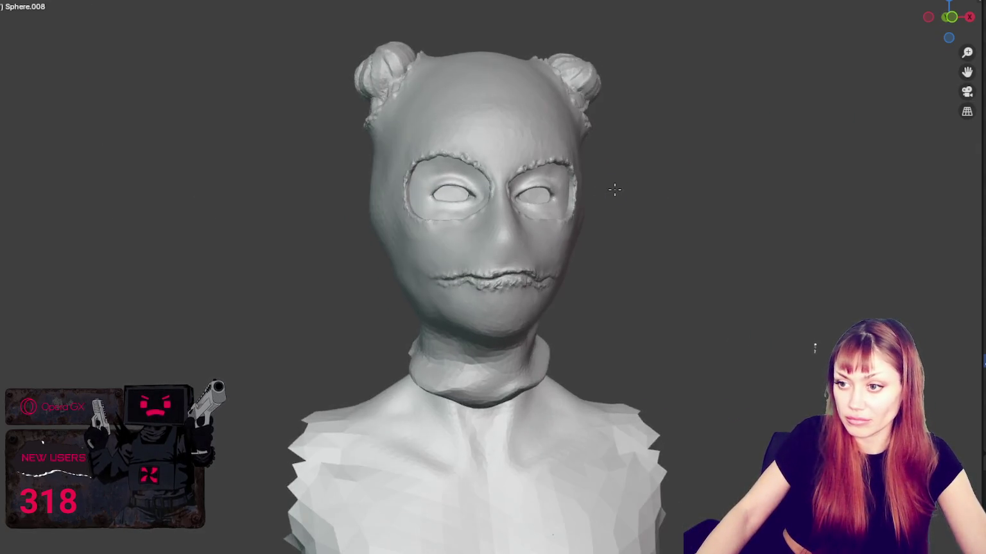
# Step: Zoom in on the eye socket and crease its lower and right rim
pyautogui.scroll(4, 614, 191)
pyautogui.scroll(3, 495, 180)
pyautogui.scroll(2, 528, 284)
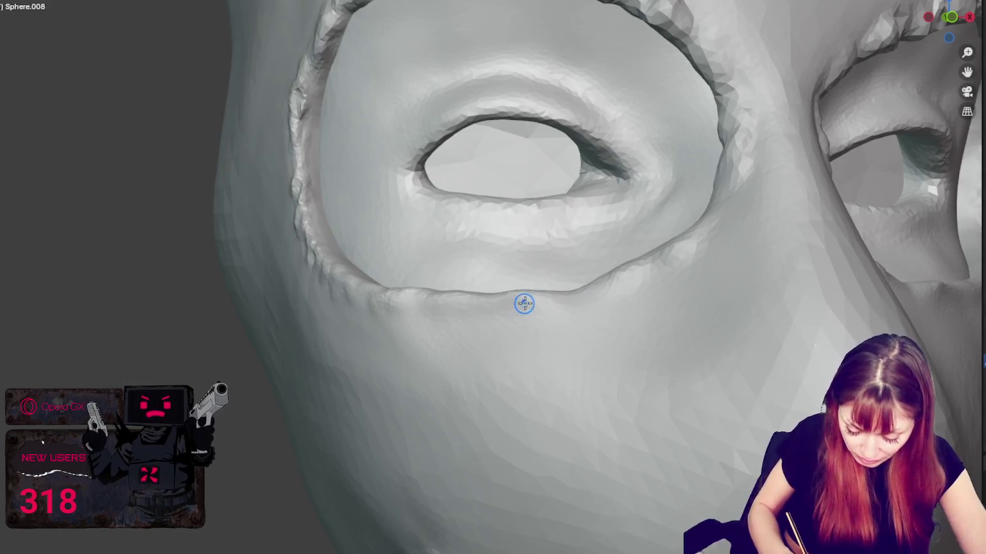
pyautogui.keyDown('shift'); pyautogui.moveTo(525, 303); pyautogui.dragTo(548, 371, button='middle'); pyautogui.keyUp('shift')
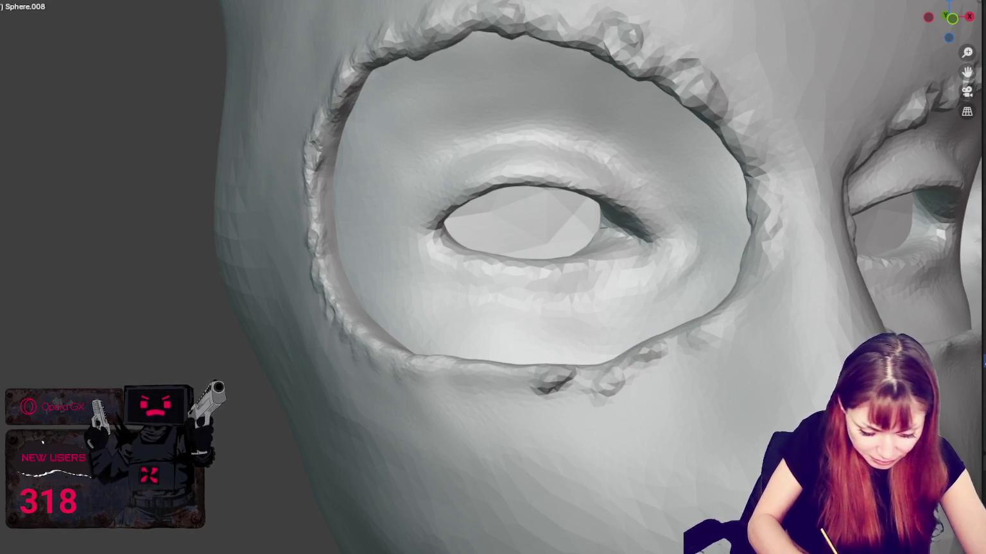
pyautogui.moveTo(633, 372)
pyautogui.mouseDown()
pyautogui.moveTo(663, 361)
pyautogui.moveTo(745, 146)
pyautogui.mouseUp()
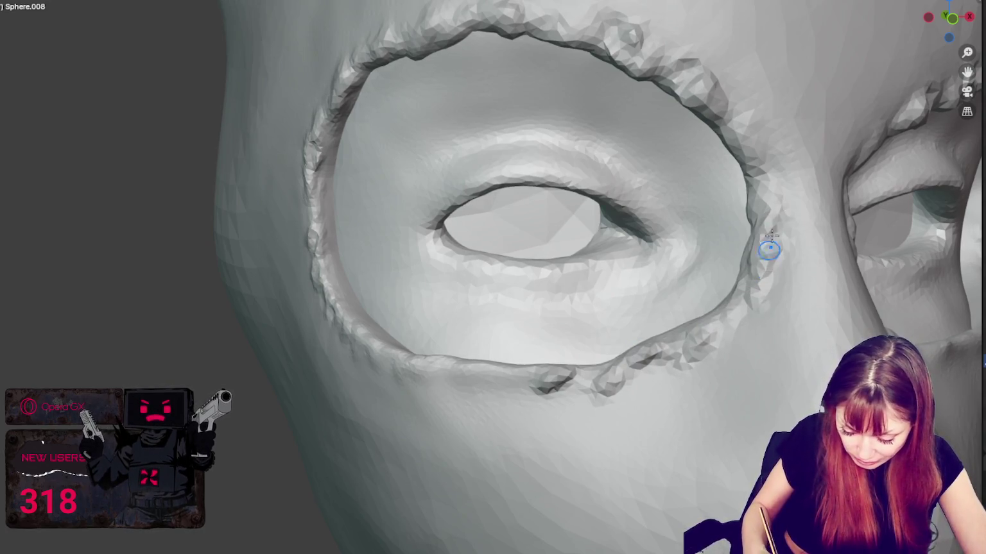
pyautogui.moveTo(745, 146); pyautogui.dragTo(754, 314)
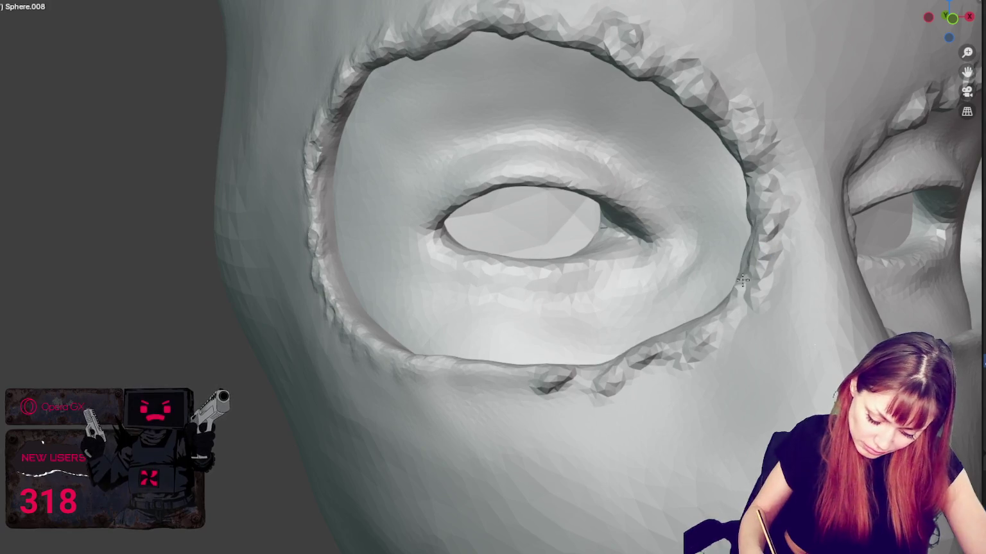
pyautogui.moveTo(585, 21); pyautogui.dragTo(735, 118)
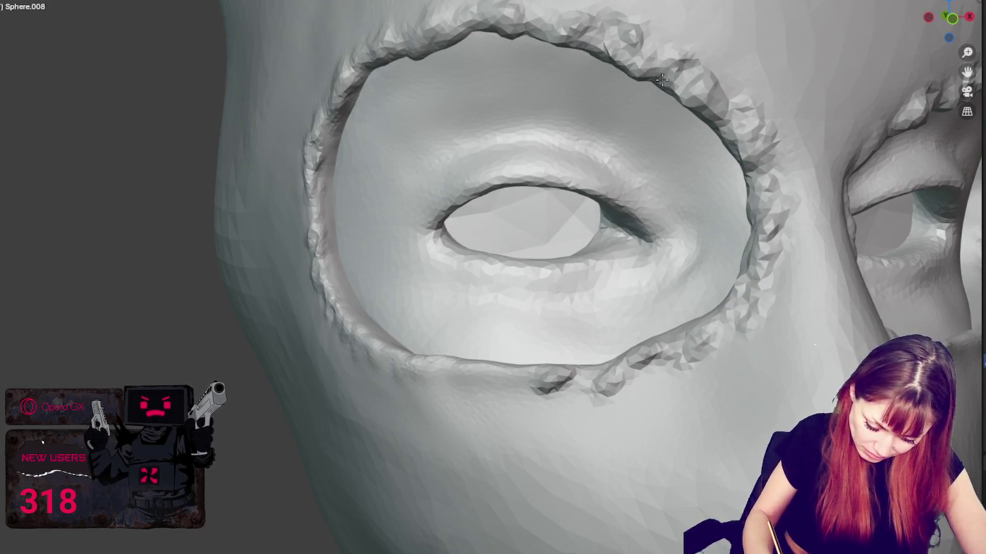
pyautogui.moveTo(438, 9); pyautogui.dragTo(506, 37, button='middle')
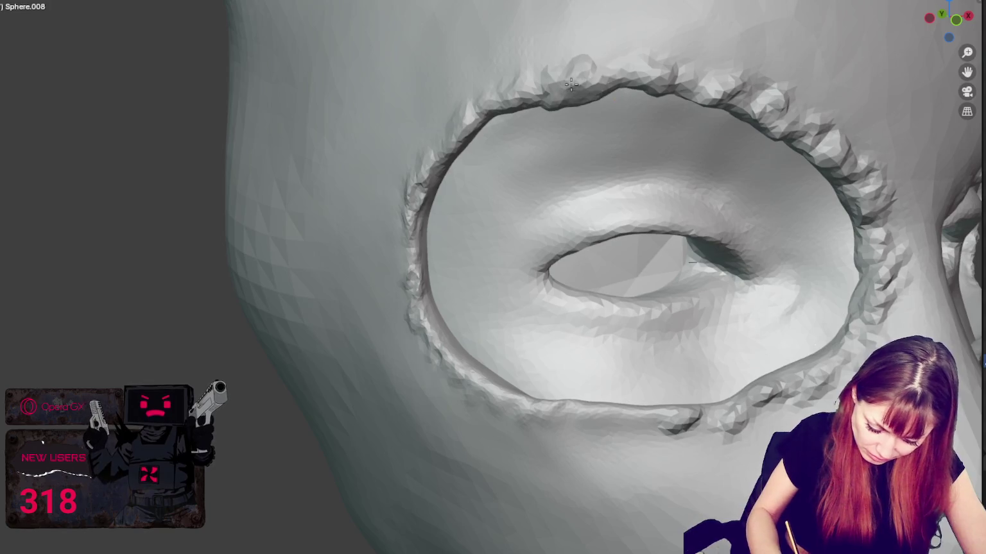
# Step: Add raised bumps along the top rim and a strand leading away, then smooth the spike and upper-right rim
pyautogui.moveTo(580, 82); pyautogui.dragTo(622, 74)
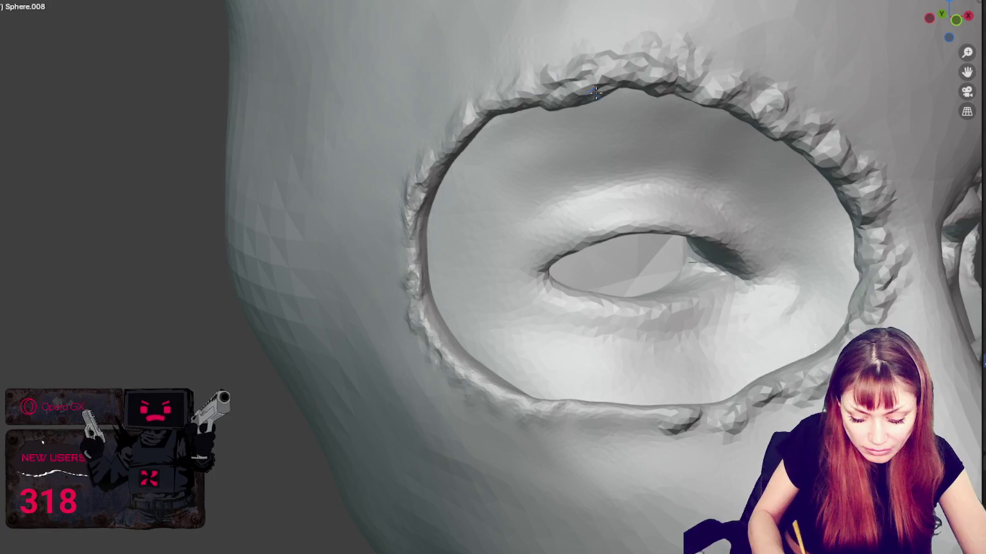
pyautogui.moveTo(546, 90); pyautogui.dragTo(622, 125, button='middle')
pyautogui.moveTo(632, 236); pyautogui.dragTo(611, 251)
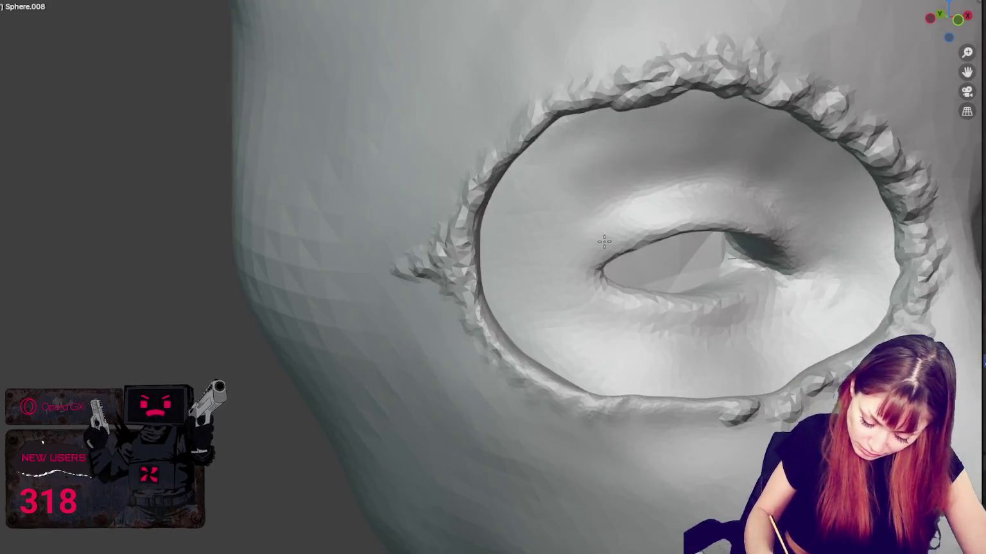
pyautogui.moveTo(609, 232); pyautogui.dragTo(470, 252, button='middle')
pyautogui.moveTo(520, 246)
pyautogui.mouseDown()
pyautogui.moveTo(447, 231)
pyautogui.moveTo(492, 272)
pyautogui.moveTo(660, 77)
pyautogui.moveTo(766, 66)
pyautogui.moveTo(924, 225)
pyautogui.moveTo(885, 308)
pyautogui.mouseUp()
pyautogui.moveTo(775, 104); pyautogui.dragTo(890, 145)
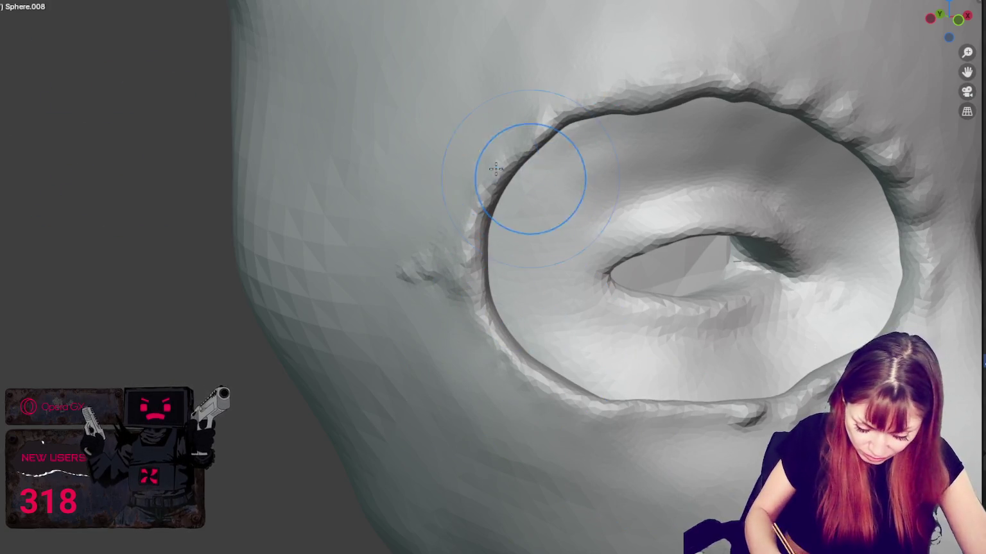
# Step: Add jagged fraying all around the eye-opening rim, filling gaps along the lower and right sides
pyautogui.moveTo(479, 195); pyautogui.dragTo(606, 234, button='middle')
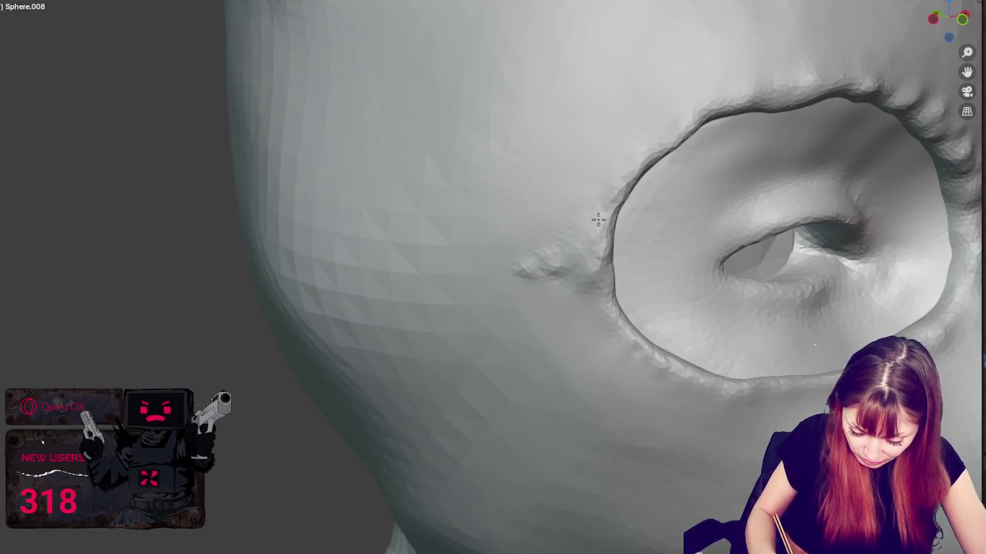
pyautogui.moveTo(635, 213)
pyautogui.mouseDown()
pyautogui.moveTo(606, 188)
pyautogui.moveTo(781, 88)
pyautogui.mouseUp()
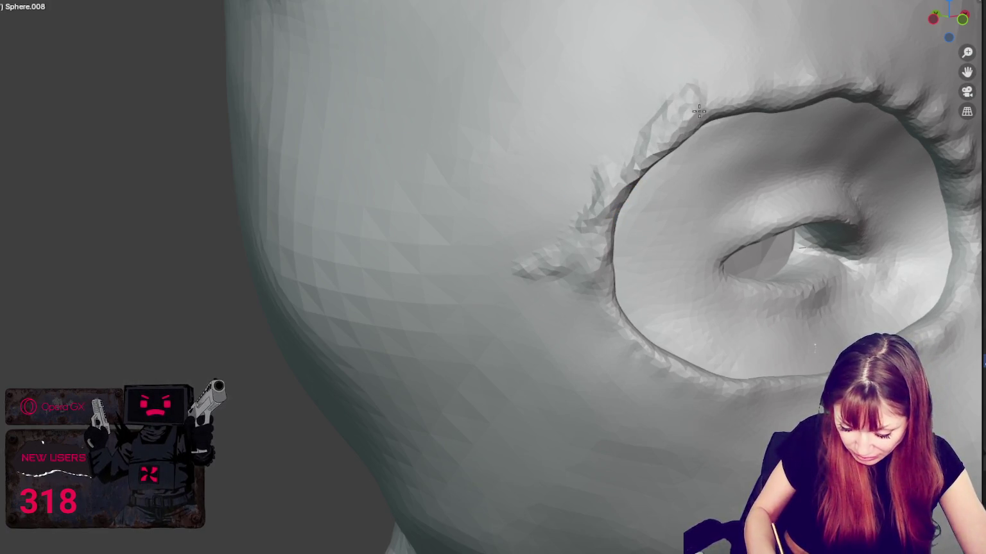
pyautogui.moveTo(616, 157); pyautogui.dragTo(664, 78)
pyautogui.moveTo(616, 173)
pyautogui.mouseDown()
pyautogui.moveTo(574, 247)
pyautogui.moveTo(617, 357)
pyautogui.mouseUp()
pyautogui.scroll(3, 616, 357)
pyautogui.moveTo(488, 392)
pyautogui.mouseDown()
pyautogui.moveTo(587, 361)
pyautogui.moveTo(691, 385)
pyautogui.mouseUp()
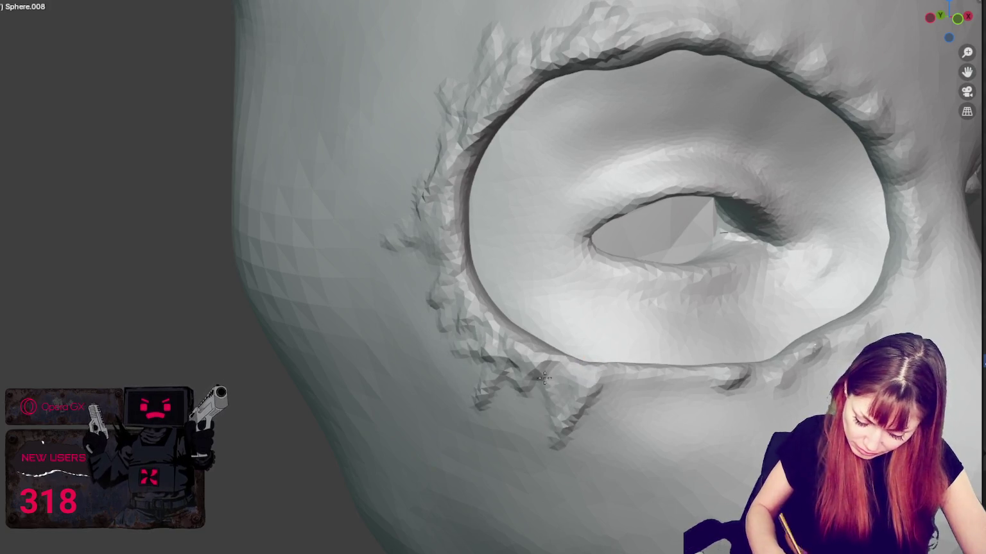
pyautogui.moveTo(735, 334)
pyautogui.mouseDown()
pyautogui.moveTo(796, 357)
pyautogui.moveTo(857, 340)
pyautogui.mouseUp()
pyautogui.moveTo(919, 277)
pyautogui.mouseDown()
pyautogui.moveTo(921, 173)
pyautogui.moveTo(889, 102)
pyautogui.moveTo(860, 70)
pyautogui.moveTo(809, 42)
pyautogui.moveTo(719, 22)
pyautogui.moveTo(616, 32)
pyautogui.moveTo(476, 137)
pyautogui.moveTo(448, 260)
pyautogui.mouseUp()
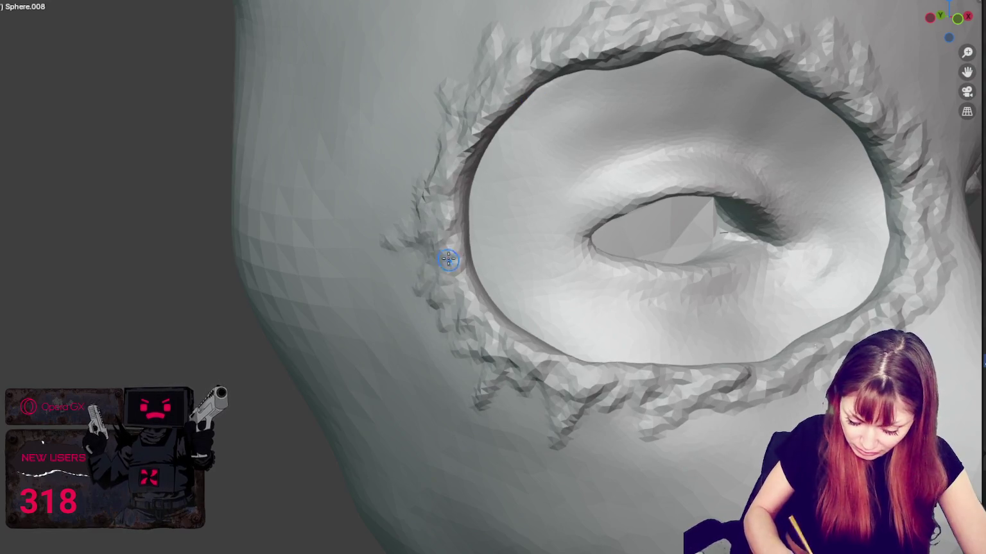
pyautogui.moveTo(385, 384)
pyautogui.mouseDown()
pyautogui.moveTo(436, 378)
pyautogui.moveTo(616, 436)
pyautogui.moveTo(737, 440)
pyautogui.moveTo(782, 395)
pyautogui.mouseUp()
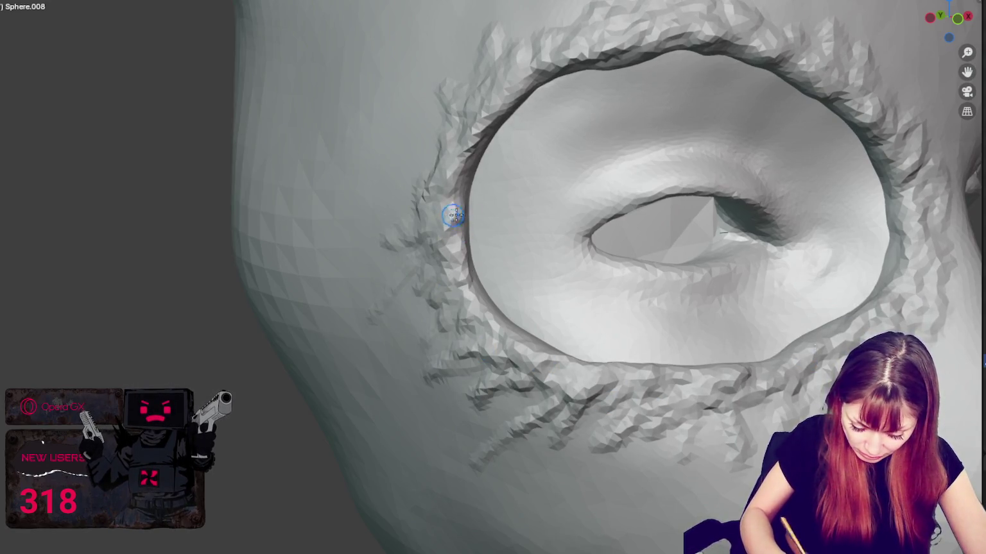
# Step: Rework the fraying on the left rim and smooth the right side of the eye opening
pyautogui.moveTo(453, 216); pyautogui.dragTo(349, 279, button='middle')
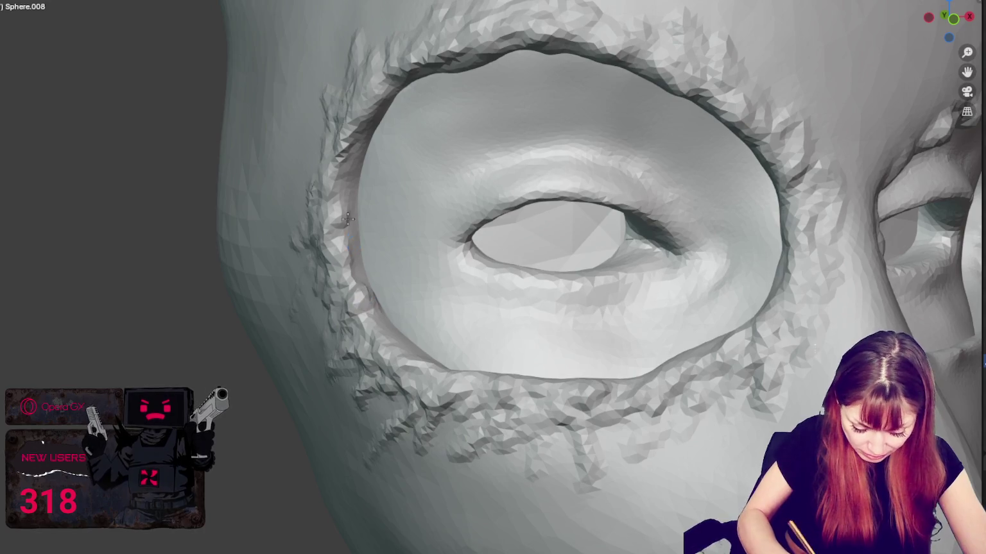
pyautogui.moveTo(354, 238)
pyautogui.mouseDown()
pyautogui.moveTo(340, 218)
pyautogui.moveTo(358, 132)
pyautogui.moveTo(357, 168)
pyautogui.moveTo(378, 106)
pyautogui.moveTo(451, 68)
pyautogui.mouseUp()
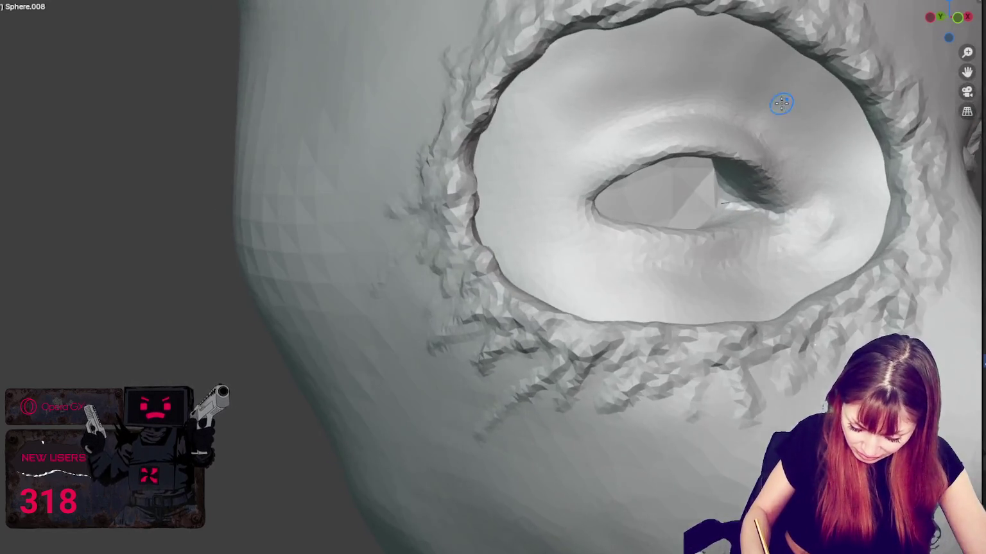
pyautogui.moveTo(692, 98); pyautogui.dragTo(781, 103, button='middle')
pyautogui.moveTo(900, 158)
pyautogui.mouseDown()
pyautogui.moveTo(889, 168)
pyautogui.moveTo(860, 102)
pyautogui.moveTo(886, 132)
pyautogui.moveTo(871, 246)
pyautogui.mouseUp()
pyautogui.moveTo(871, 246); pyautogui.dragTo(900, 323, button='middle')
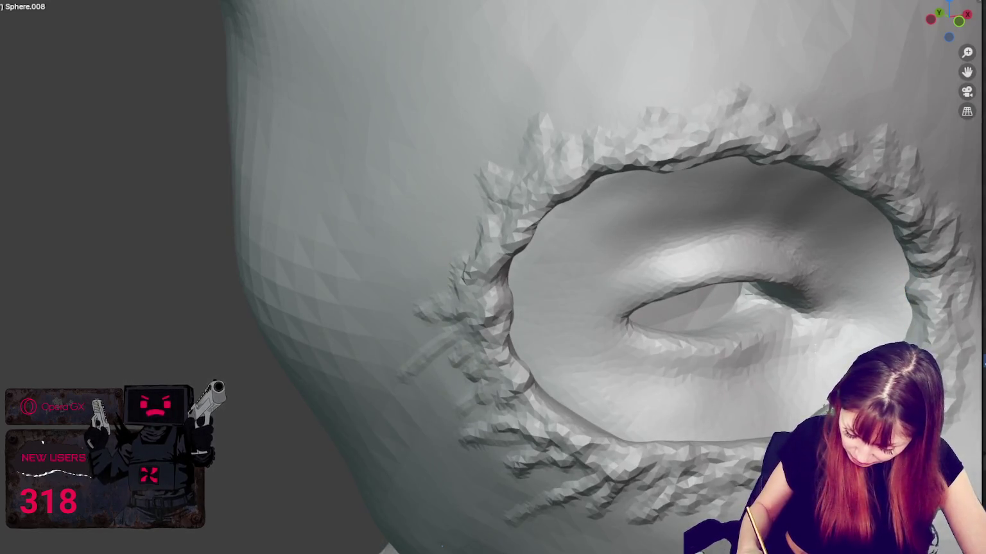
pyautogui.moveTo(743, 433); pyautogui.dragTo(814, 347, button='middle')
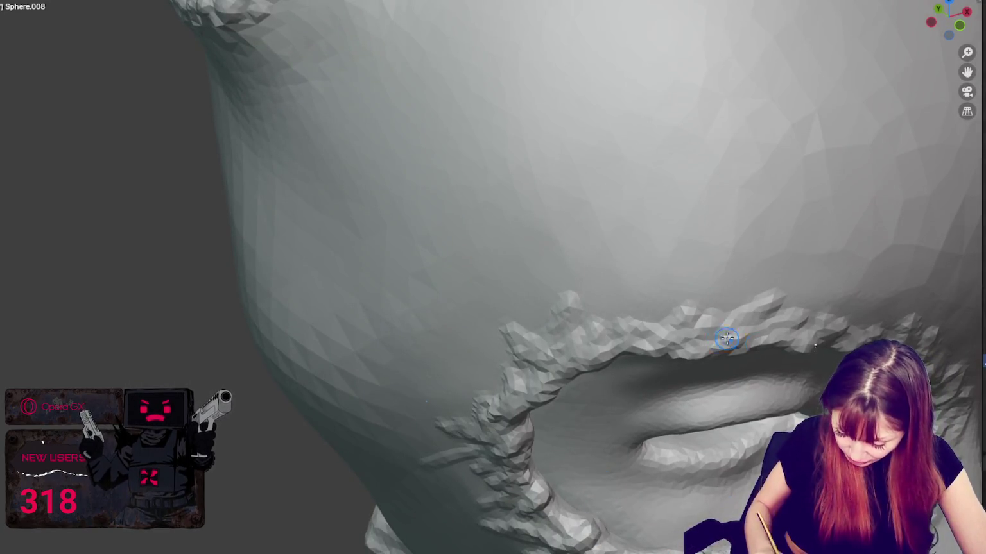
pyautogui.moveTo(727, 339); pyautogui.dragTo(733, 211, button='middle')
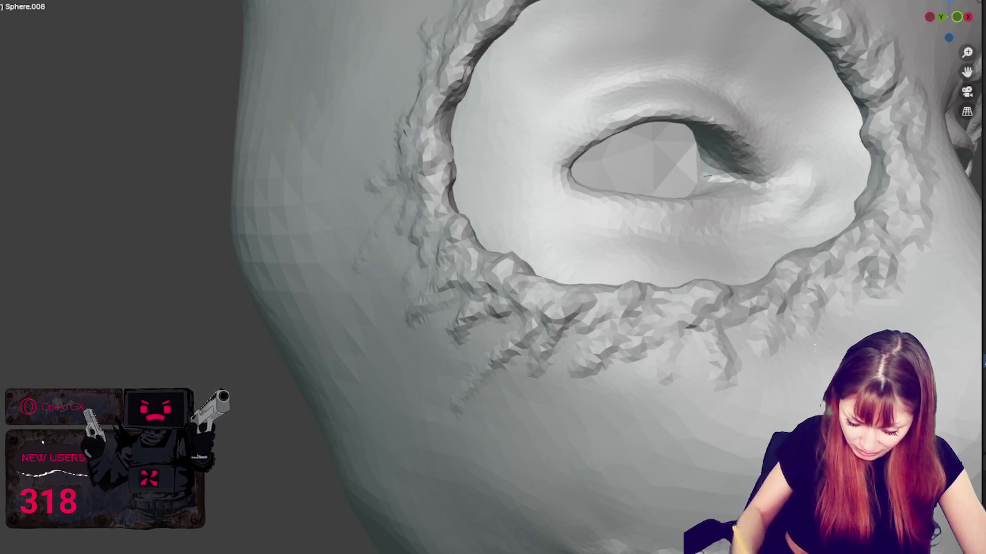
pyautogui.scroll(-10, 696, 254)
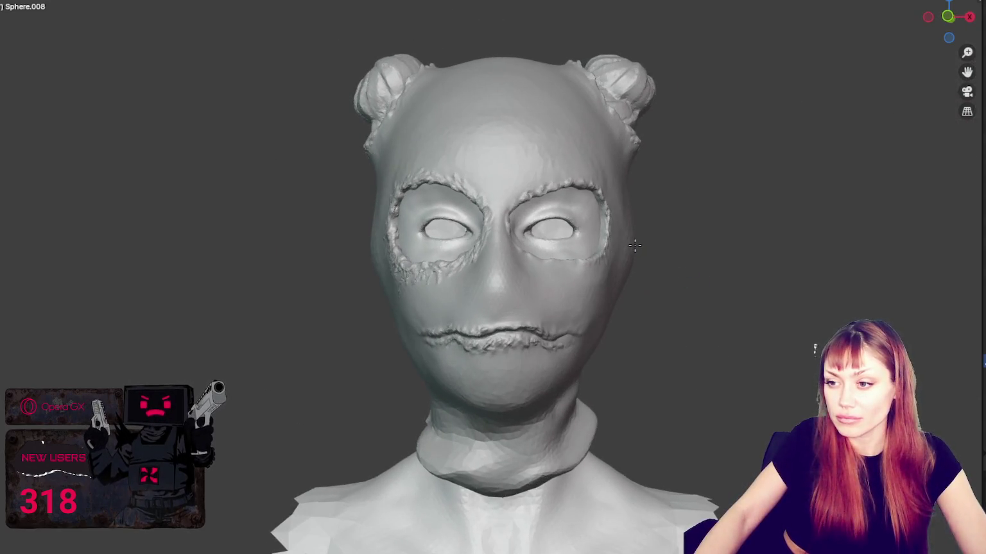
# Step: Zoom in on the left eye socket and add a raised seam ridge beside the nose
pyautogui.moveTo(634, 245); pyautogui.dragTo(639, 245, button='middle')
pyautogui.scroll(2, 645, 298)
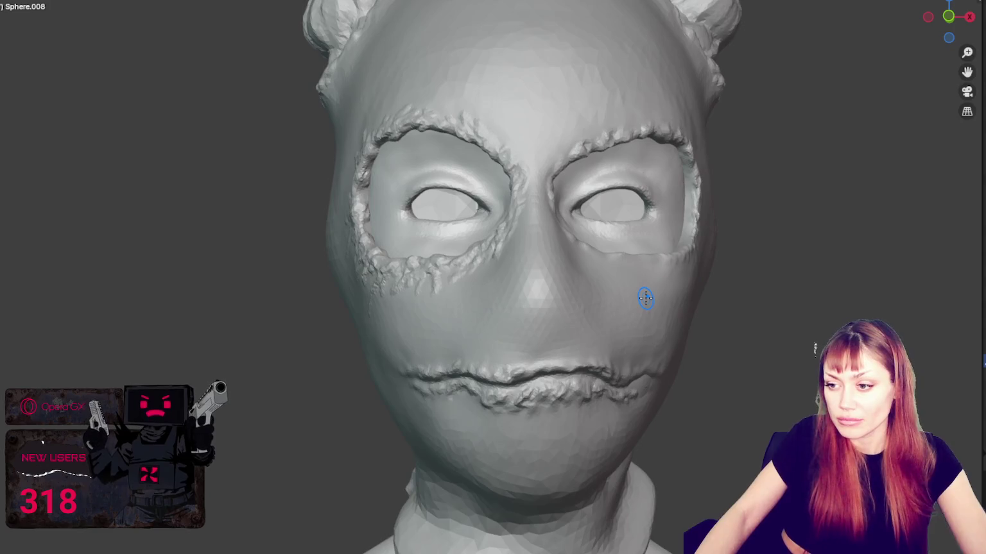
pyautogui.moveTo(610, 306)
pyautogui.mouseDown(button='middle')
pyautogui.moveTo(594, 297)
pyautogui.moveTo(440, 308)
pyautogui.moveTo(414, 271)
pyautogui.mouseUp(button='middle')
pyautogui.scroll(2, 595, 297)
pyautogui.scroll(2, 420, 294)
pyautogui.scroll(2, 440, 264)
pyautogui.scroll(1, 449, 264)
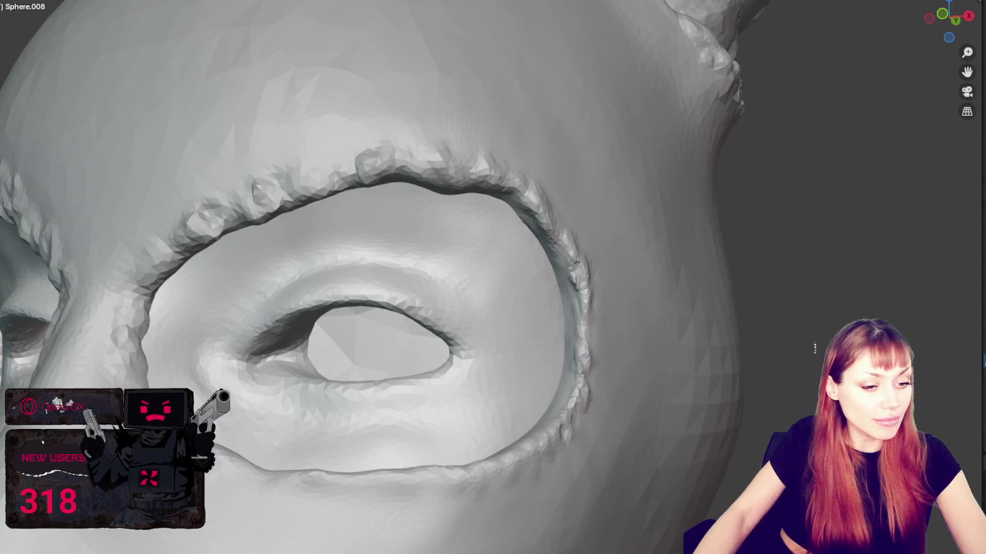
pyautogui.moveTo(151, 344); pyautogui.dragTo(263, 321, button='middle')
pyautogui.moveTo(725, 364)
pyautogui.mouseDown(button='middle')
pyautogui.moveTo(671, 379)
pyautogui.moveTo(755, 419)
pyautogui.mouseUp(button='middle')
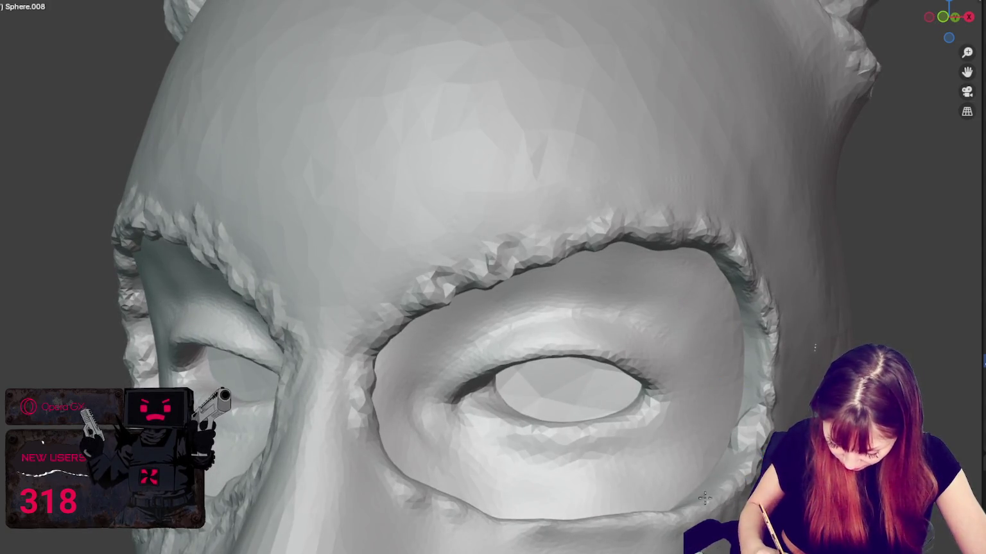
pyautogui.moveTo(372, 511); pyautogui.dragTo(341, 377)
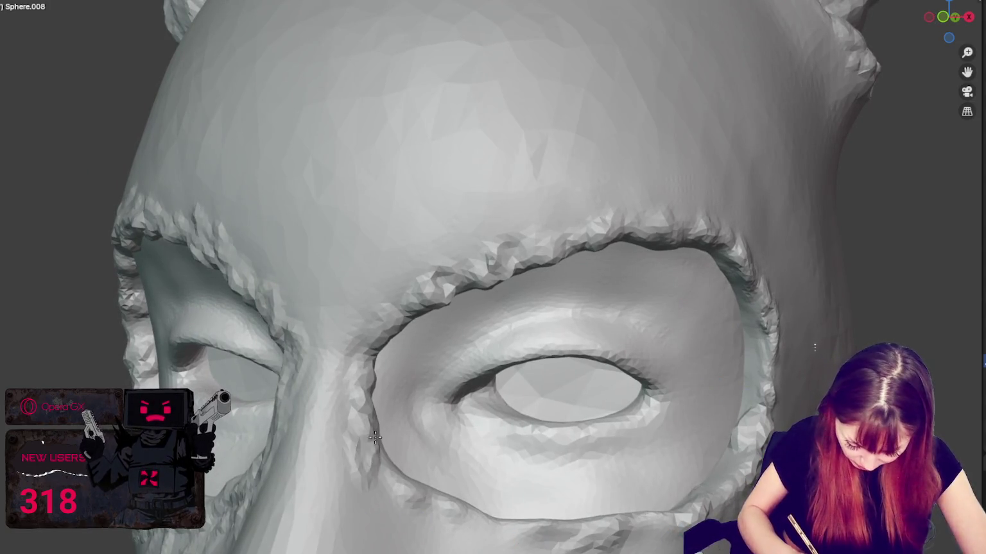
# Step: Roughen the nose bridge and build frayed texture along the brow ridge above the eye
pyautogui.moveTo(341, 377); pyautogui.dragTo(378, 409, button='middle')
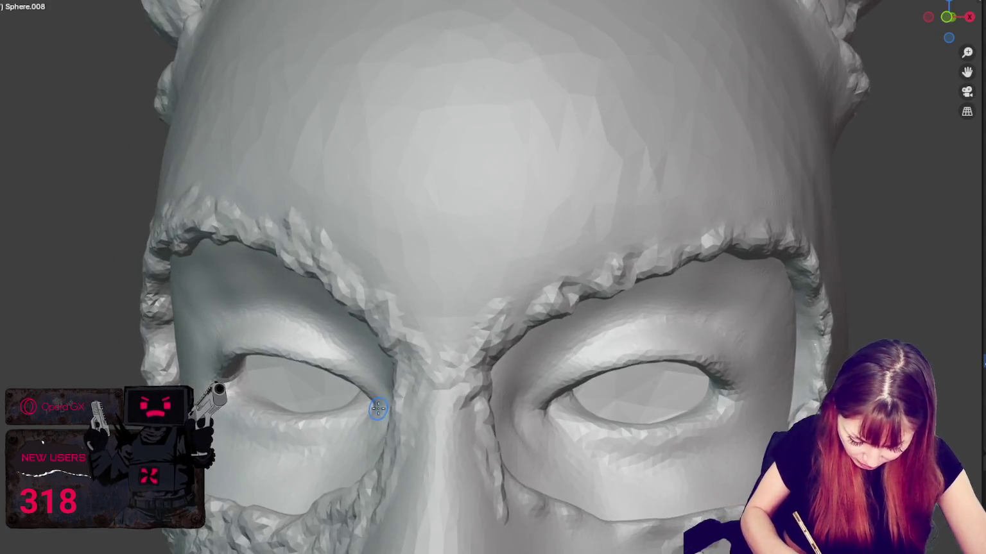
pyautogui.moveTo(453, 402); pyautogui.dragTo(411, 501)
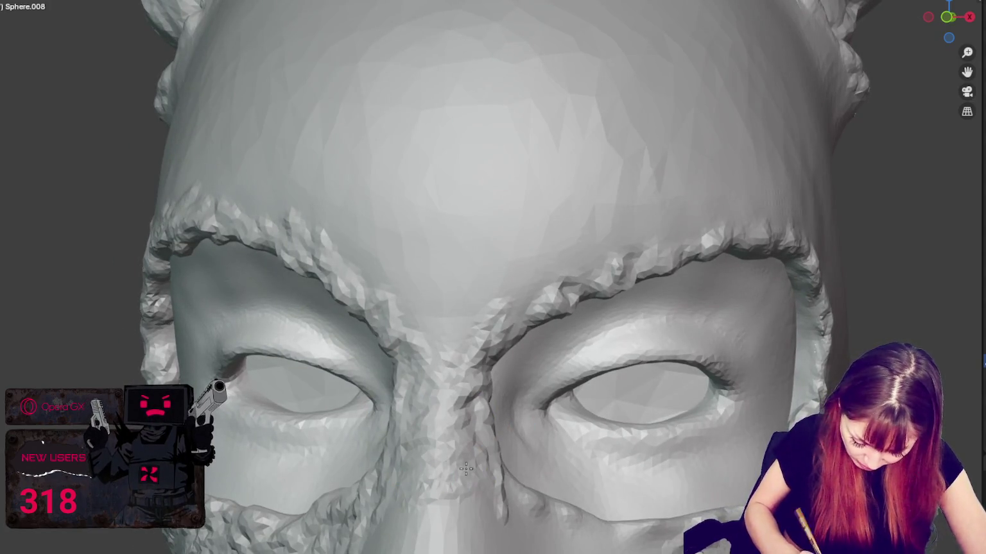
pyautogui.moveTo(465, 473); pyautogui.dragTo(388, 303)
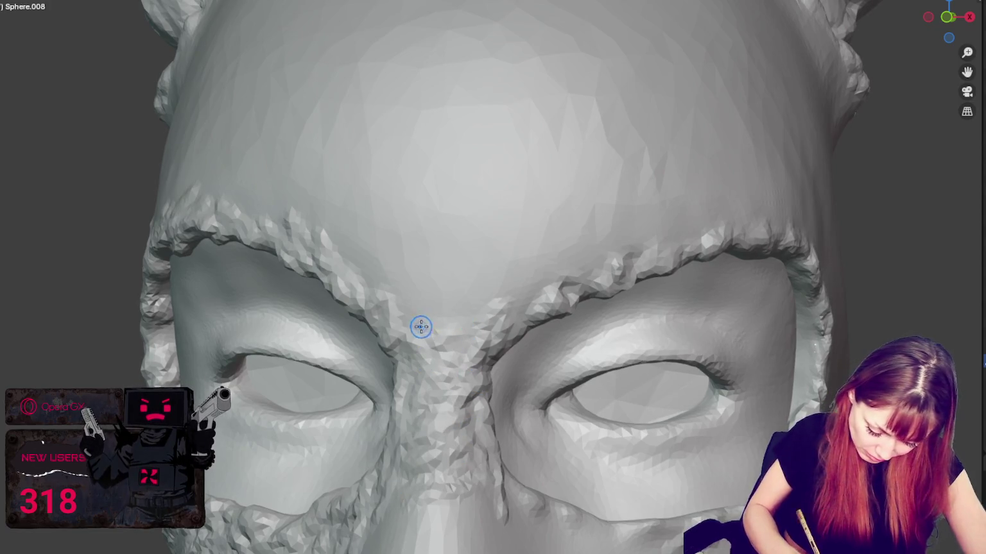
pyautogui.moveTo(546, 301); pyautogui.dragTo(583, 264)
pyautogui.moveTo(583, 264); pyautogui.dragTo(402, 257, button='middle')
pyautogui.moveTo(403, 257); pyautogui.dragTo(464, 242)
pyautogui.moveTo(493, 220); pyautogui.dragTo(506, 202, button='middle')
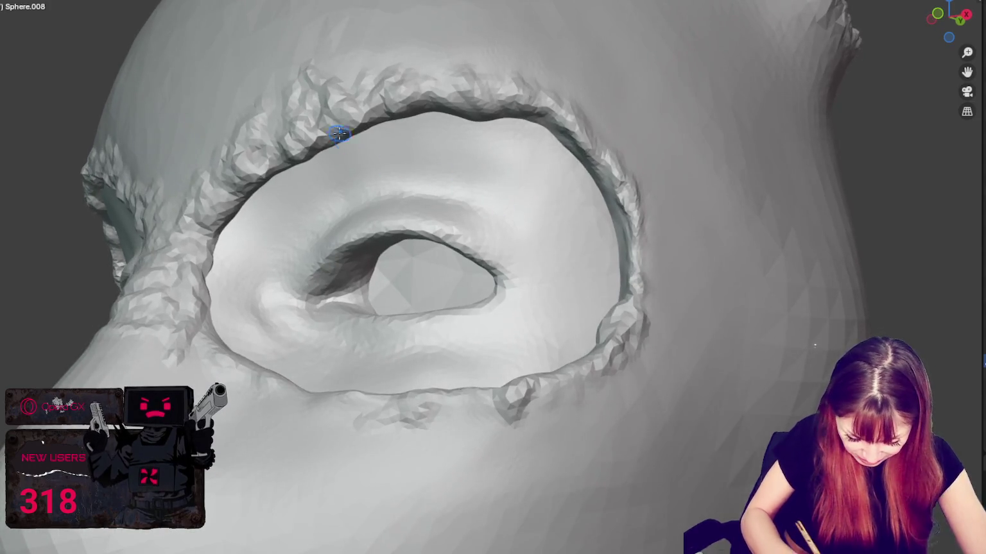
pyautogui.moveTo(366, 103)
pyautogui.mouseDown()
pyautogui.moveTo(408, 101)
pyautogui.moveTo(424, 52)
pyautogui.moveTo(493, 59)
pyautogui.moveTo(674, 168)
pyautogui.moveTo(689, 231)
pyautogui.moveTo(641, 179)
pyautogui.moveTo(613, 211)
pyautogui.moveTo(577, 129)
pyautogui.moveTo(587, 96)
pyautogui.moveTo(629, 83)
pyautogui.moveTo(623, 160)
pyautogui.moveTo(609, 122)
pyautogui.moveTo(665, 165)
pyautogui.moveTo(635, 295)
pyautogui.moveTo(680, 291)
pyautogui.moveTo(642, 369)
pyautogui.mouseUp()
# Step: Fray the lower and lower-right rims of the eye opening
pyautogui.moveTo(695, 363); pyautogui.dragTo(732, 453, button='middle')
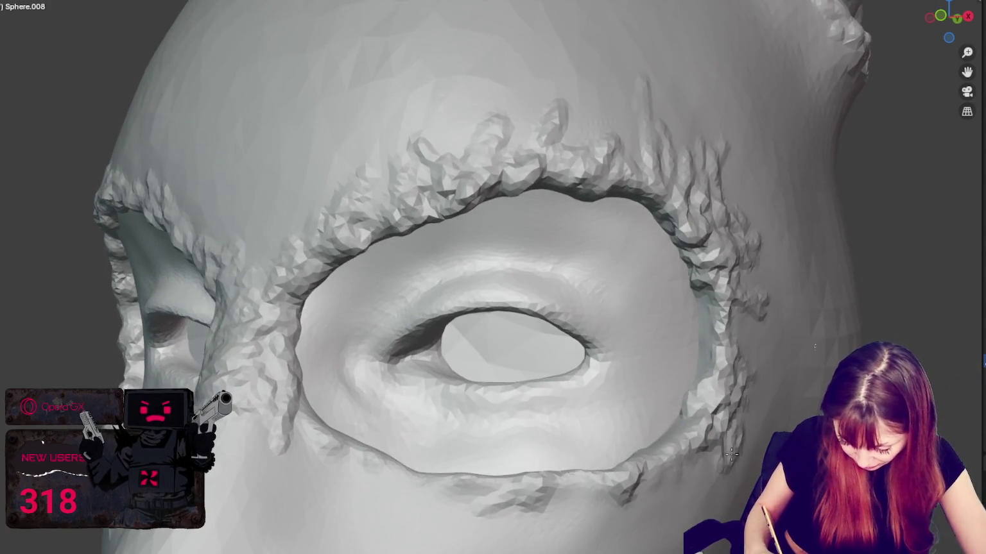
pyautogui.moveTo(682, 422)
pyautogui.mouseDown(button='middle')
pyautogui.moveTo(753, 471)
pyautogui.moveTo(724, 474)
pyautogui.mouseUp(button='middle')
pyautogui.moveTo(727, 314); pyautogui.dragTo(706, 491, button='middle')
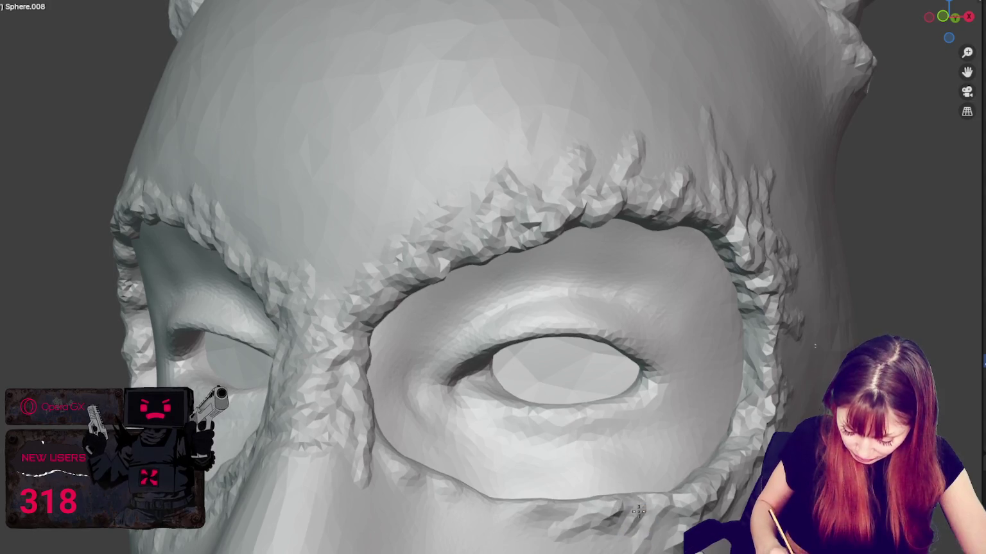
pyautogui.moveTo(592, 526); pyautogui.dragTo(441, 492)
pyautogui.moveTo(352, 407)
pyautogui.mouseDown(button='middle')
pyautogui.moveTo(379, 480)
pyautogui.moveTo(323, 500)
pyautogui.mouseUp(button='middle')
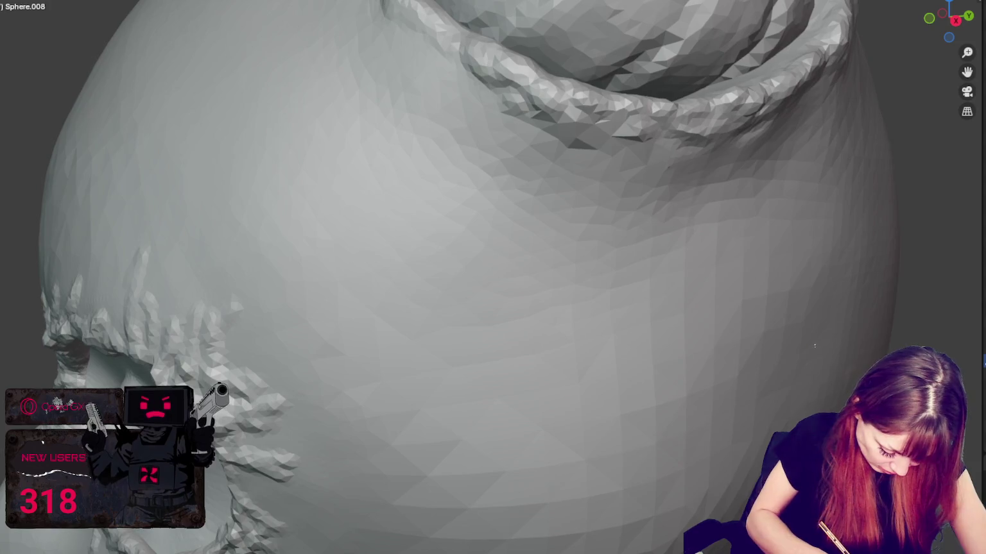
pyautogui.moveTo(815, 347); pyautogui.dragTo(400, 396, button='middle')
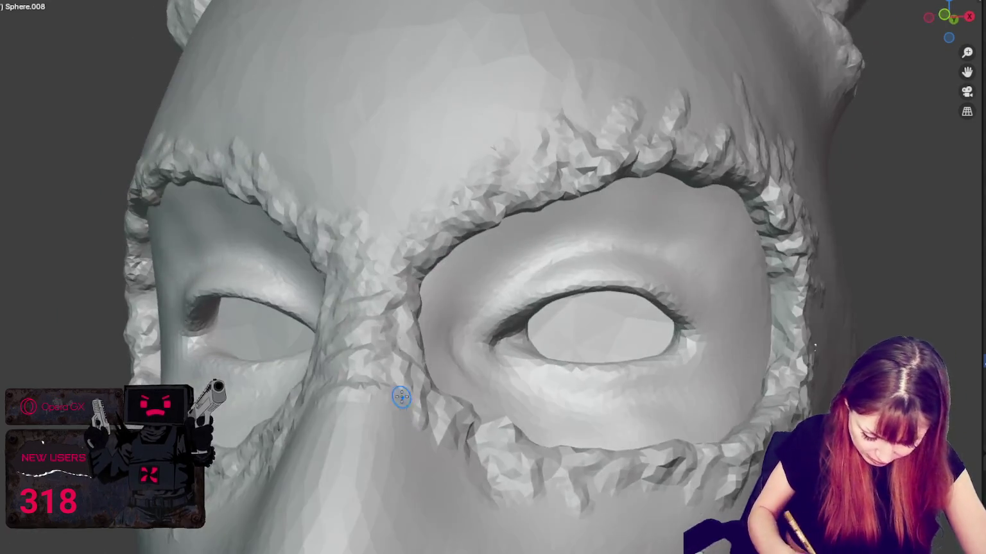
pyautogui.moveTo(523, 475)
pyautogui.mouseDown()
pyautogui.moveTo(485, 414)
pyautogui.moveTo(455, 458)
pyautogui.moveTo(478, 447)
pyautogui.mouseUp()
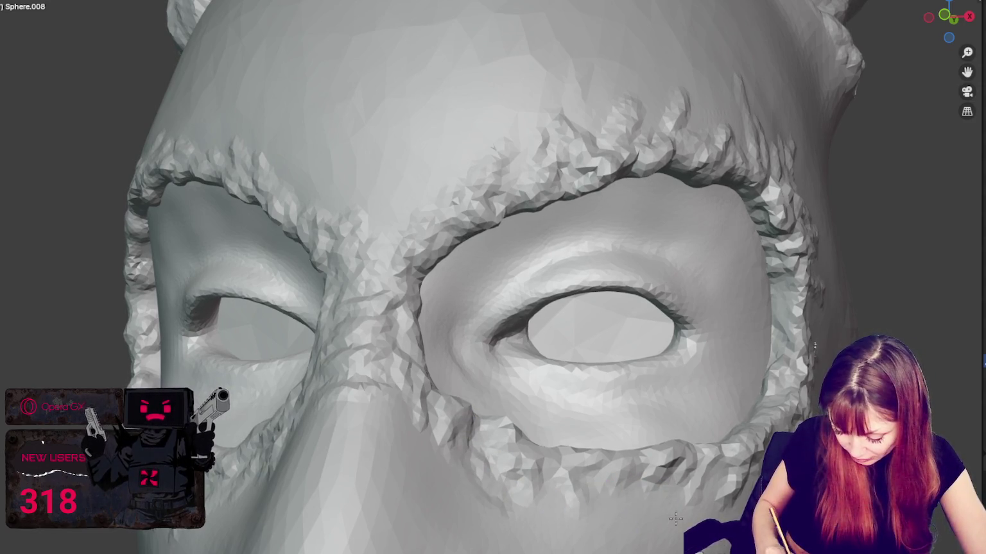
# Step: Zoom in and view the face from slightly above, picking a point on the lower face
pyautogui.scroll(-8, 705, 372)
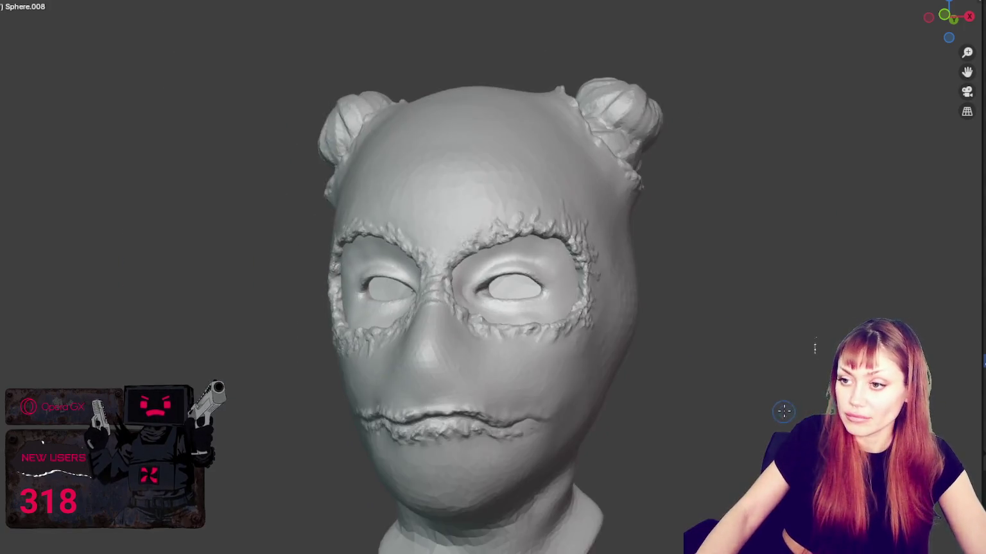
pyautogui.scroll(2, 705, 372)
pyautogui.scroll(1, 628, 345)
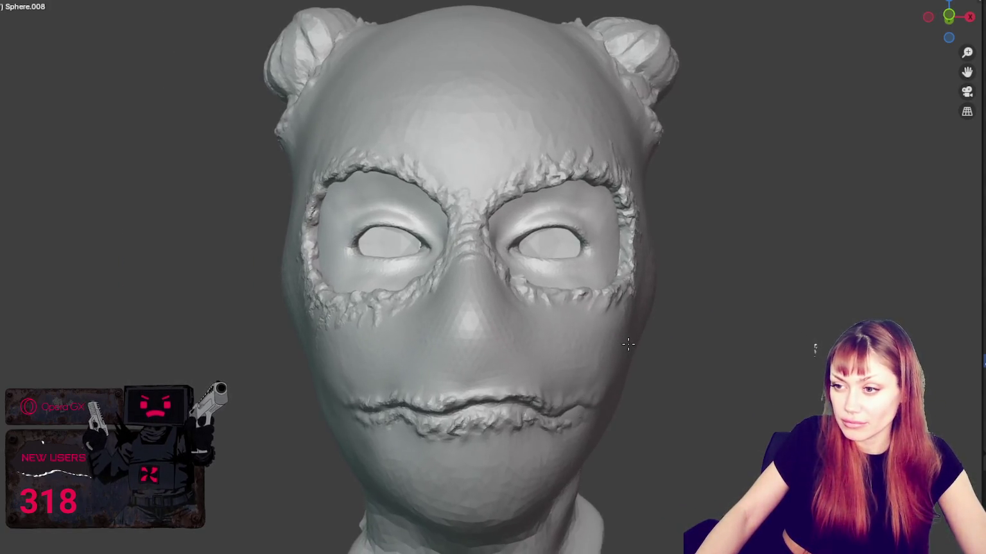
pyautogui.moveTo(609, 337)
pyautogui.mouseDown(button='middle')
pyautogui.moveTo(518, 415)
pyautogui.moveTo(543, 413)
pyautogui.mouseUp(button='middle')
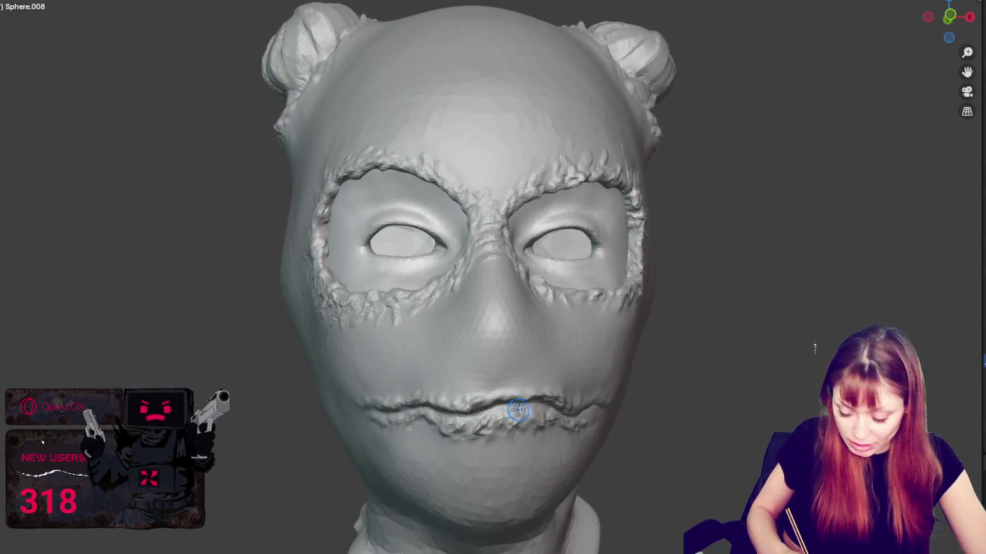
pyautogui.moveTo(542, 412); pyautogui.dragTo(528, 407)
pyautogui.click(422, 433)
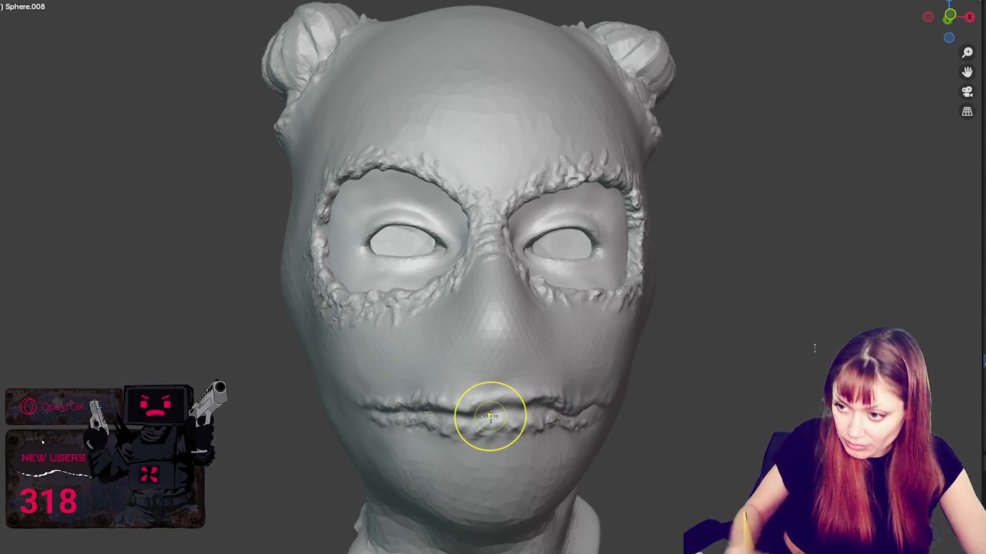
# Step: Switch sculpting to the head mesh and smooth the lips flat into the mask
pyautogui.hotkey('ctrl', 'Tab')
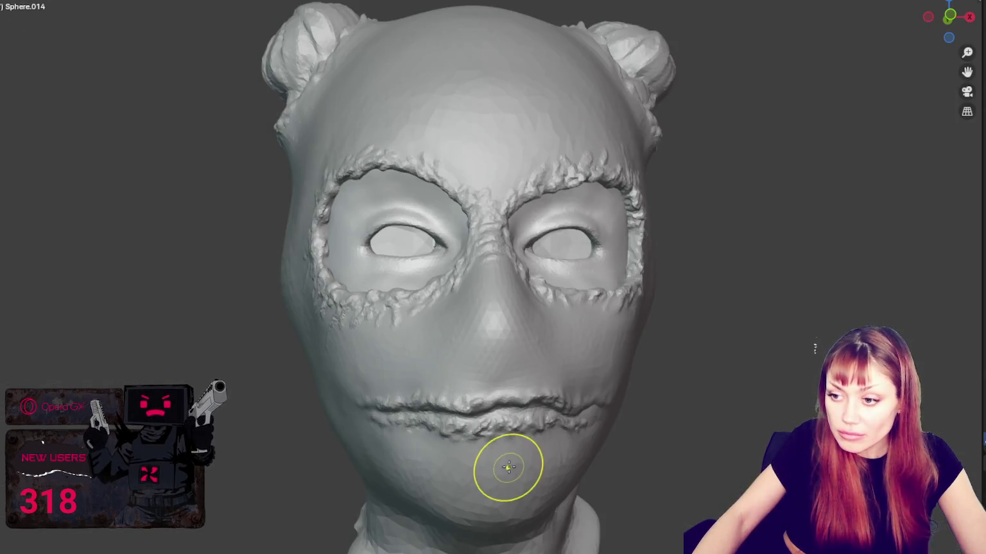
pyautogui.keyDown('shift'); pyautogui.moveTo(531, 359); pyautogui.dragTo(473, 191, button='middle'); pyautogui.keyUp('shift')
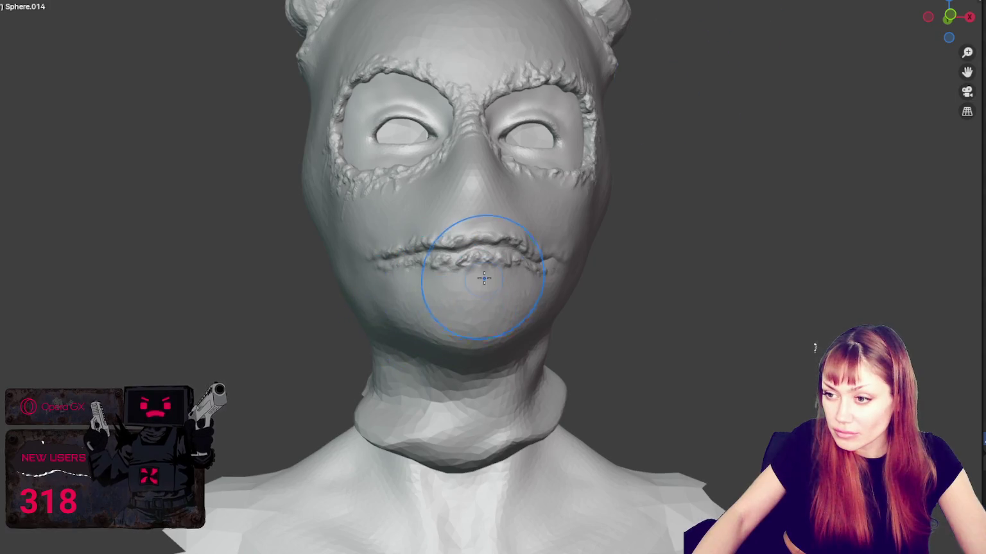
pyautogui.scroll(-2, 450, 272)
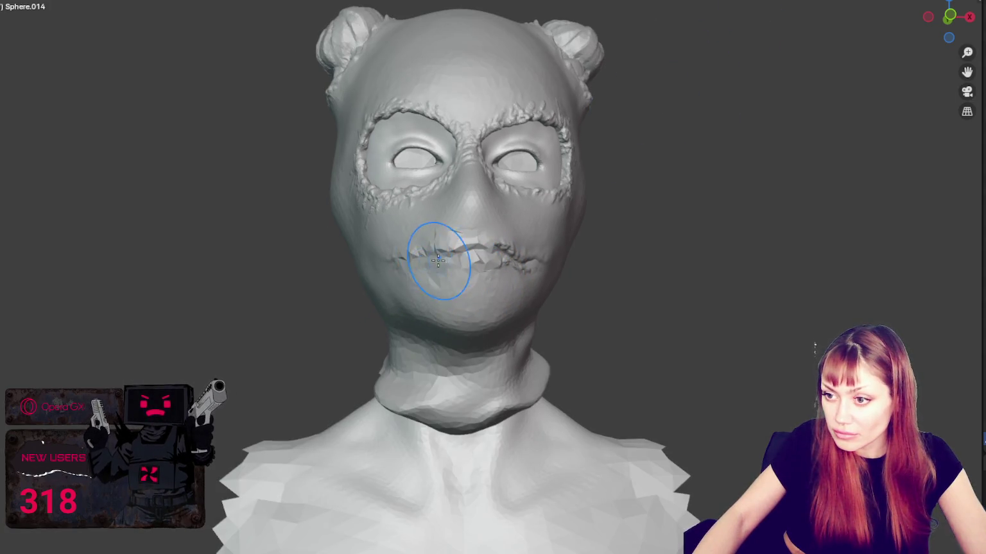
pyautogui.moveTo(420, 260); pyautogui.dragTo(443, 274, button='middle')
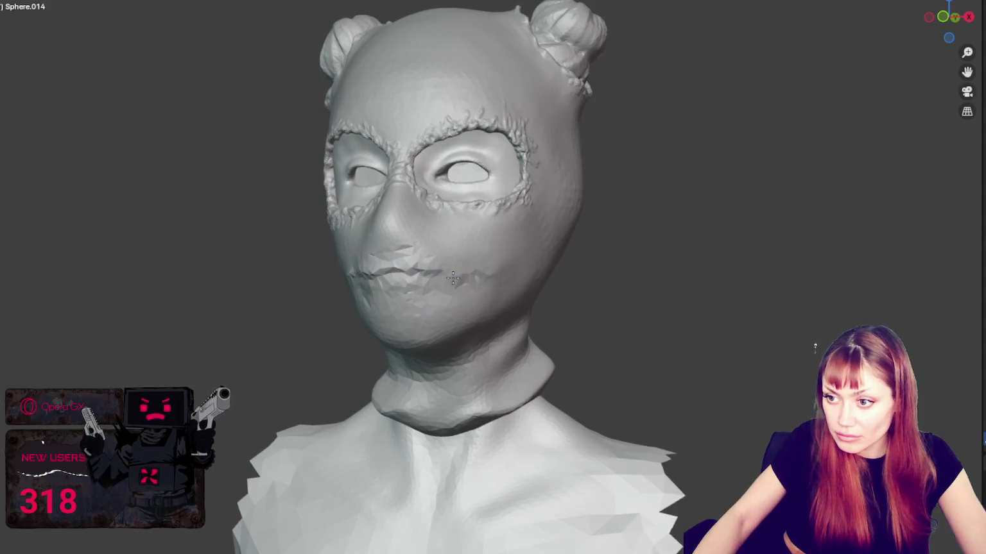
pyautogui.moveTo(368, 267); pyautogui.dragTo(475, 283, button='middle')
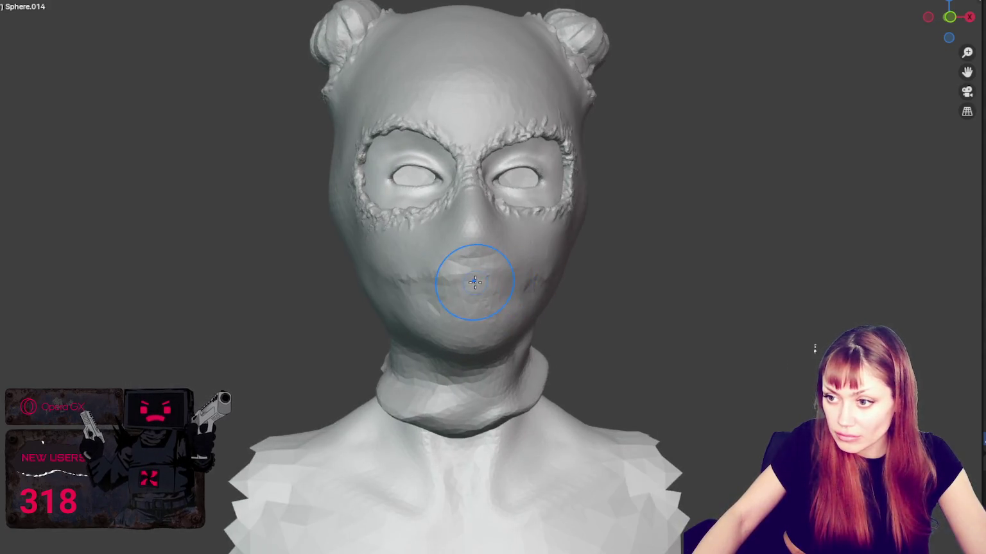
pyautogui.scroll(2, 494, 279)
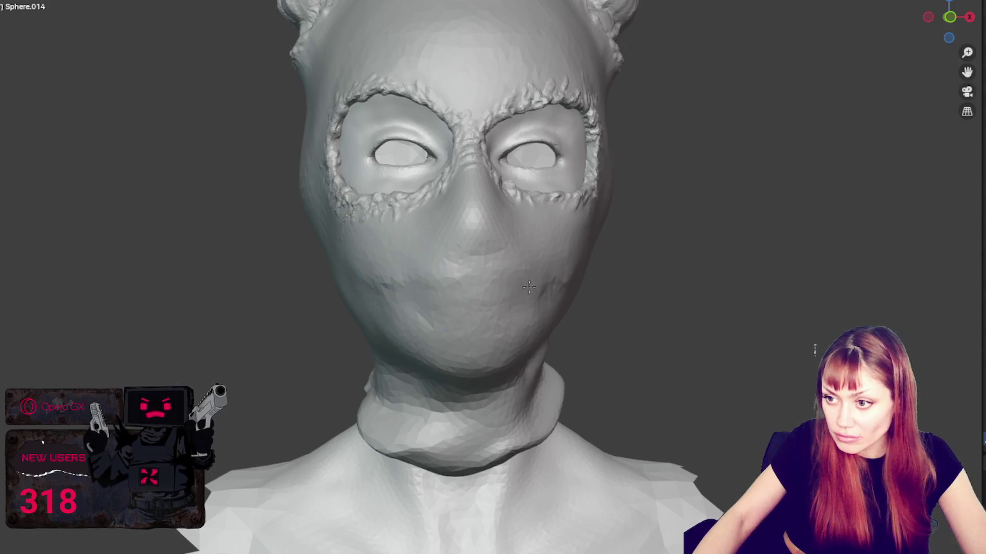
# Step: Inspect the smoothed face from several angles, restore the rough texture brush, and leave Sculpt Mode
pyautogui.moveTo(542, 289); pyautogui.dragTo(517, 280, button='middle')
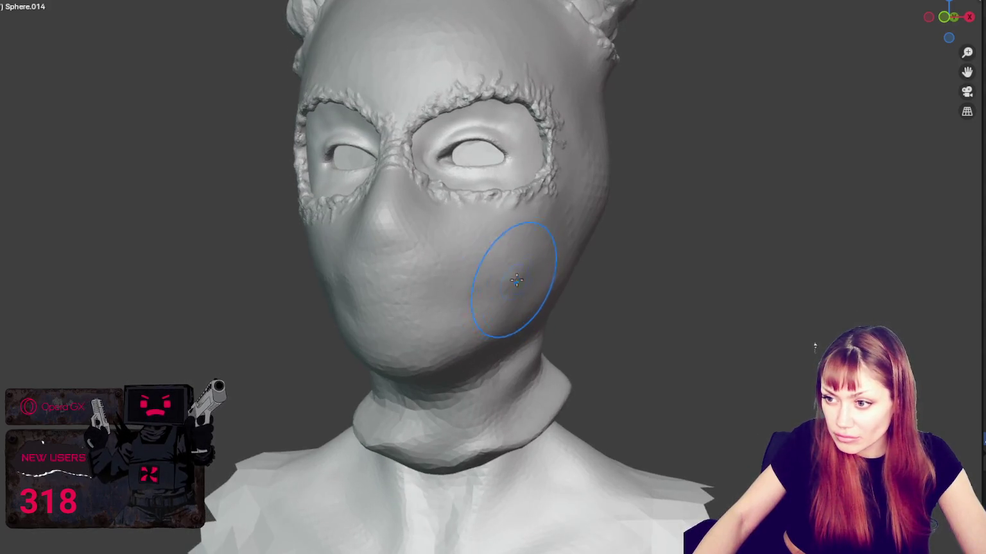
pyautogui.moveTo(474, 316)
pyautogui.mouseDown(button='middle')
pyautogui.moveTo(537, 307)
pyautogui.moveTo(497, 313)
pyautogui.mouseUp(button='middle')
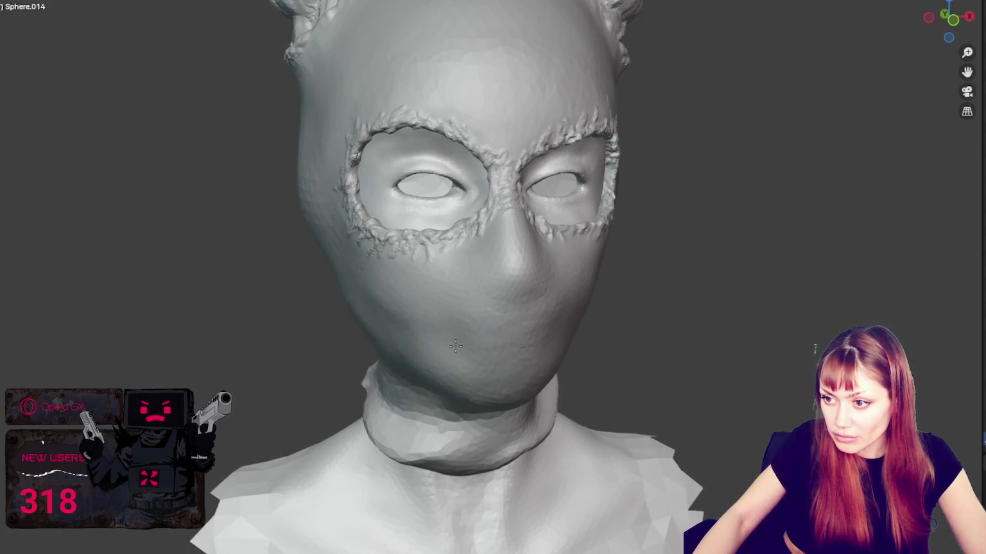
pyautogui.moveTo(518, 319)
pyautogui.mouseDown(button='middle')
pyautogui.moveTo(514, 247)
pyautogui.moveTo(551, 249)
pyautogui.moveTo(577, 287)
pyautogui.mouseUp(button='middle')
pyautogui.moveTo(595, 330)
pyautogui.mouseDown(button='middle')
pyautogui.moveTo(677, 216)
pyautogui.moveTo(633, 231)
pyautogui.moveTo(638, 222)
pyautogui.moveTo(737, 220)
pyautogui.moveTo(742, 198)
pyautogui.moveTo(681, 228)
pyautogui.mouseUp(button='middle')
pyautogui.scroll(-3, 697, 220)
pyautogui.press('g')
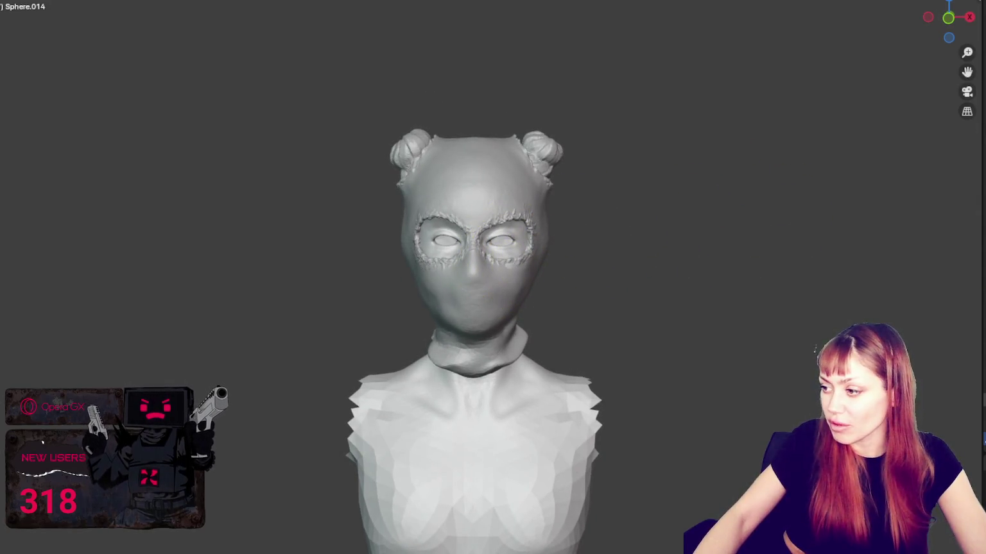
pyautogui.hotkey('ctrl', 'alt', 'space')
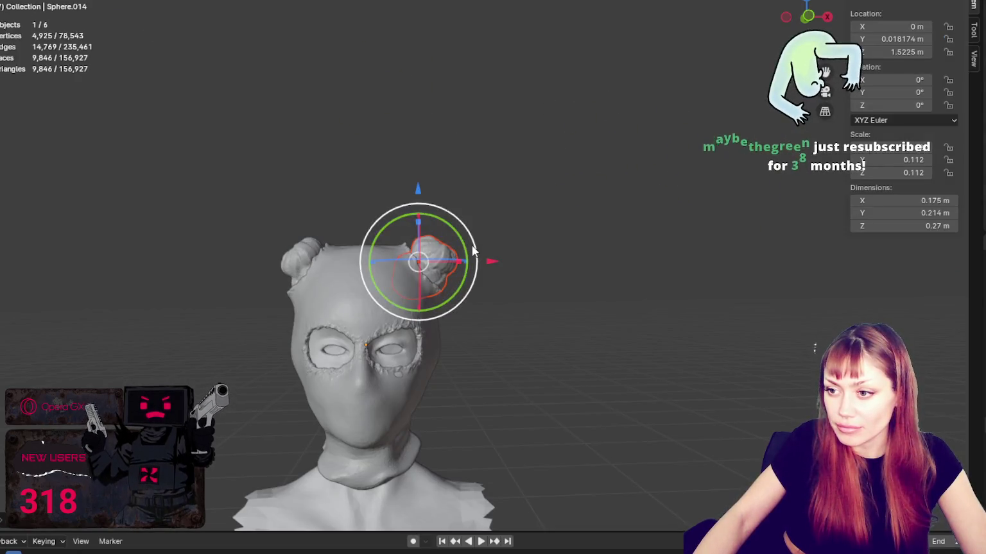
# Step: Tilt the left hair bun on Y, scale it to 0.040, and nudge it sideways and up
pyautogui.moveTo(417, 186); pyautogui.dragTo(423, 188)
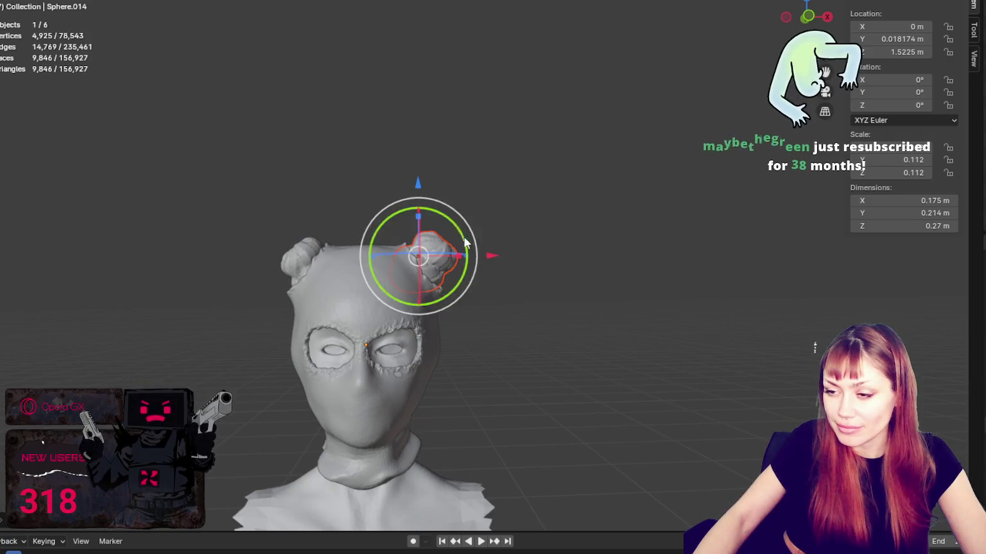
pyautogui.moveTo(490, 256); pyautogui.dragTo(493, 256)
pyautogui.moveTo(493, 257)
pyautogui.keyDown('shift'); pyautogui.mouseDown(button='middle')
pyautogui.moveTo(617, 242)
pyautogui.moveTo(437, 233)
pyautogui.mouseUp(button='middle'); pyautogui.keyUp('shift')
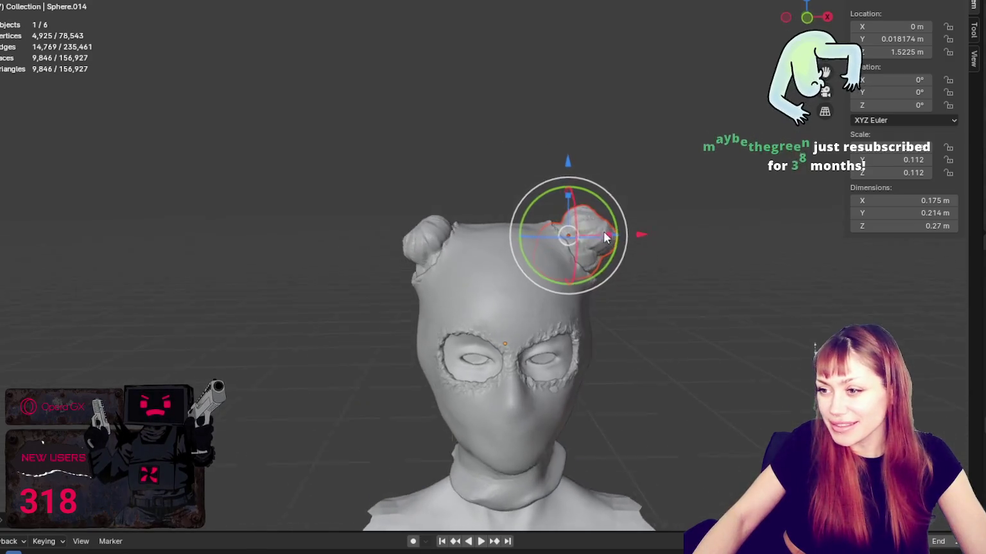
pyautogui.click(436, 235)
pyautogui.moveTo(460, 220)
pyautogui.mouseDown()
pyautogui.moveTo(452, 218)
pyautogui.moveTo(460, 207)
pyautogui.mouseUp()
pyautogui.press('r')
pyautogui.click(506, 260)
pyautogui.moveTo(506, 260); pyautogui.dragTo(495, 260)
pyautogui.moveTo(425, 187); pyautogui.dragTo(427, 181)
pyautogui.click(590, 183)
# Step: Reselect the head mesh and return to sculpting it
pyautogui.moveTo(590, 183)
pyautogui.mouseDown(button='middle')
pyautogui.moveTo(582, 154)
pyautogui.moveTo(585, 221)
pyautogui.mouseUp(button='middle')
pyautogui.click(565, 414)
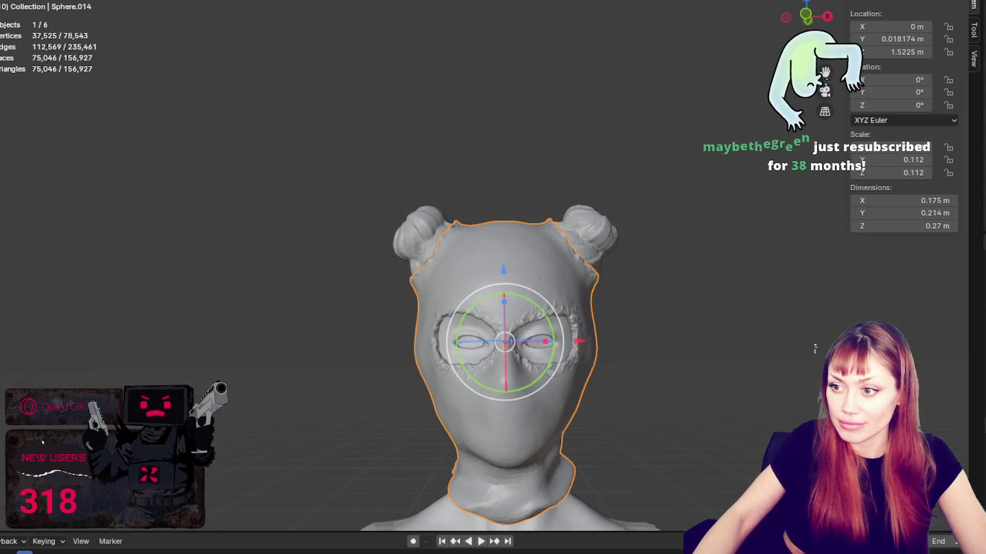
pyautogui.hotkey('ctrl', 'pagedown')
pyautogui.moveTo(517, 274)
pyautogui.mouseDown(button='middle')
pyautogui.moveTo(433, 257)
pyautogui.moveTo(539, 260)
pyautogui.mouseUp(button='middle')
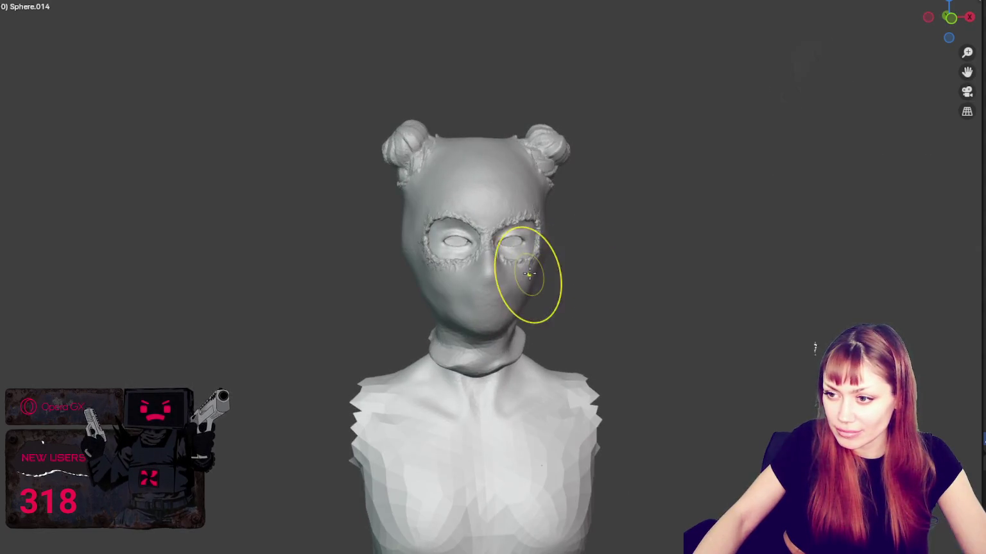
# Step: Sculpt a frayed strand rising from the brow
pyautogui.scroll(2, 523, 267)
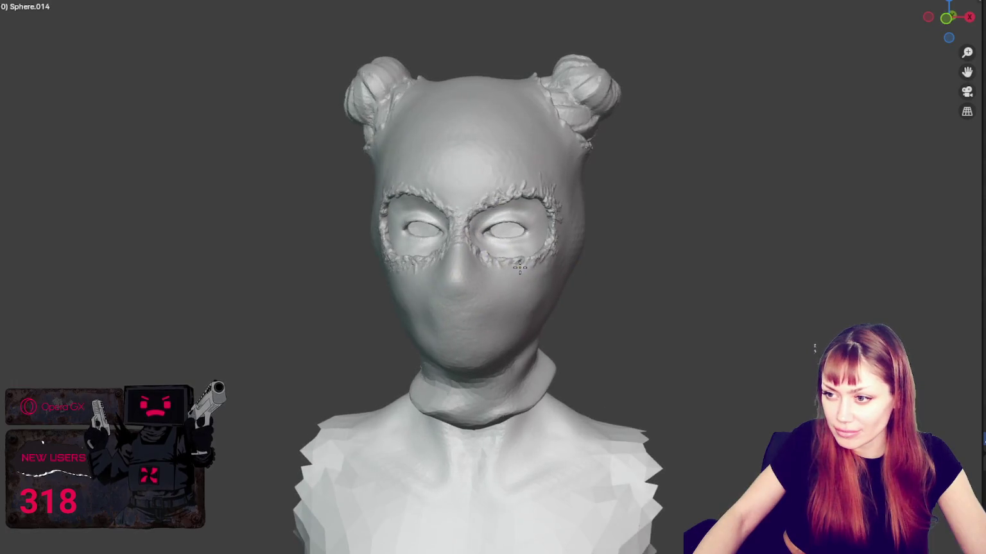
pyautogui.moveTo(584, 261)
pyautogui.mouseDown(button='middle')
pyautogui.moveTo(649, 253)
pyautogui.moveTo(656, 235)
pyautogui.moveTo(765, 238)
pyautogui.moveTo(651, 260)
pyautogui.moveTo(544, 231)
pyautogui.mouseUp(button='middle')
pyautogui.scroll(5, 585, 248)
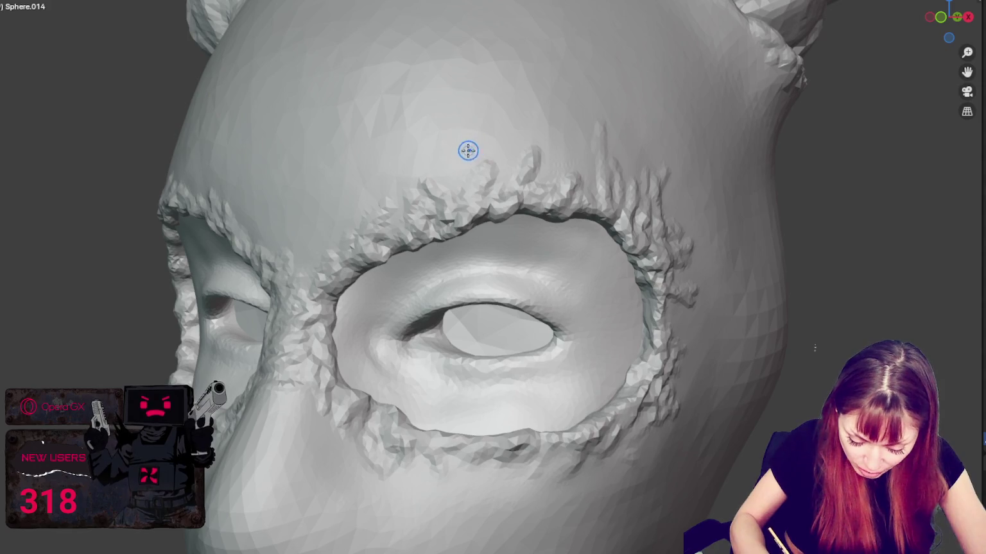
pyautogui.moveTo(366, 212); pyautogui.dragTo(352, 159)
# Step: Sculpt a torn ridge diagonally across the forehead, extending it up and to the right
pyautogui.moveTo(507, 191); pyautogui.dragTo(504, 174, button='middle')
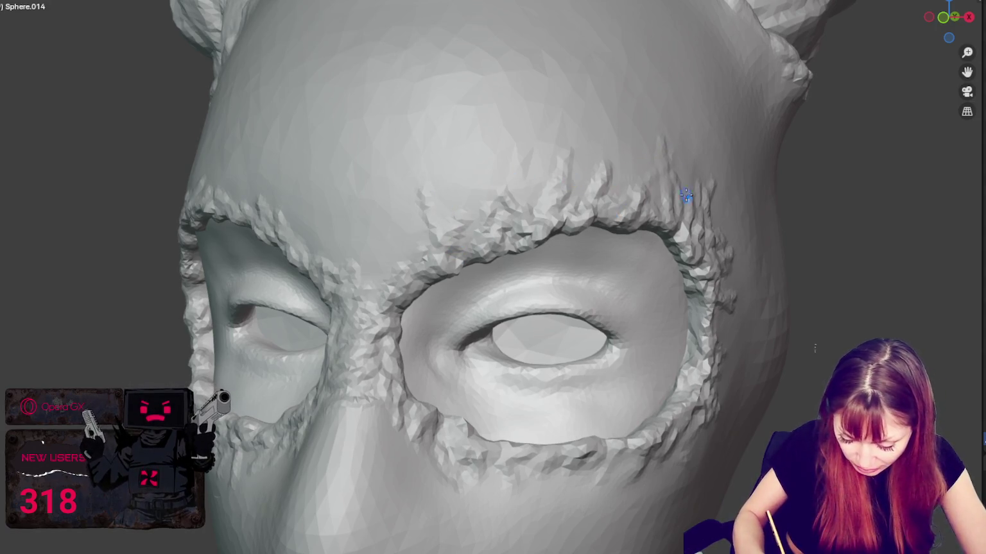
pyautogui.moveTo(686, 196); pyautogui.dragTo(550, 197, button='middle')
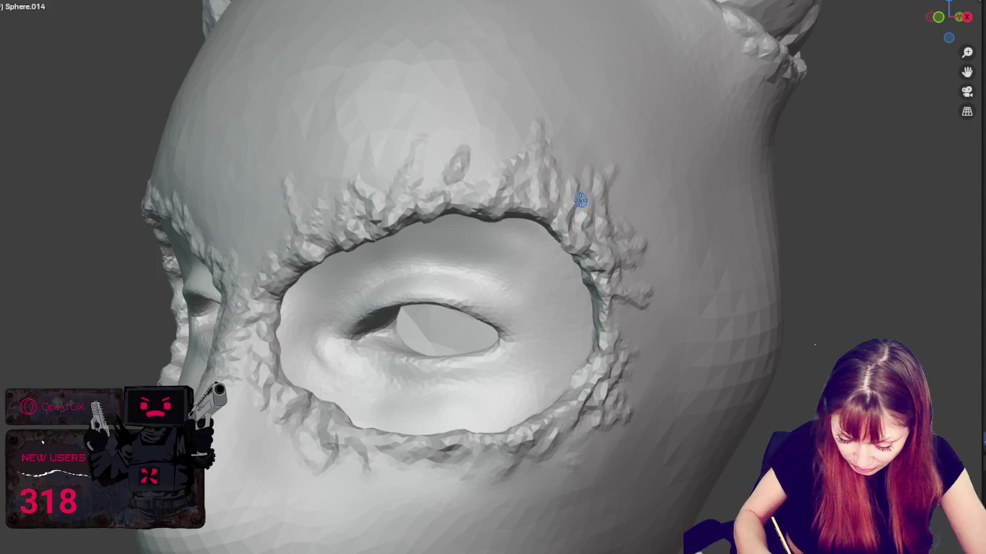
pyautogui.moveTo(643, 294); pyautogui.dragTo(615, 346, button='middle')
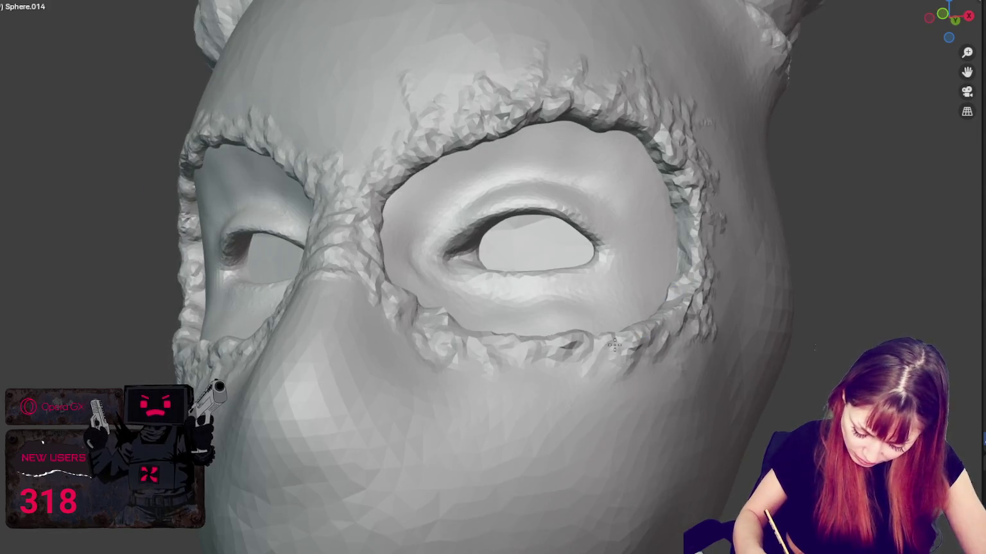
pyautogui.moveTo(518, 358)
pyautogui.mouseDown(button='middle')
pyautogui.moveTo(557, 368)
pyautogui.moveTo(496, 385)
pyautogui.mouseUp(button='middle')
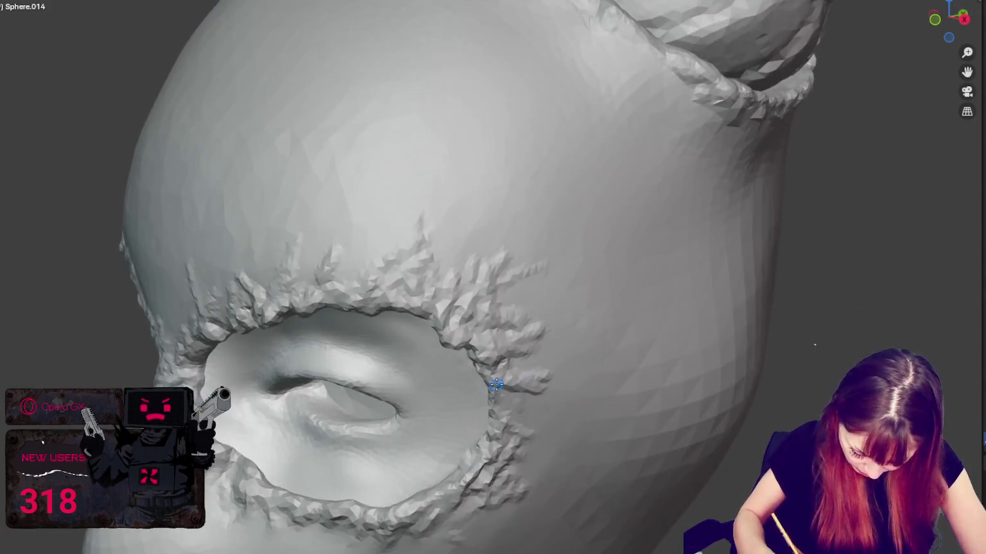
pyautogui.moveTo(222, 455); pyautogui.dragTo(306, 436, button='middle')
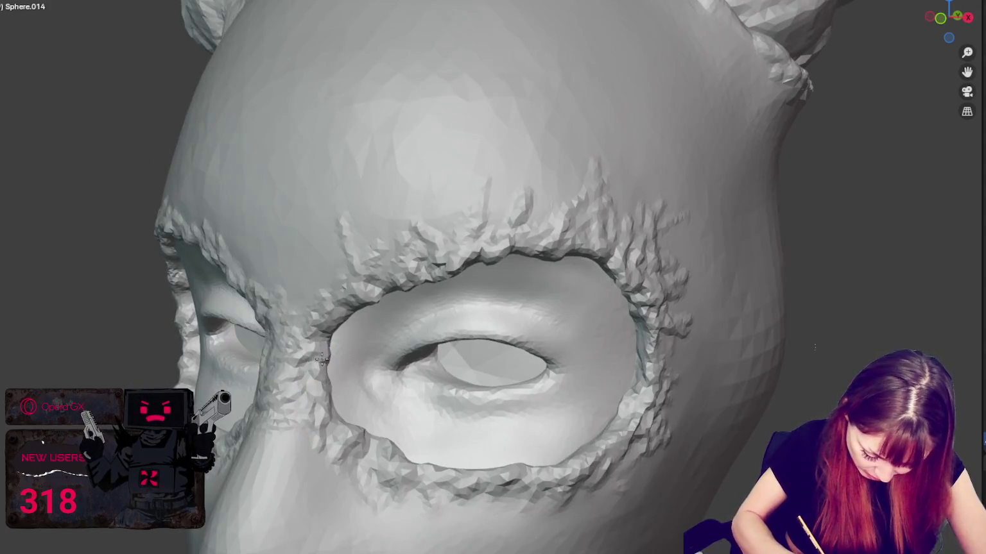
pyautogui.moveTo(403, 168); pyautogui.dragTo(515, 209, button='middle')
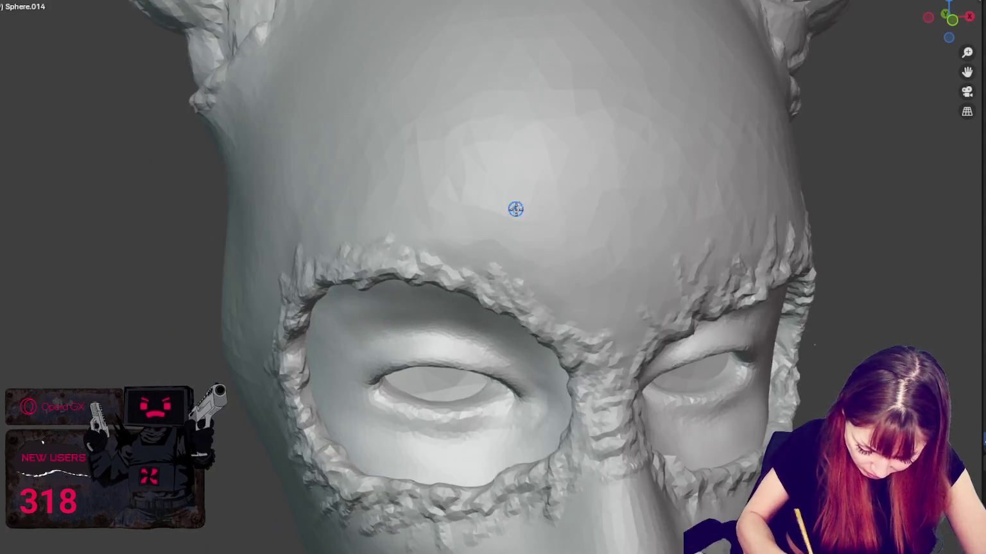
pyautogui.moveTo(716, 247); pyautogui.dragTo(584, 291, button='middle')
pyautogui.moveTo(634, 248)
pyautogui.mouseDown(button='middle')
pyautogui.moveTo(590, 193)
pyautogui.moveTo(532, 250)
pyautogui.mouseUp(button='middle')
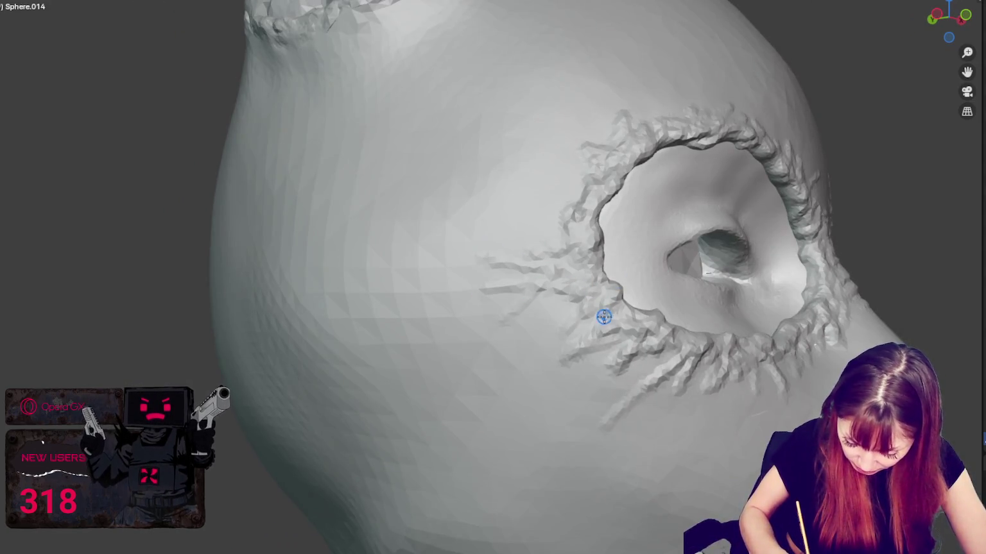
pyautogui.moveTo(638, 396)
pyautogui.mouseDown(button='middle')
pyautogui.moveTo(726, 377)
pyautogui.moveTo(679, 363)
pyautogui.moveTo(684, 381)
pyautogui.moveTo(763, 373)
pyautogui.moveTo(754, 322)
pyautogui.moveTo(691, 343)
pyautogui.mouseUp(button='middle')
pyautogui.moveTo(529, 249); pyautogui.dragTo(582, 243)
pyautogui.moveTo(677, 186); pyautogui.dragTo(543, 267)
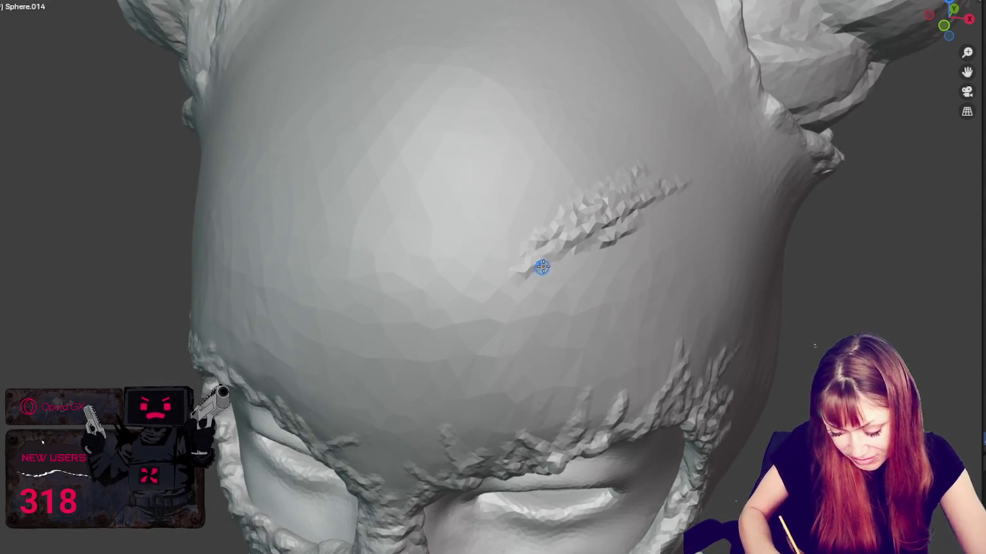
# Step: Roughen a torn patch on the lower cheek, extending it upward and right
pyautogui.scroll(-5, 790, 203)
pyautogui.moveTo(578, 186); pyautogui.dragTo(579, 288, button='middle')
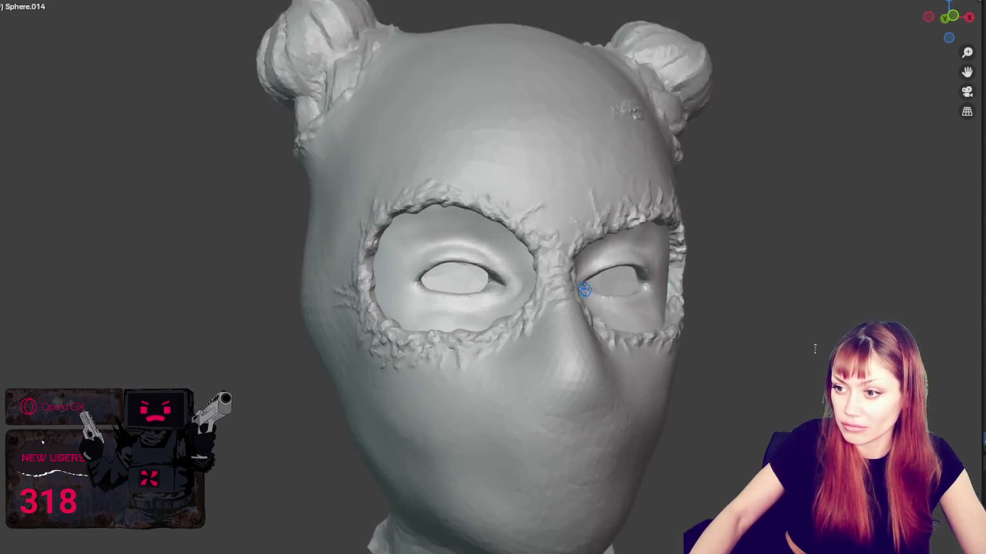
pyautogui.scroll(4, 644, 251)
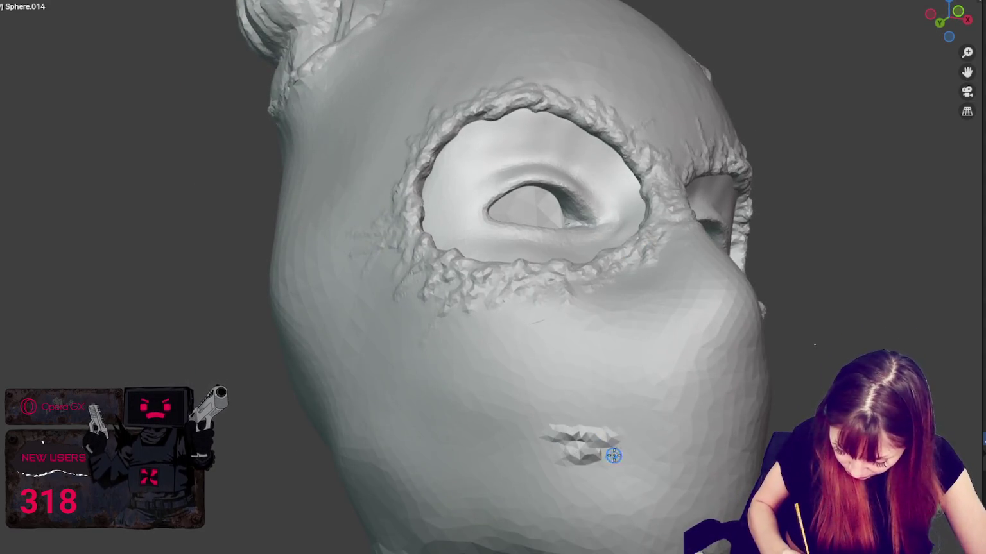
pyautogui.moveTo(614, 456); pyautogui.dragTo(642, 457)
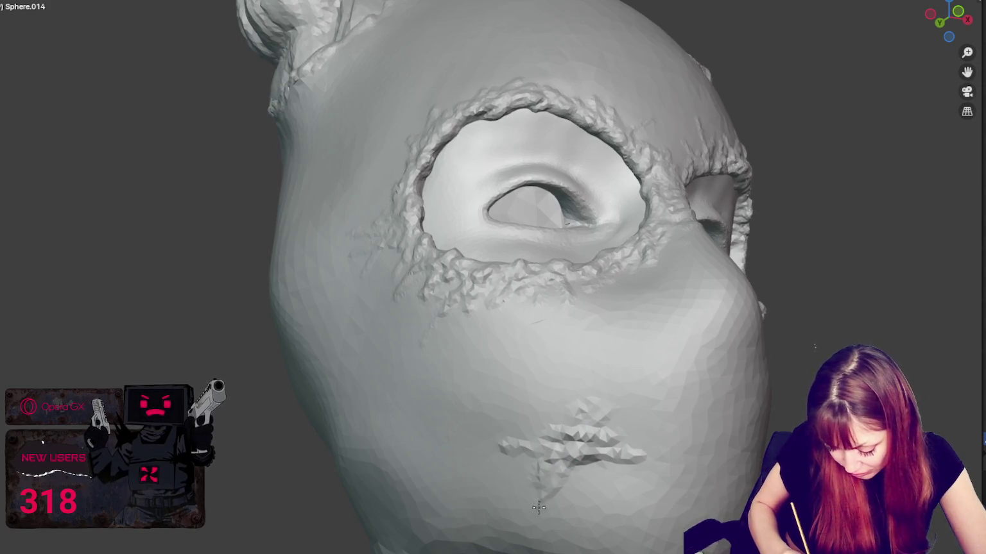
pyautogui.moveTo(597, 434); pyautogui.dragTo(650, 420, button='middle')
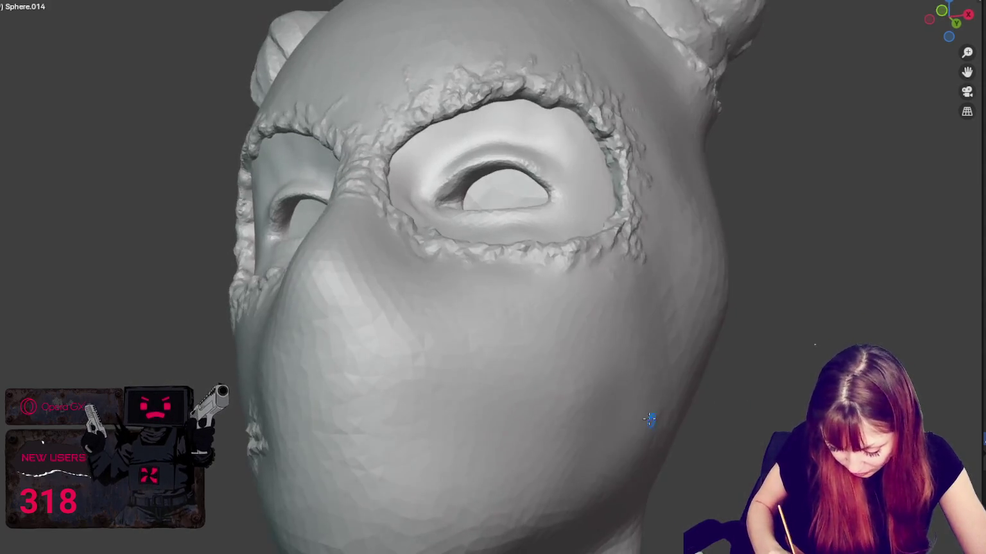
pyautogui.moveTo(528, 408)
pyautogui.mouseDown()
pyautogui.moveTo(507, 410)
pyautogui.moveTo(544, 389)
pyautogui.moveTo(535, 418)
pyautogui.mouseUp()
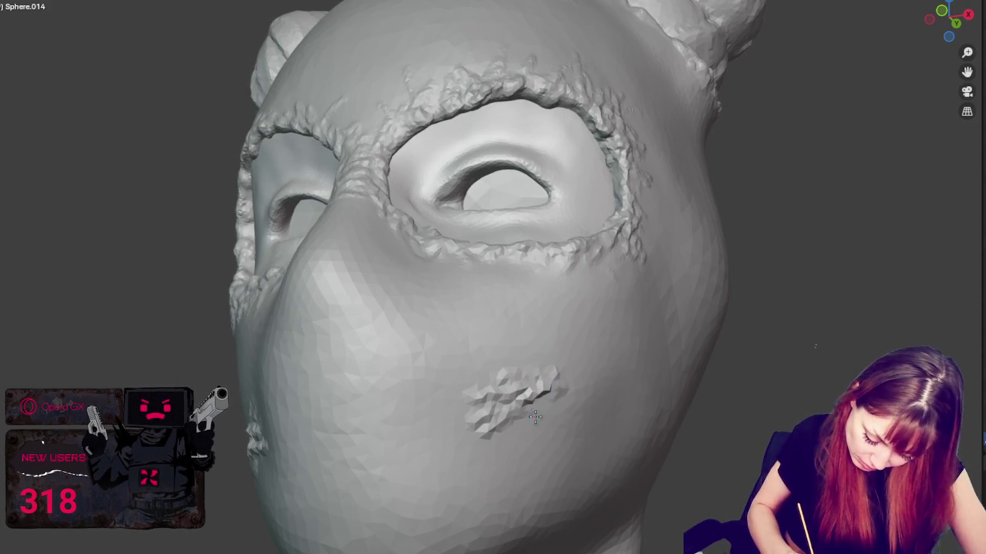
pyautogui.moveTo(560, 373)
pyautogui.mouseDown()
pyautogui.moveTo(500, 417)
pyautogui.moveTo(543, 400)
pyautogui.mouseUp()
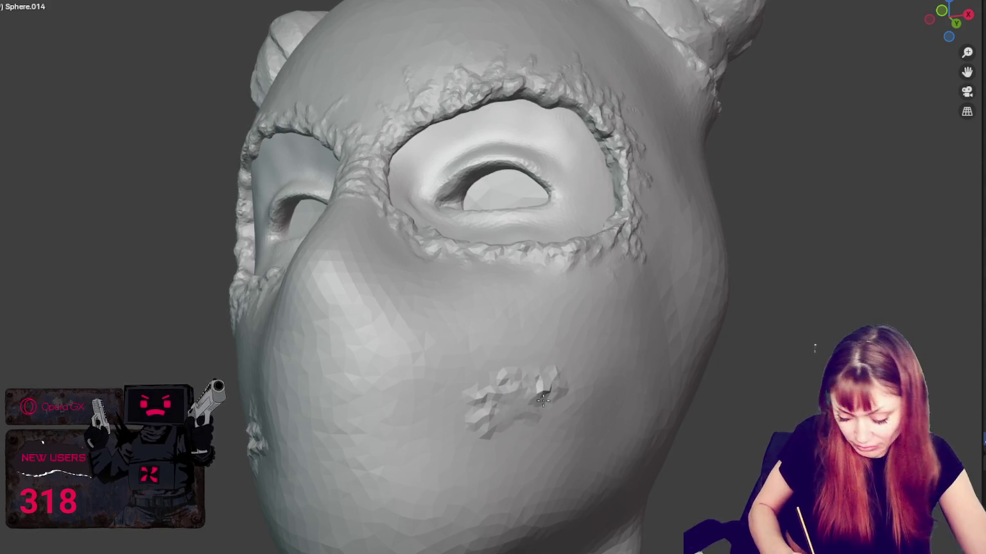
# Step: Spread a rough torn patch over the side of the head
pyautogui.moveTo(512, 397); pyautogui.dragTo(364, 430, button='middle')
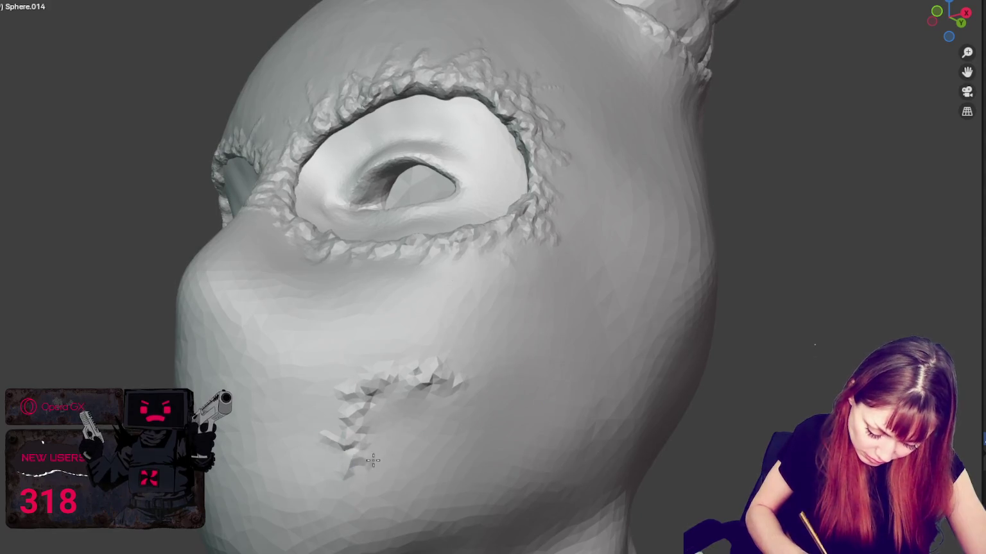
pyautogui.moveTo(424, 372)
pyautogui.mouseDown(button='middle')
pyautogui.moveTo(605, 385)
pyautogui.moveTo(552, 456)
pyautogui.mouseUp(button='middle')
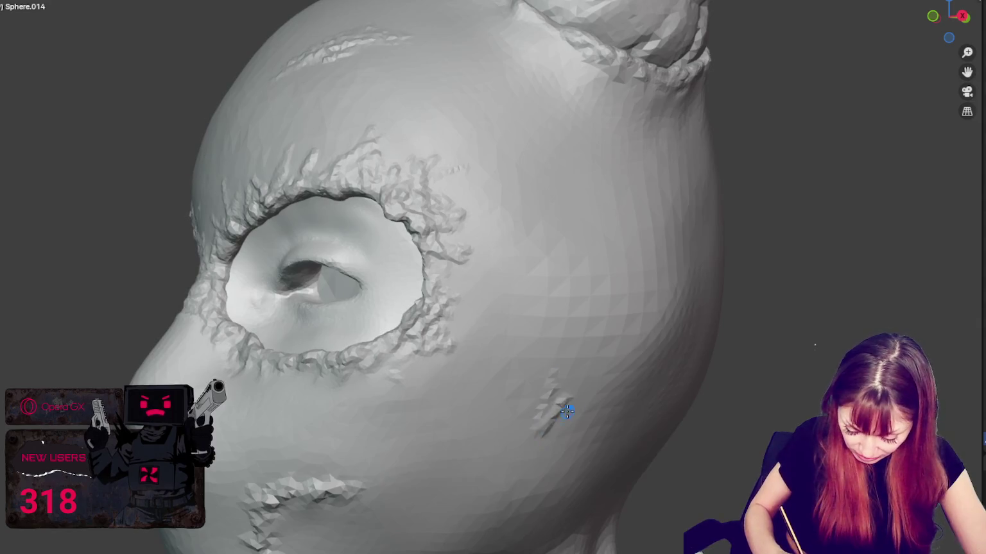
pyautogui.moveTo(567, 412); pyautogui.dragTo(431, 372, button='middle')
pyautogui.moveTo(458, 452)
pyautogui.mouseDown()
pyautogui.moveTo(446, 429)
pyautogui.moveTo(511, 411)
pyautogui.mouseUp()
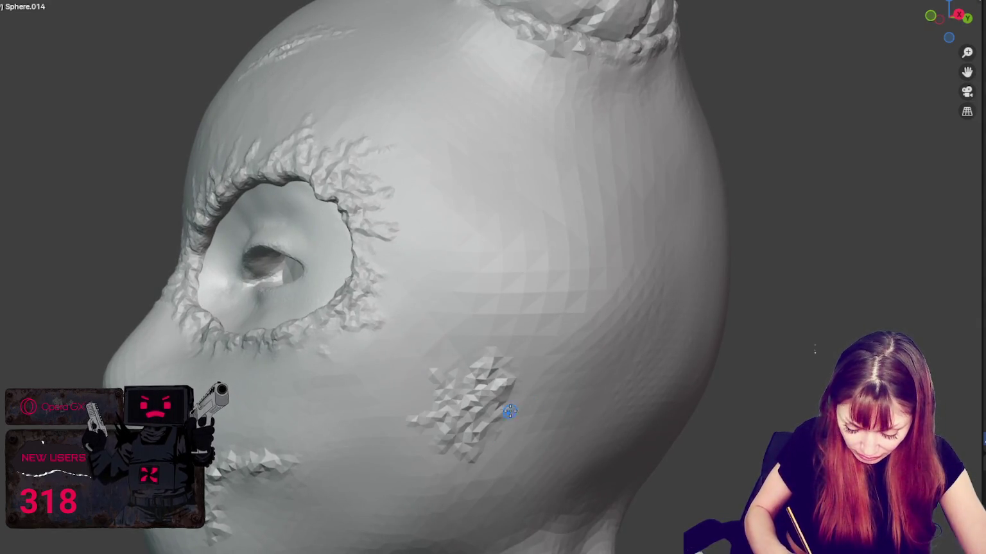
pyautogui.moveTo(592, 136); pyautogui.dragTo(532, 201, button='middle')
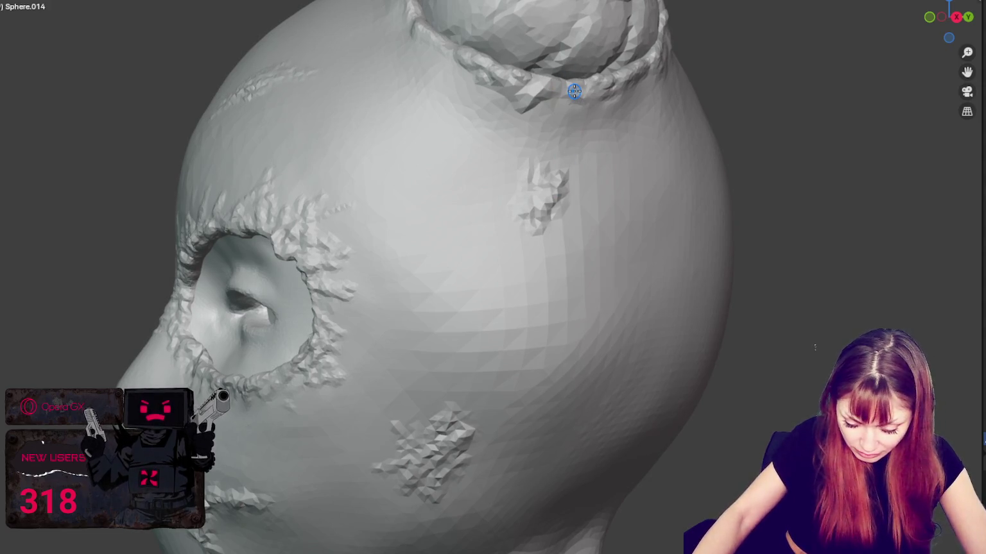
# Step: Bulge the rim at the first bun's base and sculpt ridges running out from the knot
pyautogui.scroll(-5, 574, 92)
pyautogui.scroll(8, 588, 224)
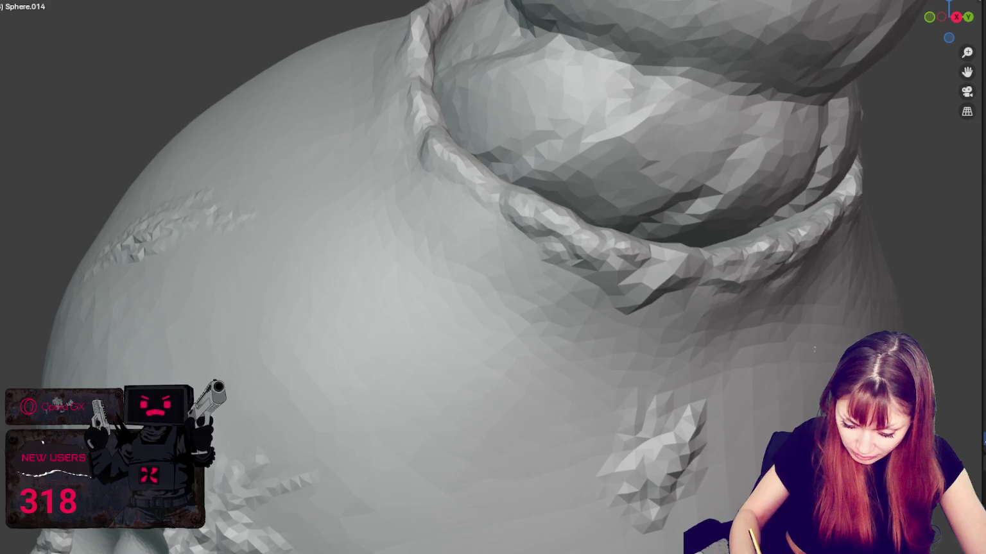
pyautogui.moveTo(726, 276)
pyautogui.mouseDown()
pyautogui.moveTo(682, 276)
pyautogui.moveTo(653, 320)
pyautogui.mouseUp()
pyautogui.moveTo(653, 320); pyautogui.dragTo(507, 202, button='middle')
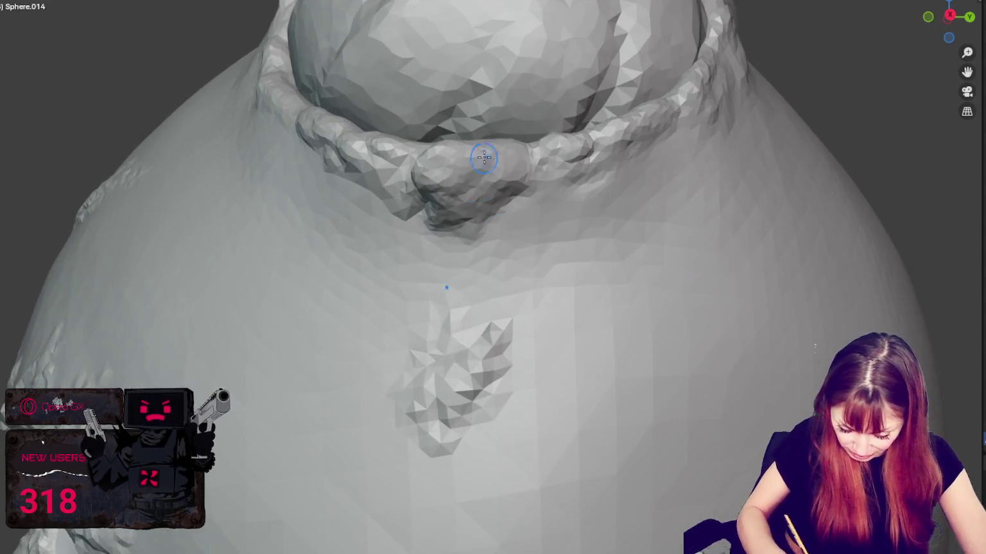
pyautogui.moveTo(507, 202)
pyautogui.mouseDown()
pyautogui.moveTo(595, 254)
pyautogui.moveTo(644, 385)
pyautogui.mouseUp()
# Step: Pull frayed strands hanging below the first bun's knot, with small marks around them
pyautogui.moveTo(613, 138); pyautogui.dragTo(687, 194)
pyautogui.moveTo(696, 160); pyautogui.dragTo(645, 237)
pyautogui.moveTo(687, 186); pyautogui.dragTo(591, 353)
pyautogui.moveTo(616, 199); pyautogui.dragTo(568, 250)
pyautogui.moveTo(568, 250); pyautogui.dragTo(629, 199, button='middle')
pyautogui.moveTo(628, 200); pyautogui.dragTo(584, 256)
pyautogui.moveTo(706, 209); pyautogui.dragTo(645, 231)
pyautogui.moveTo(680, 218)
pyautogui.mouseDown(button='middle')
pyautogui.moveTo(762, 229)
pyautogui.moveTo(738, 270)
pyautogui.mouseUp(button='middle')
pyautogui.moveTo(744, 276); pyautogui.dragTo(674, 222)
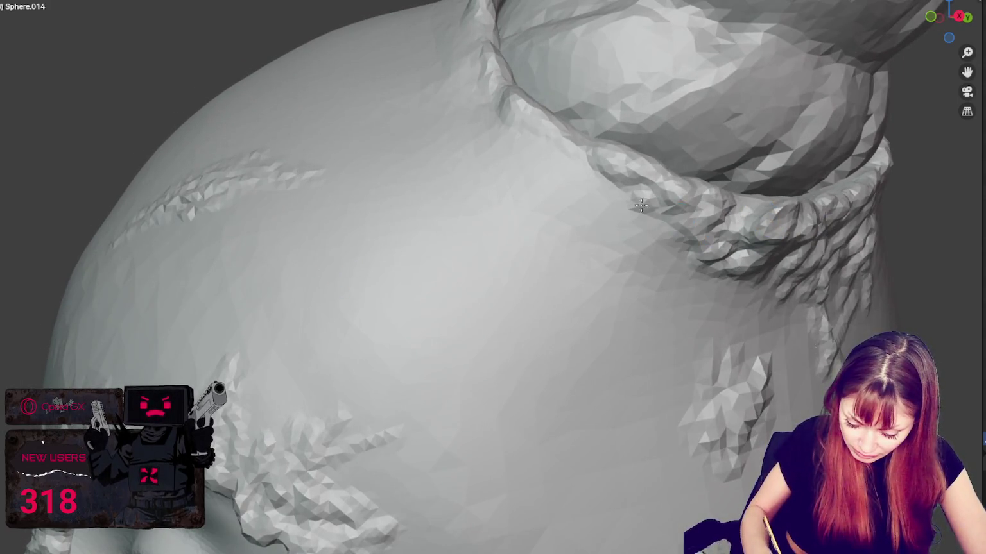
pyautogui.moveTo(719, 251); pyautogui.dragTo(743, 208)
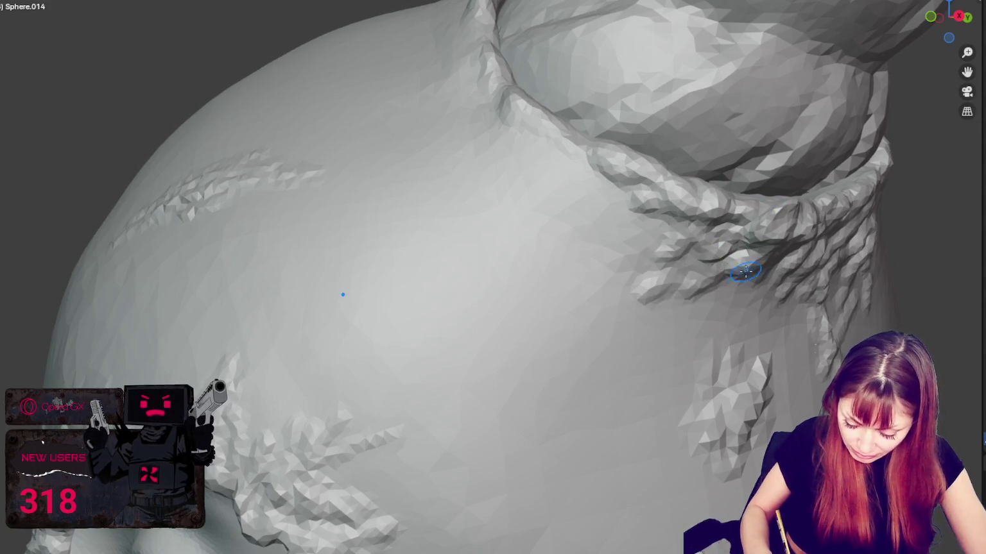
# Step: Sculpt rope-like strands on the second bun's base
pyautogui.moveTo(797, 286); pyautogui.dragTo(769, 302, button='middle')
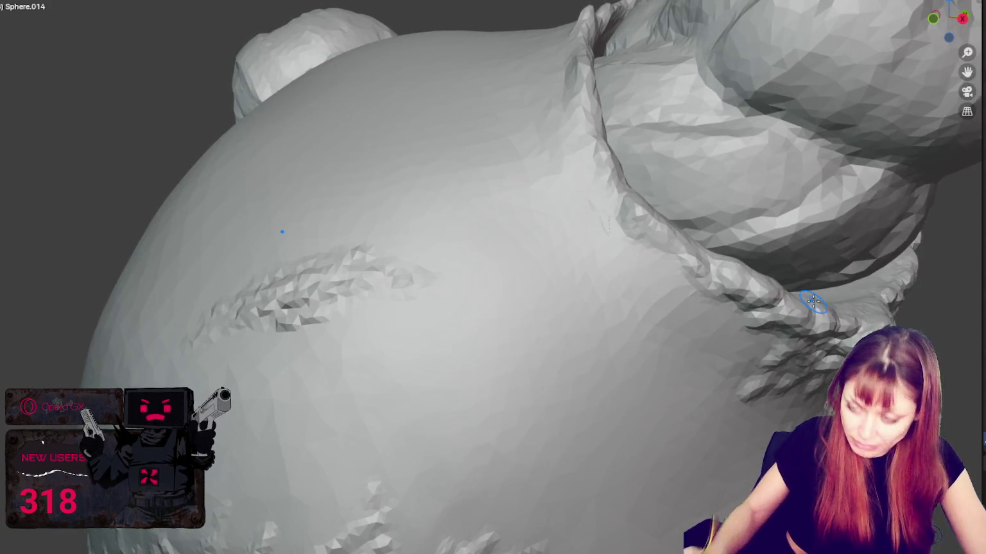
pyautogui.scroll(-10, 676, 251)
pyautogui.moveTo(676, 251)
pyautogui.mouseDown(button='middle')
pyautogui.moveTo(620, 214)
pyautogui.moveTo(674, 179)
pyautogui.moveTo(722, 194)
pyautogui.moveTo(768, 191)
pyautogui.moveTo(638, 218)
pyautogui.moveTo(737, 227)
pyautogui.moveTo(555, 236)
pyautogui.mouseUp(button='middle')
pyautogui.scroll(5, 554, 235)
pyautogui.scroll(3, 522, 215)
pyautogui.scroll(-5, 522, 215)
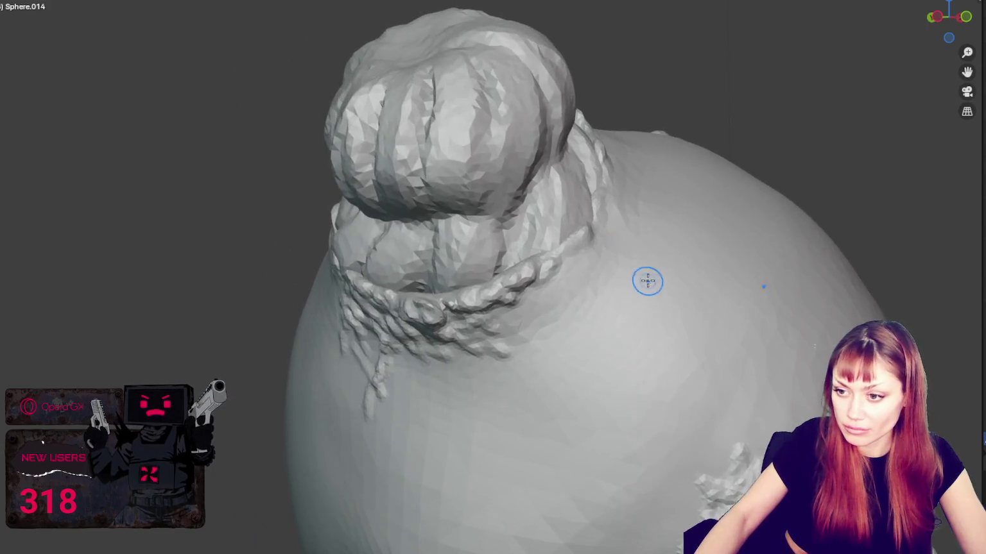
pyautogui.moveTo(647, 279); pyautogui.dragTo(149, 266, button='middle')
pyautogui.scroll(6, 499, 270)
pyautogui.moveTo(633, 309); pyautogui.dragTo(411, 312, button='middle')
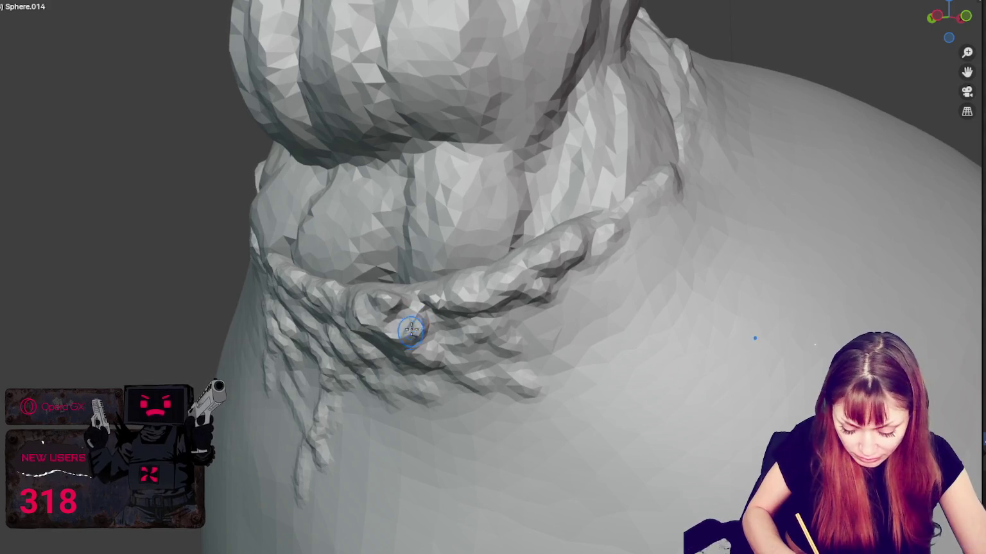
pyautogui.moveTo(398, 329); pyautogui.dragTo(564, 289, button='middle')
pyautogui.moveTo(577, 242); pyautogui.dragTo(473, 267, button='middle')
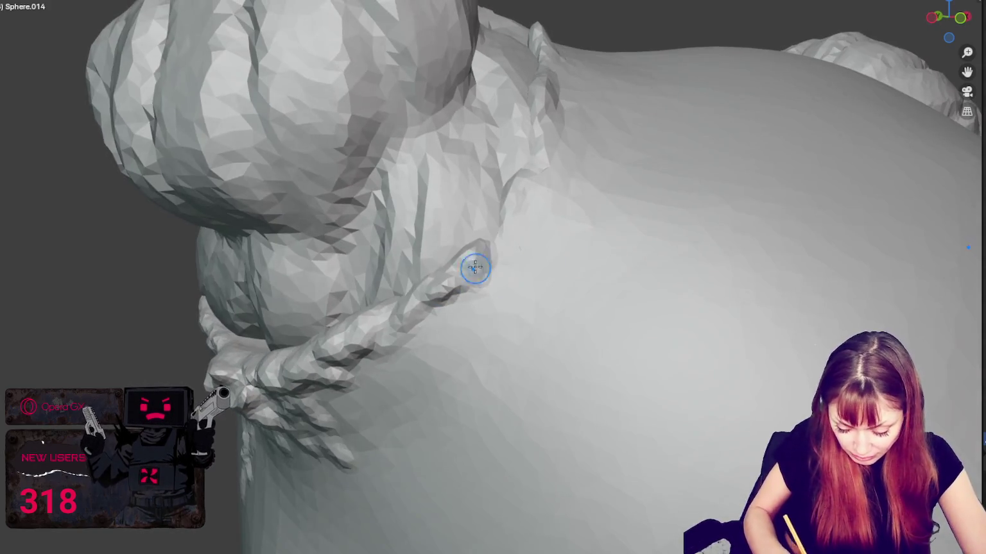
pyautogui.moveTo(496, 274)
pyautogui.mouseDown()
pyautogui.moveTo(524, 308)
pyautogui.moveTo(398, 350)
pyautogui.mouseUp()
pyautogui.moveTo(436, 321); pyautogui.dragTo(475, 418)
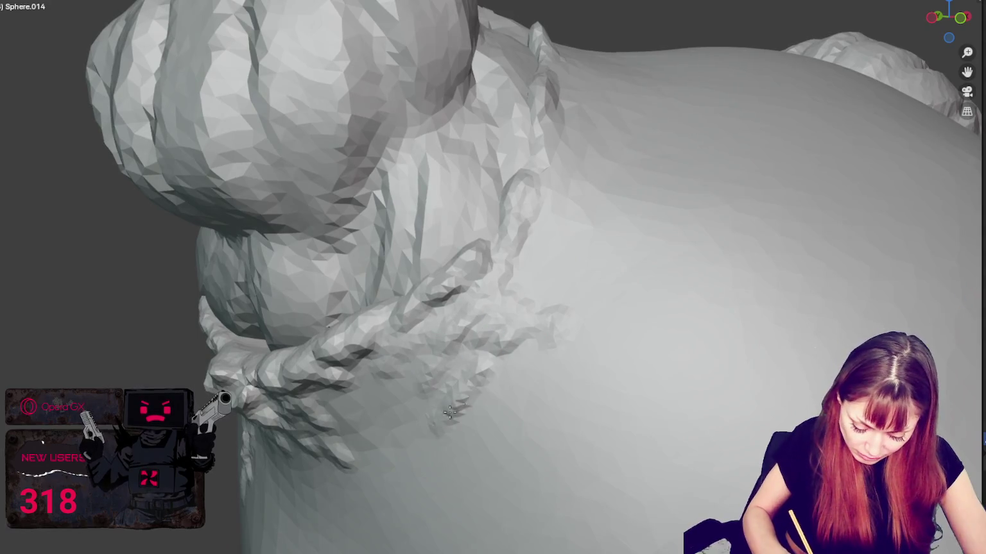
pyautogui.moveTo(507, 366); pyautogui.dragTo(479, 386)
# Step: Add a looped rope strand and strands running up and down the second bun's edge
pyautogui.moveTo(534, 370); pyautogui.dragTo(405, 295, button='middle')
pyautogui.moveTo(405, 294)
pyautogui.mouseDown()
pyautogui.moveTo(445, 370)
pyautogui.moveTo(448, 300)
pyautogui.mouseUp()
pyautogui.moveTo(448, 301); pyautogui.dragTo(397, 218, button='middle')
pyautogui.moveTo(398, 218)
pyautogui.mouseDown()
pyautogui.moveTo(411, 301)
pyautogui.moveTo(430, 192)
pyautogui.mouseUp()
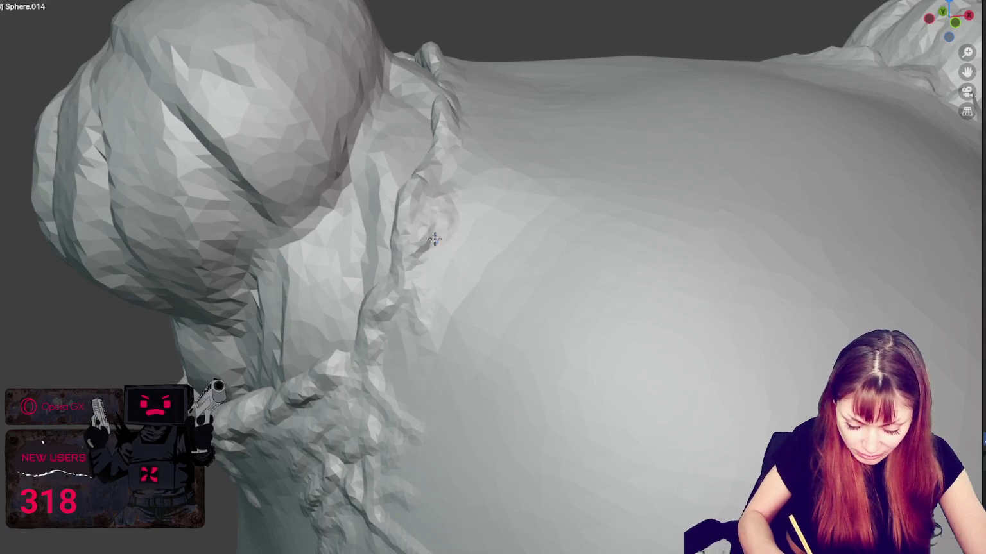
pyautogui.moveTo(430, 192); pyautogui.dragTo(368, 258, button='middle')
pyautogui.moveTo(399, 241); pyautogui.dragTo(402, 236)
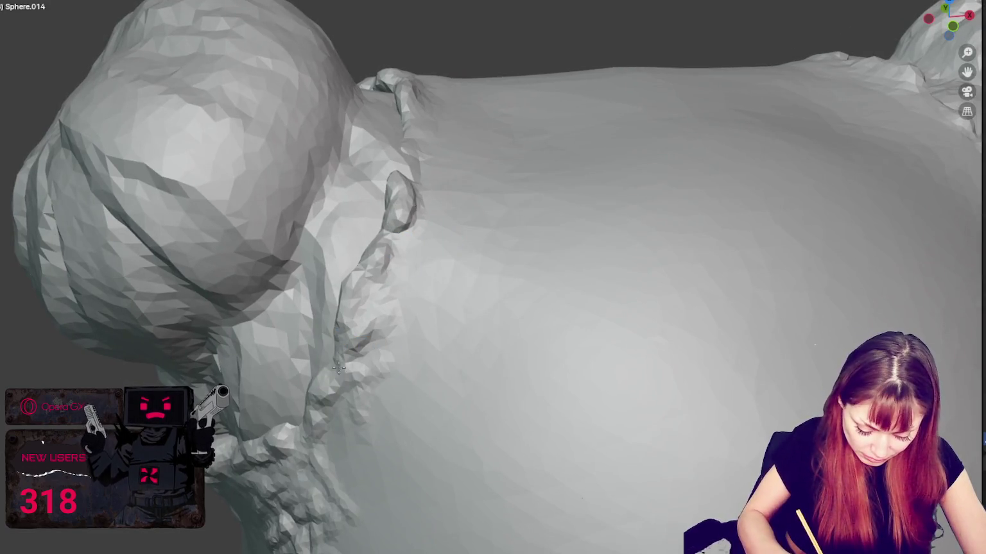
pyautogui.moveTo(405, 247); pyautogui.dragTo(360, 288, button='middle')
pyautogui.moveTo(360, 289); pyautogui.dragTo(360, 172)
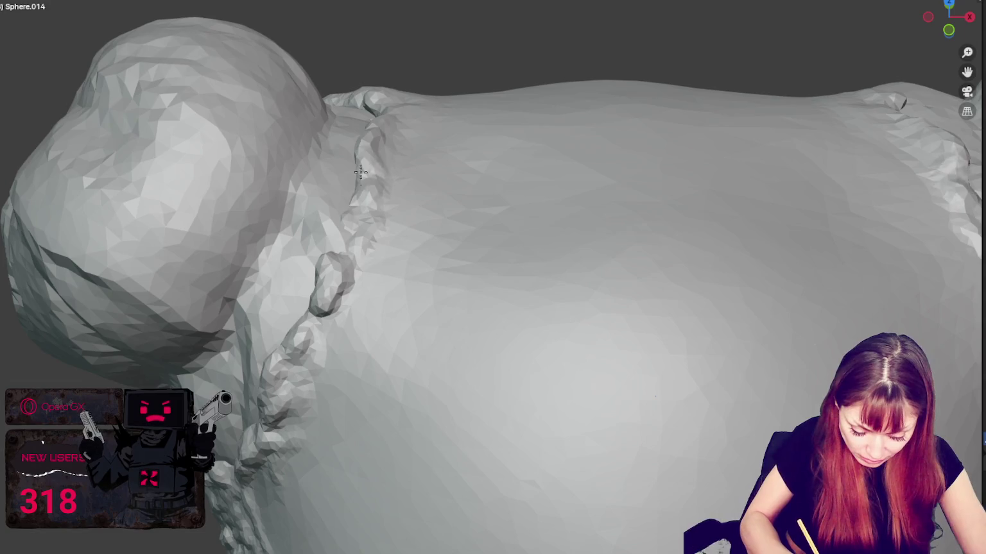
pyautogui.moveTo(366, 260); pyautogui.dragTo(398, 398)
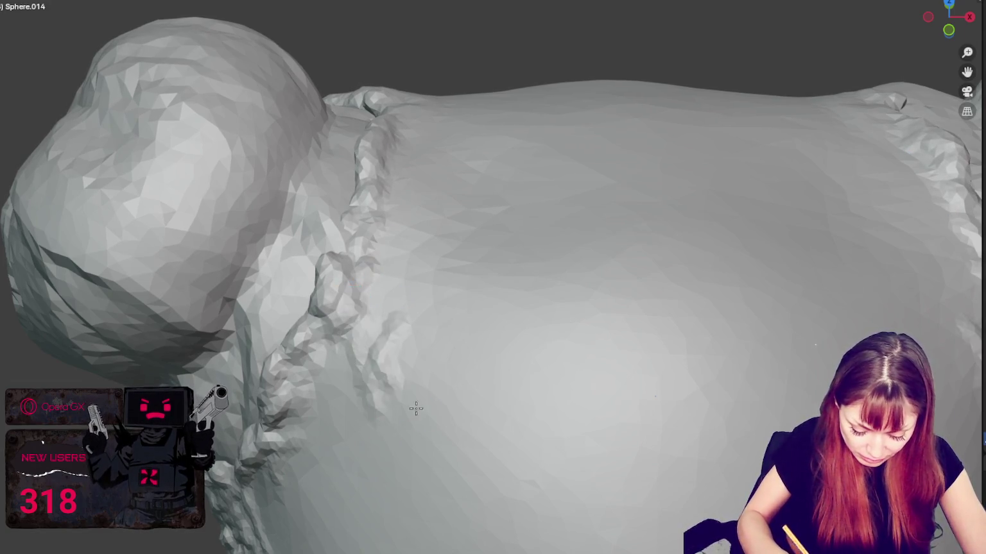
# Step: Sculpt a rope-like ridge along the bun rim, roughened with crease detail around it
pyautogui.moveTo(407, 412); pyautogui.dragTo(400, 421, button='middle')
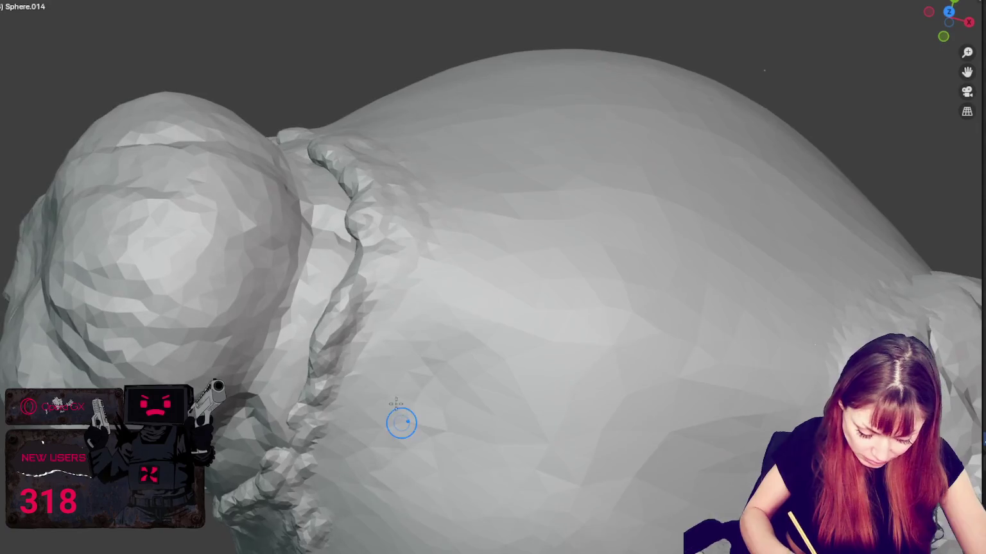
pyautogui.moveTo(317, 428); pyautogui.dragTo(330, 321)
pyautogui.moveTo(327, 372)
pyautogui.mouseDown(button='middle')
pyautogui.moveTo(356, 307)
pyautogui.moveTo(642, 185)
pyautogui.moveTo(578, 289)
pyautogui.moveTo(628, 306)
pyautogui.moveTo(594, 237)
pyautogui.mouseUp(button='middle')
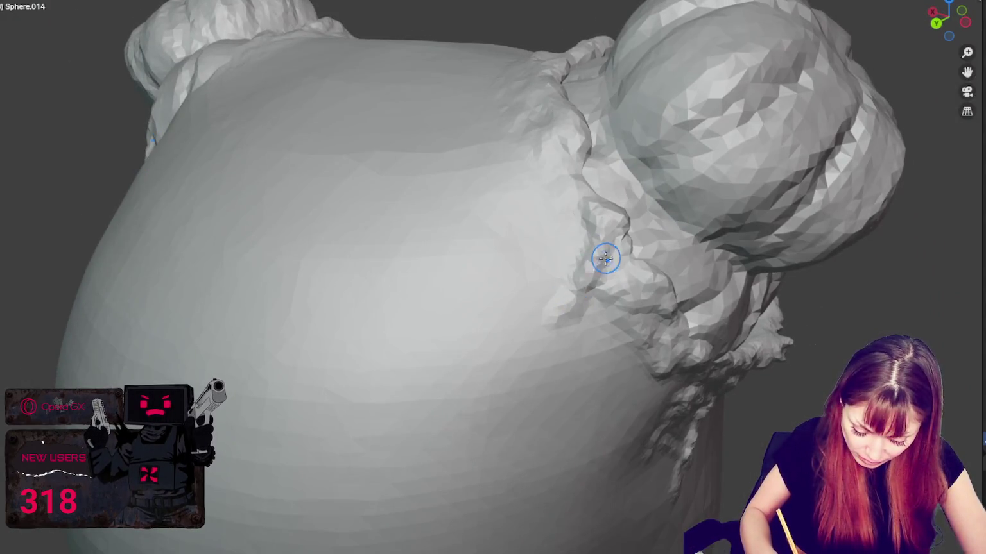
pyautogui.moveTo(565, 165); pyautogui.dragTo(587, 177, button='middle')
pyautogui.moveTo(587, 177); pyautogui.dragTo(535, 182)
pyautogui.moveTo(535, 183)
pyautogui.mouseDown(button='middle')
pyautogui.moveTo(608, 209)
pyautogui.moveTo(595, 230)
pyautogui.mouseUp(button='middle')
pyautogui.moveTo(594, 230); pyautogui.dragTo(528, 158)
pyautogui.moveTo(507, 218)
pyautogui.mouseDown()
pyautogui.moveTo(552, 272)
pyautogui.moveTo(605, 297)
pyautogui.mouseUp()
pyautogui.moveTo(549, 168); pyautogui.dragTo(565, 254, button='middle')
pyautogui.moveTo(565, 253); pyautogui.dragTo(590, 226)
pyautogui.moveTo(590, 226); pyautogui.dragTo(486, 203, button='middle')
pyautogui.moveTo(486, 202); pyautogui.dragTo(483, 163)
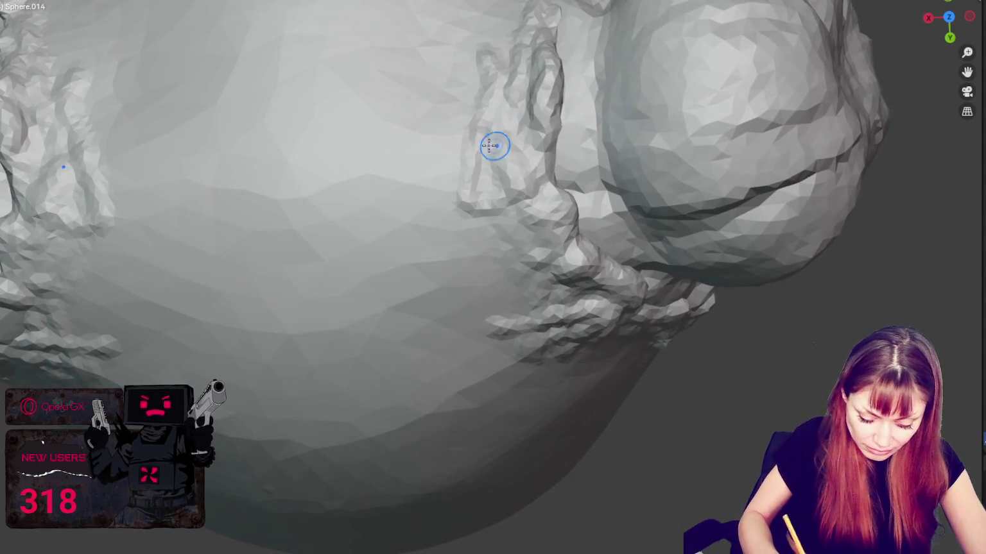
pyautogui.scroll(-8, 230, 213)
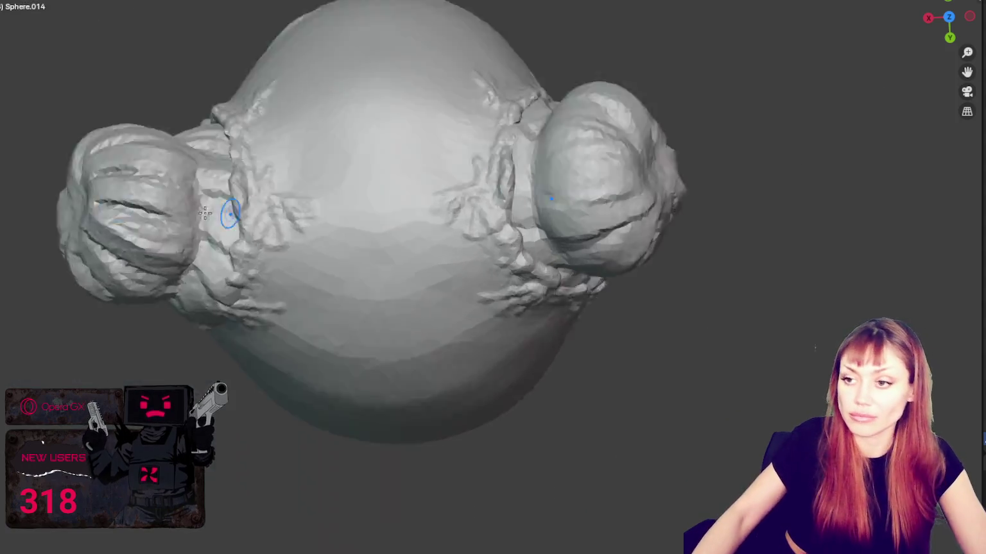
# Step: Sculpt a raised seam ridge up the side and across the top of the head
pyautogui.moveTo(205, 213)
pyautogui.mouseDown(button='middle')
pyautogui.moveTo(590, 318)
pyautogui.moveTo(506, 142)
pyautogui.moveTo(600, 137)
pyautogui.mouseUp(button='middle')
pyautogui.scroll(3, 616, 145)
pyautogui.scroll(2, 596, 147)
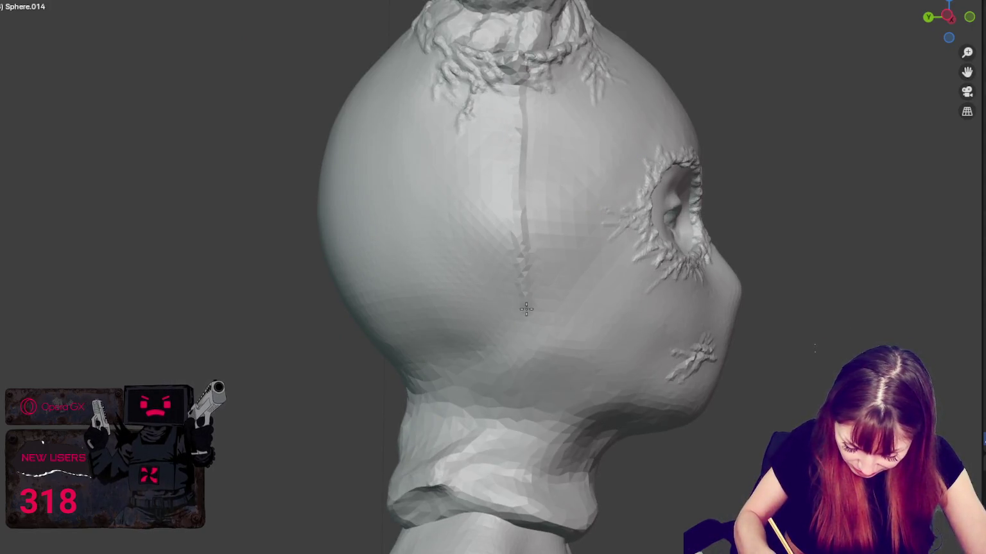
pyautogui.moveTo(526, 290); pyautogui.dragTo(521, 59)
pyautogui.moveTo(836, 220)
pyautogui.mouseDown(button='middle')
pyautogui.moveTo(710, 314)
pyautogui.moveTo(630, 321)
pyautogui.moveTo(747, 398)
pyautogui.mouseUp(button='middle')
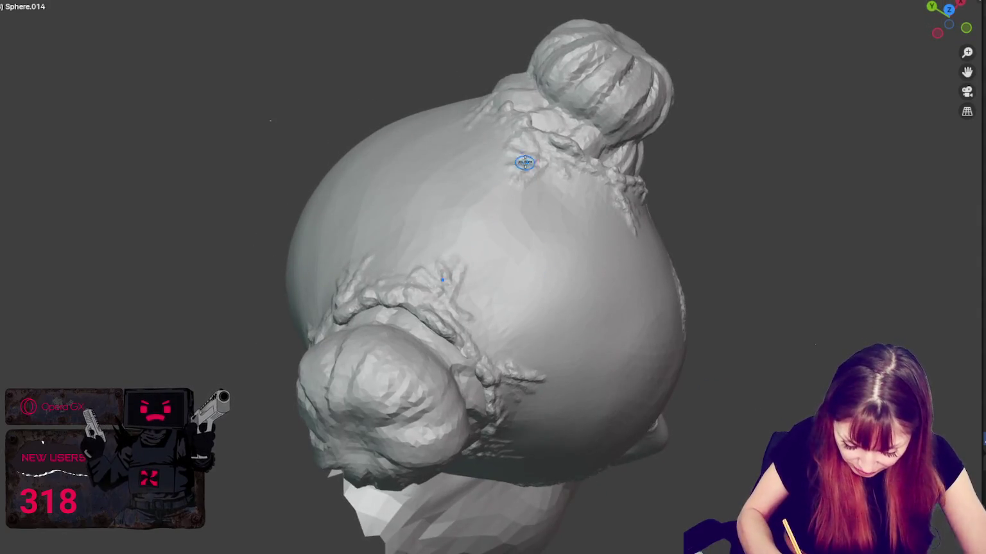
pyautogui.moveTo(524, 162); pyautogui.dragTo(466, 255)
# Step: Soften the seam from the head down the side of the neck, sharpening its lower end
pyautogui.moveTo(439, 298)
pyautogui.mouseDown(button='middle')
pyautogui.moveTo(723, 191)
pyautogui.moveTo(477, 355)
pyautogui.mouseUp(button='middle')
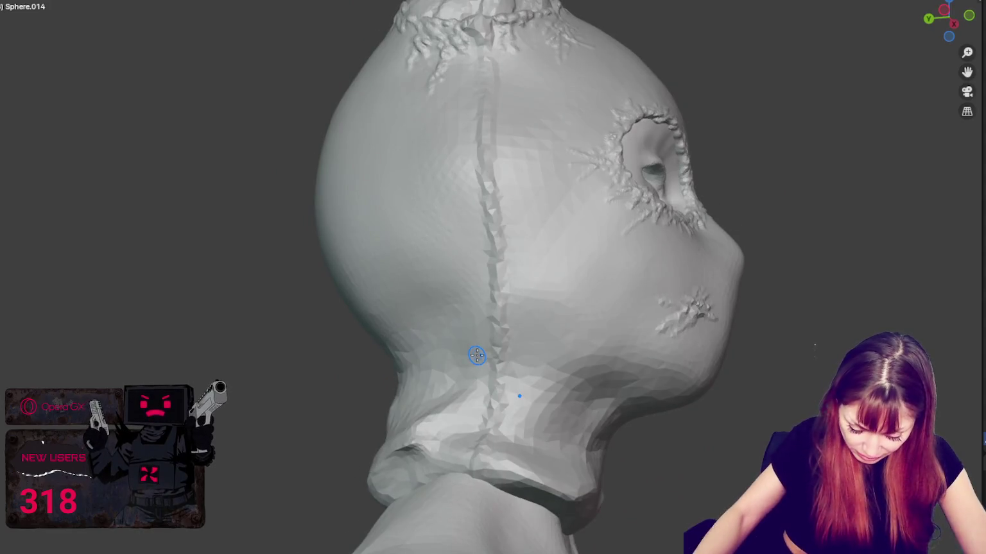
pyautogui.scroll(2, 476, 355)
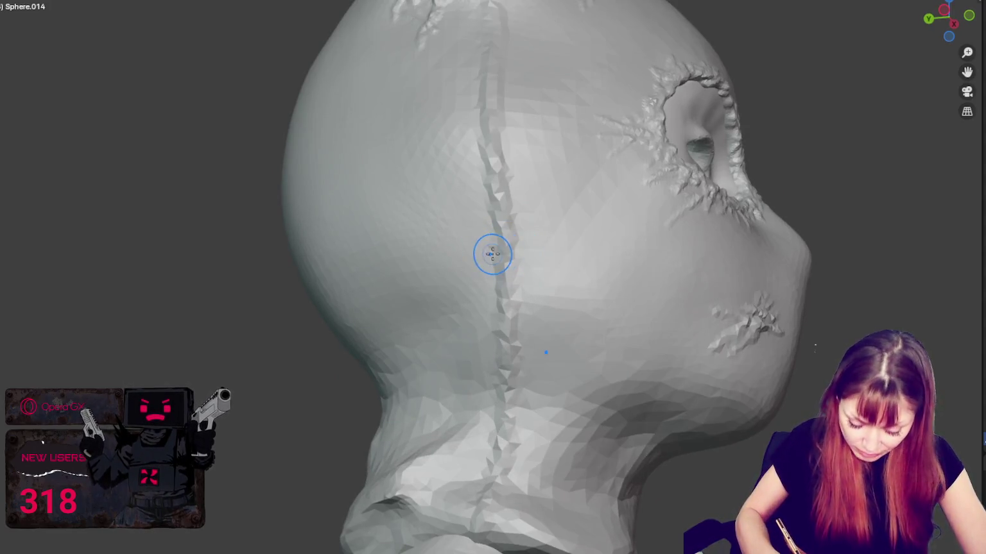
pyautogui.scroll(2, 491, 249)
pyautogui.moveTo(490, 249)
pyautogui.keyDown('shift'); pyautogui.mouseDown(button='middle')
pyautogui.moveTo(489, 326)
pyautogui.moveTo(507, 248)
pyautogui.mouseUp(button='middle'); pyautogui.keyUp('shift')
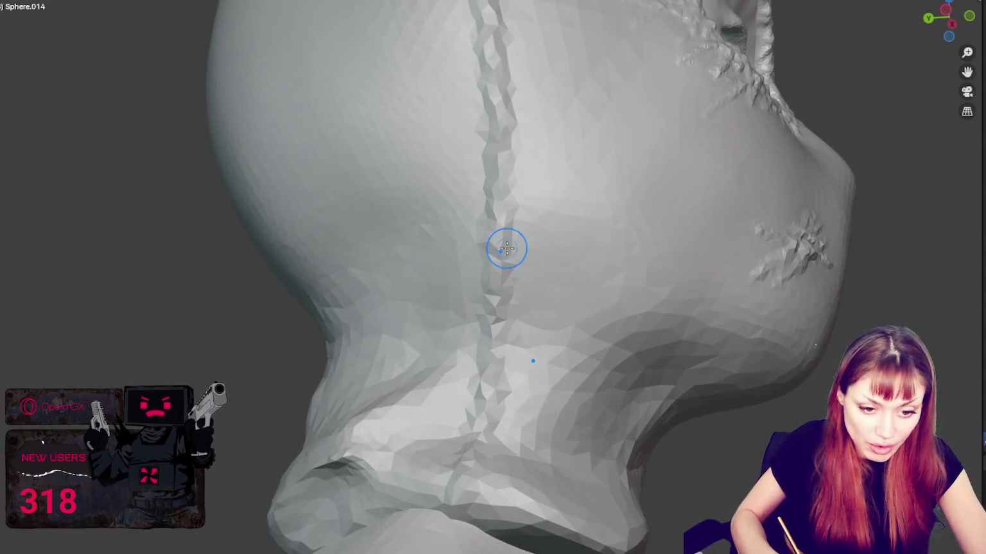
pyautogui.moveTo(512, 253)
pyautogui.mouseDown()
pyautogui.moveTo(545, 237)
pyautogui.moveTo(528, 227)
pyautogui.moveTo(508, 235)
pyautogui.mouseUp()
pyautogui.moveTo(508, 379)
pyautogui.mouseDown()
pyautogui.moveTo(508, 353)
pyautogui.moveTo(474, 351)
pyautogui.mouseUp()
pyautogui.moveTo(474, 351)
pyautogui.mouseDown(button='middle')
pyautogui.moveTo(392, 249)
pyautogui.moveTo(418, 275)
pyautogui.moveTo(428, 260)
pyautogui.mouseUp(button='middle')
pyautogui.moveTo(507, 283)
pyautogui.keyDown('shift'); pyautogui.mouseDown()
pyautogui.moveTo(539, 308)
pyautogui.moveTo(464, 379)
pyautogui.moveTo(509, 191)
pyautogui.moveTo(512, 78)
pyautogui.moveTo(473, 330)
pyautogui.moveTo(418, 286)
pyautogui.moveTo(446, 281)
pyautogui.mouseUp(); pyautogui.keyUp('shift')
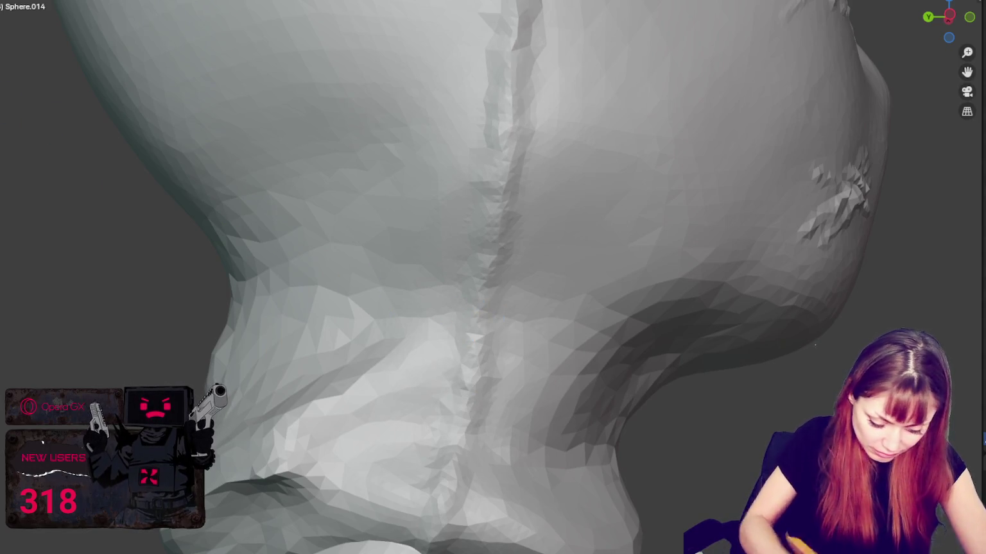
pyautogui.moveTo(479, 317); pyautogui.dragTo(451, 467)
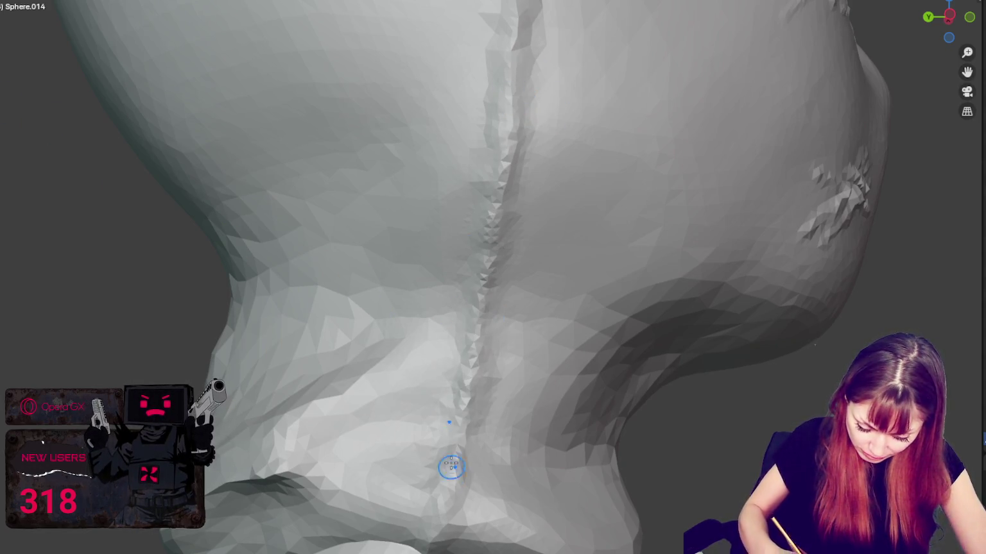
pyautogui.moveTo(460, 424); pyautogui.dragTo(535, 340, button='middle')
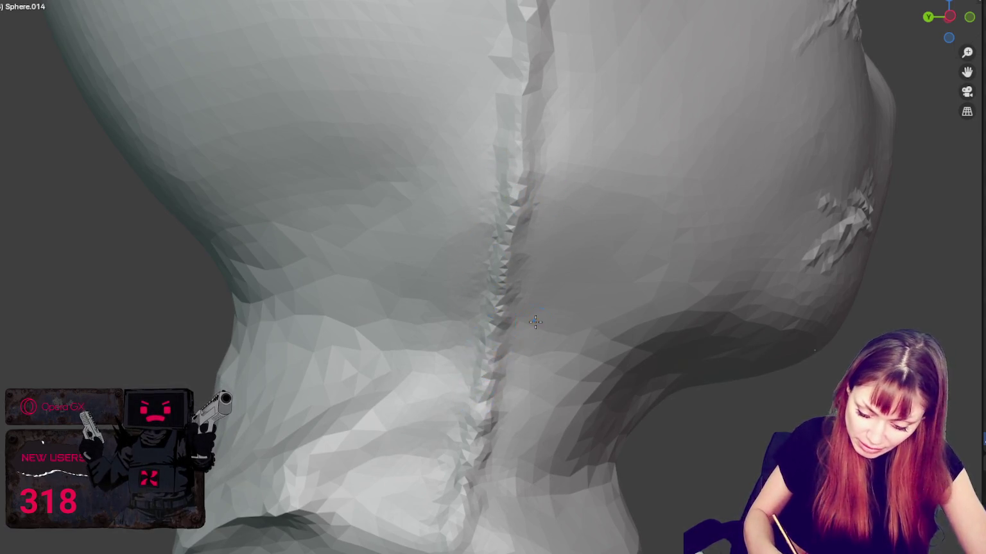
# Step: Reshape the central seam down the back of the head and refine it lower down
pyautogui.moveTo(535, 322); pyautogui.dragTo(588, 280, button='middle')
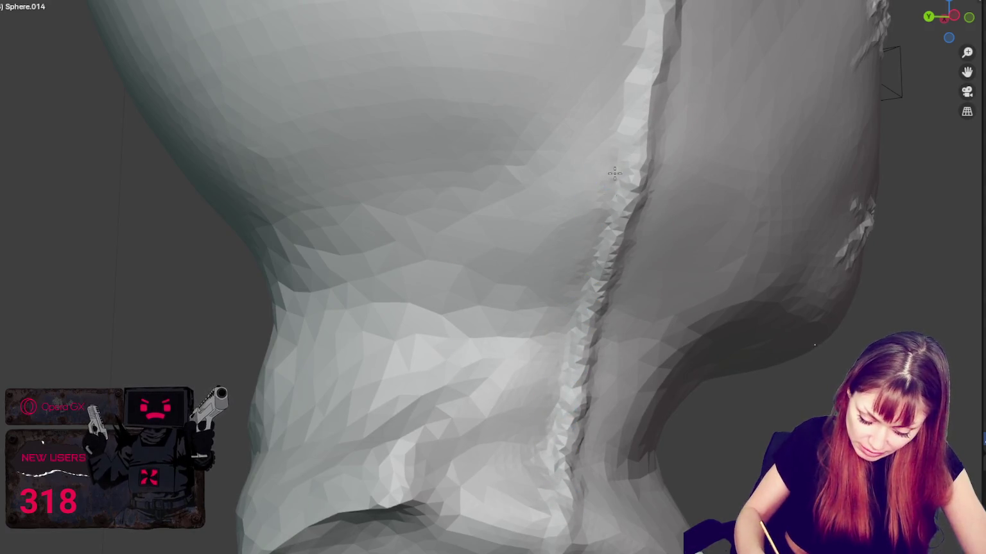
pyautogui.moveTo(633, 118); pyautogui.dragTo(503, 128, button='middle')
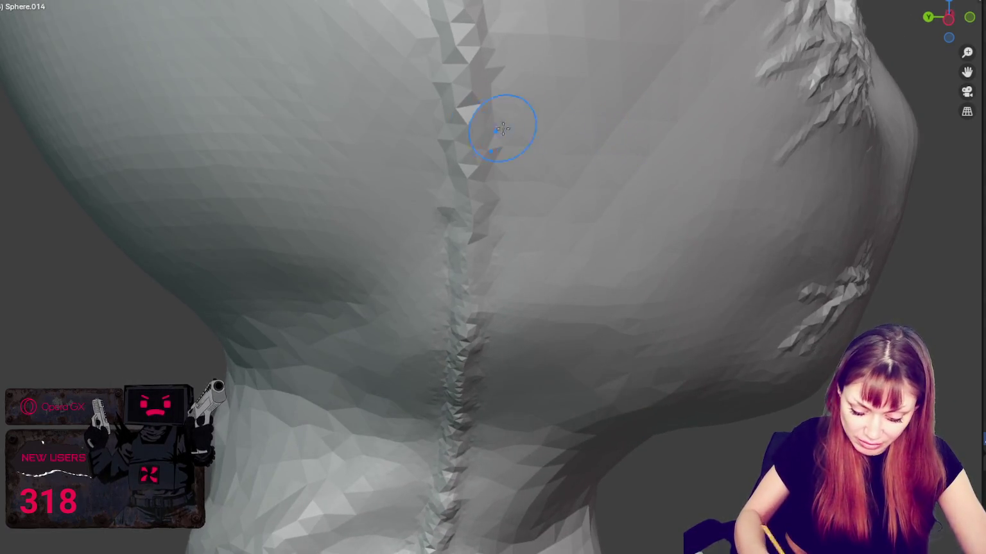
pyautogui.scroll(-3, 466, 95)
pyautogui.scroll(4, 464, 220)
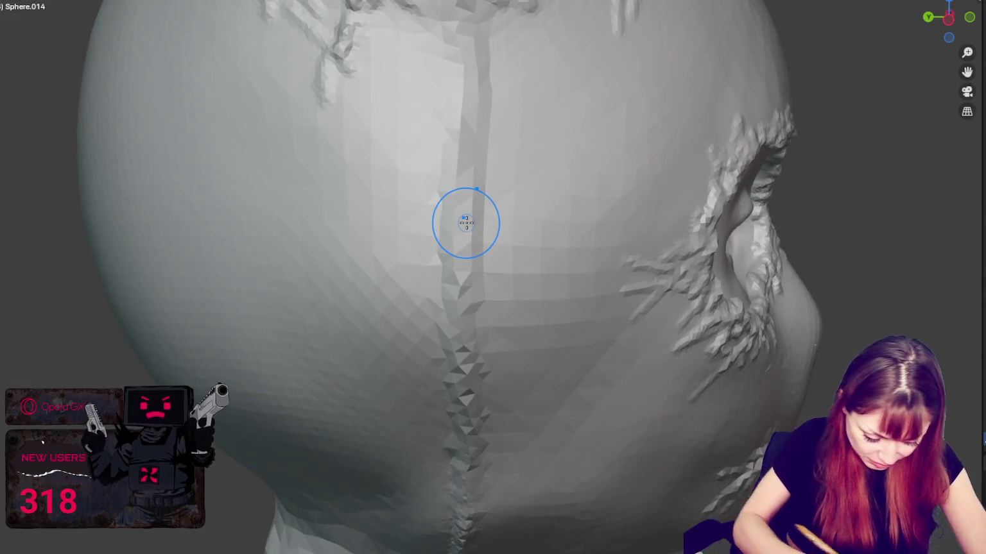
pyautogui.moveTo(449, 238)
pyautogui.mouseDown()
pyautogui.moveTo(469, 265)
pyautogui.moveTo(465, 329)
pyautogui.moveTo(469, 6)
pyautogui.moveTo(464, 248)
pyautogui.mouseUp()
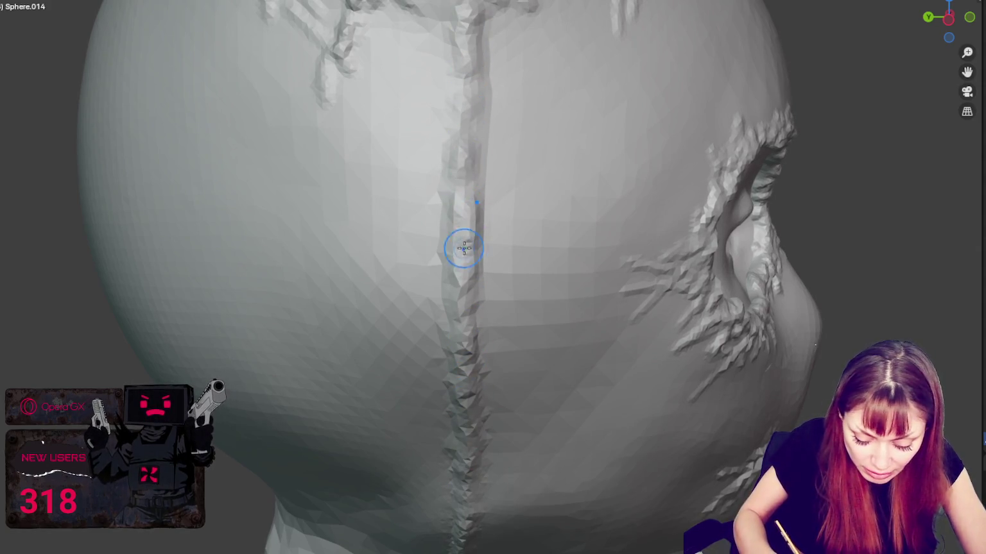
pyautogui.moveTo(453, 74); pyautogui.dragTo(447, 275)
pyautogui.moveTo(446, 331); pyautogui.dragTo(475, 326, button='middle')
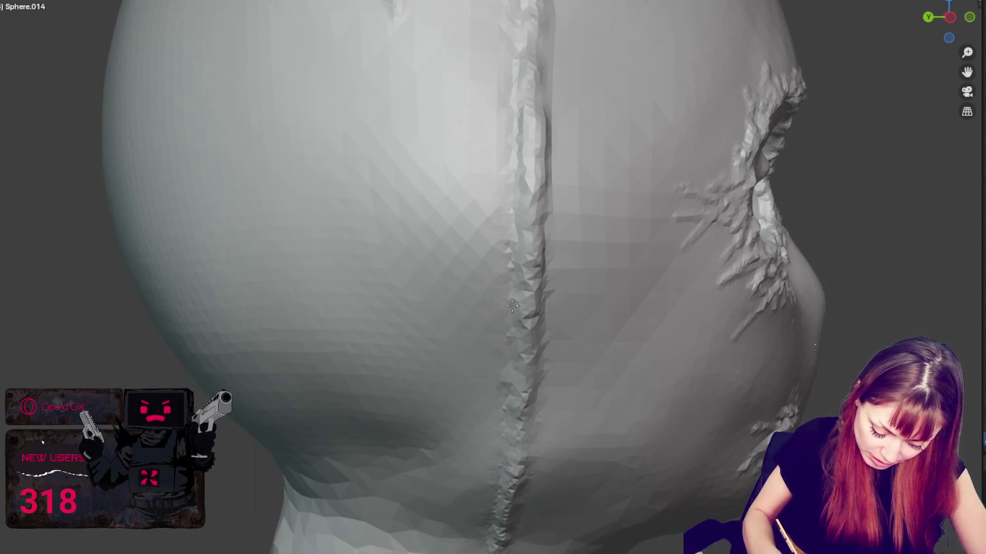
pyautogui.moveTo(500, 473); pyautogui.dragTo(315, 358, button='middle')
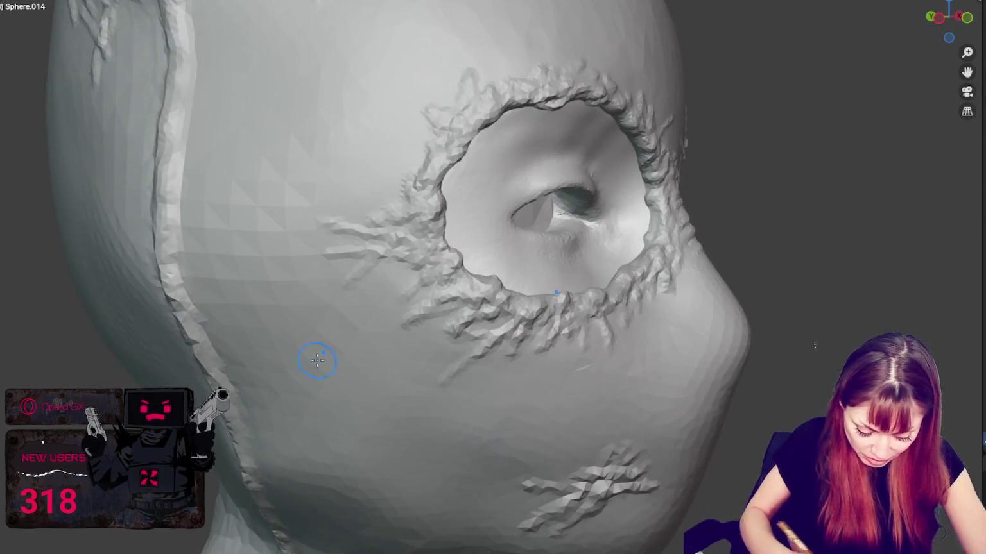
pyautogui.scroll(2, 174, 213)
pyautogui.moveTo(174, 213); pyautogui.dragTo(97, 220, button='middle')
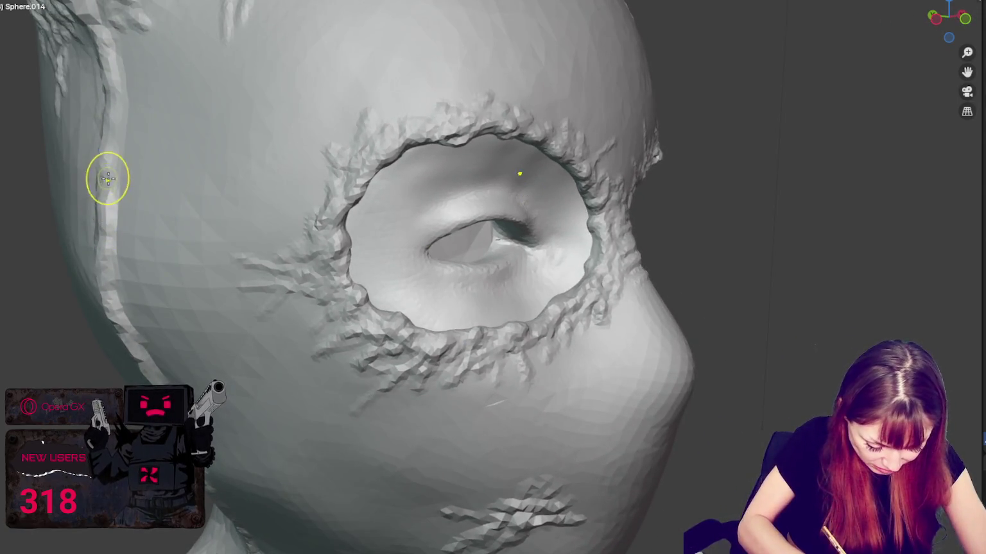
pyautogui.moveTo(106, 176); pyautogui.dragTo(100, 131, button='middle')
pyautogui.moveTo(93, 213); pyautogui.dragTo(91, 220, button='middle')
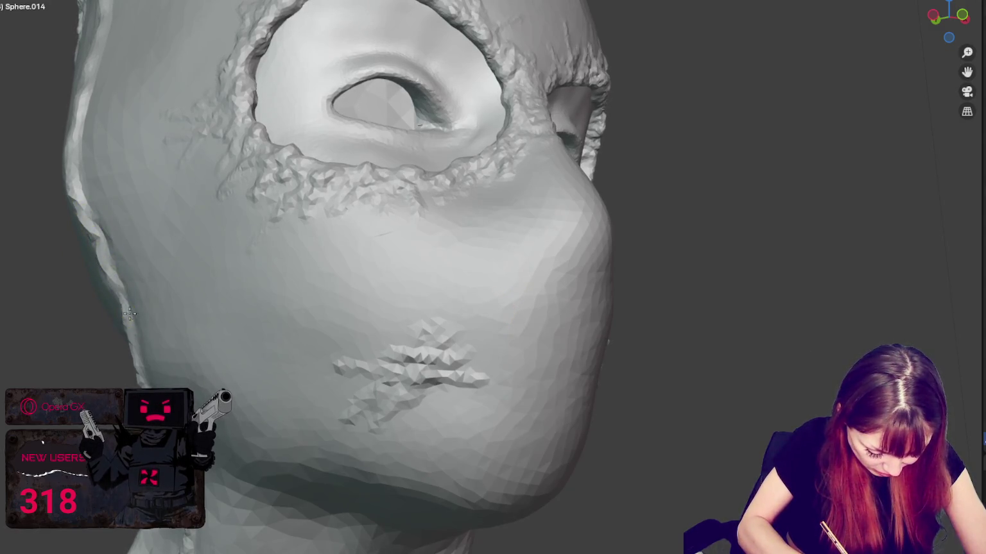
pyautogui.moveTo(141, 346); pyautogui.dragTo(168, 363, button='middle')
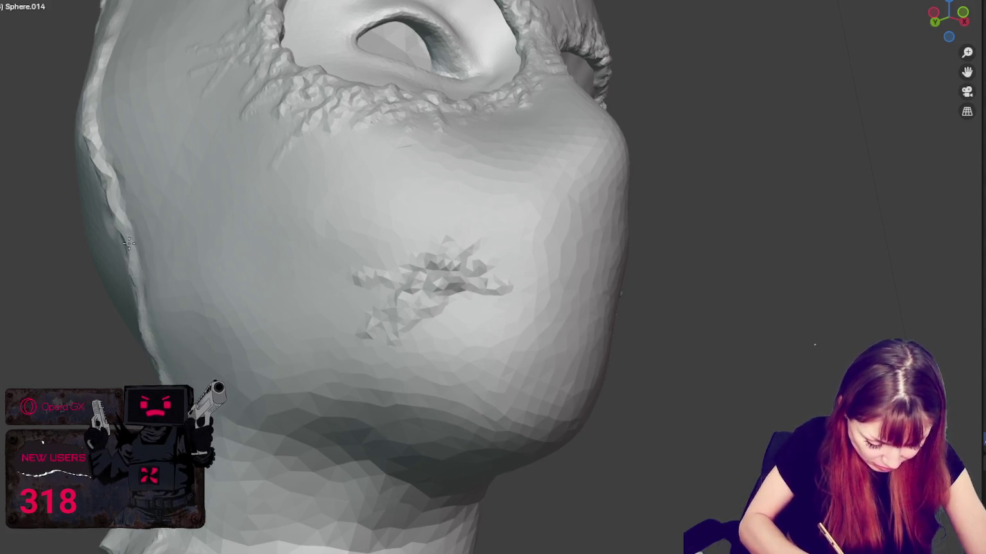
pyautogui.moveTo(191, 150)
pyautogui.mouseDown(button='middle')
pyautogui.moveTo(345, 183)
pyautogui.moveTo(409, 271)
pyautogui.mouseUp(button='middle')
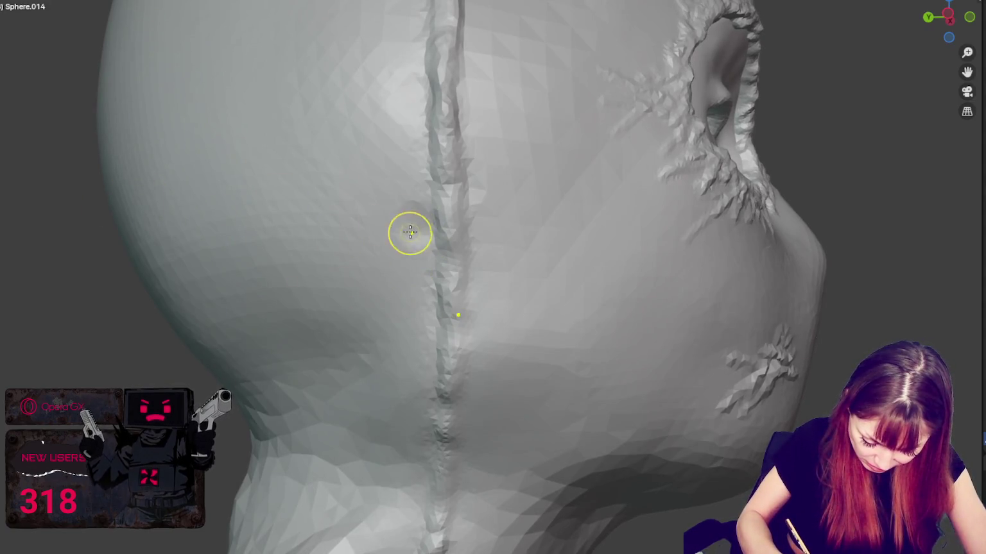
pyautogui.moveTo(471, 196)
pyautogui.mouseDown(button='middle')
pyautogui.moveTo(729, 253)
pyautogui.moveTo(804, 295)
pyautogui.mouseUp(button='middle')
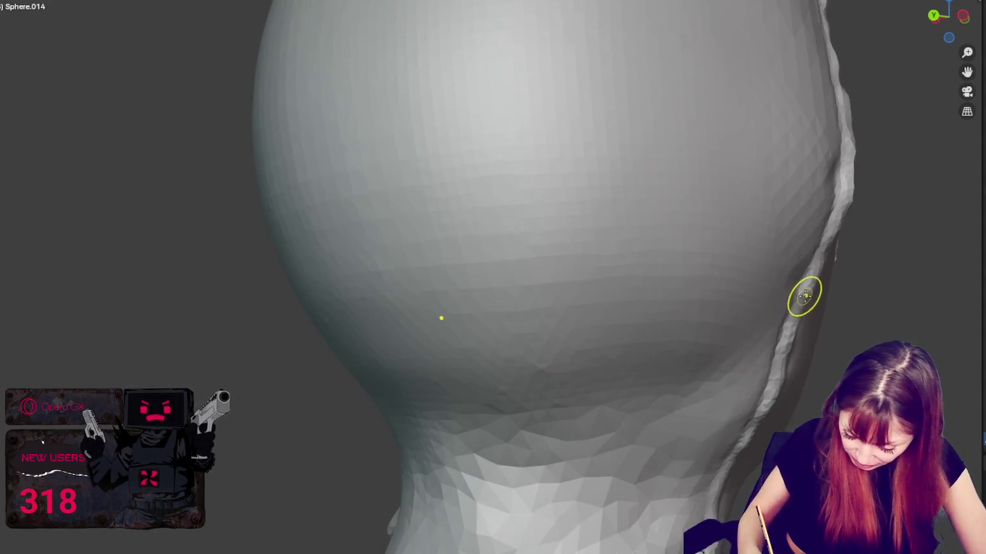
pyautogui.moveTo(847, 273); pyautogui.dragTo(820, 326, button='middle')
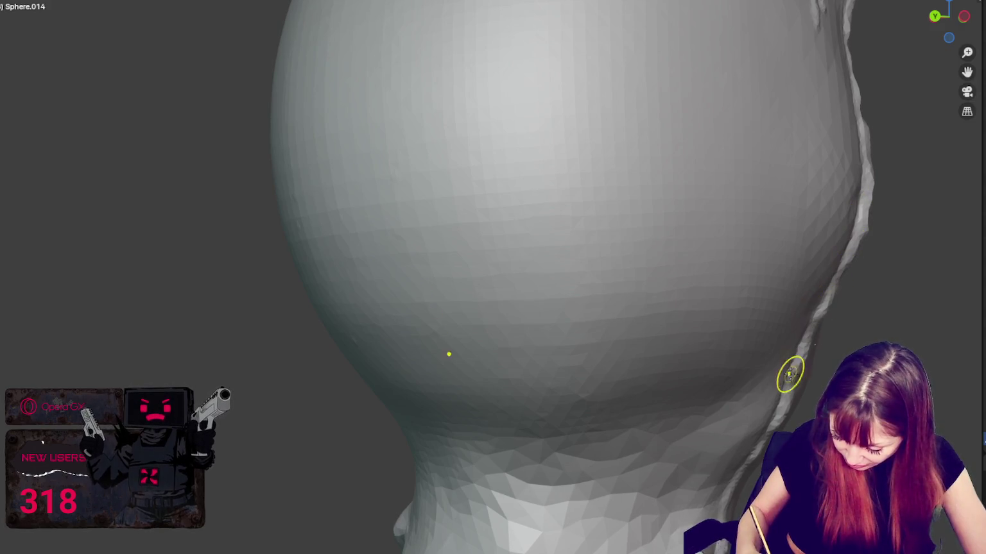
pyautogui.moveTo(759, 407)
pyautogui.mouseDown(button='middle')
pyautogui.moveTo(782, 321)
pyautogui.moveTo(654, 204)
pyautogui.mouseUp(button='middle')
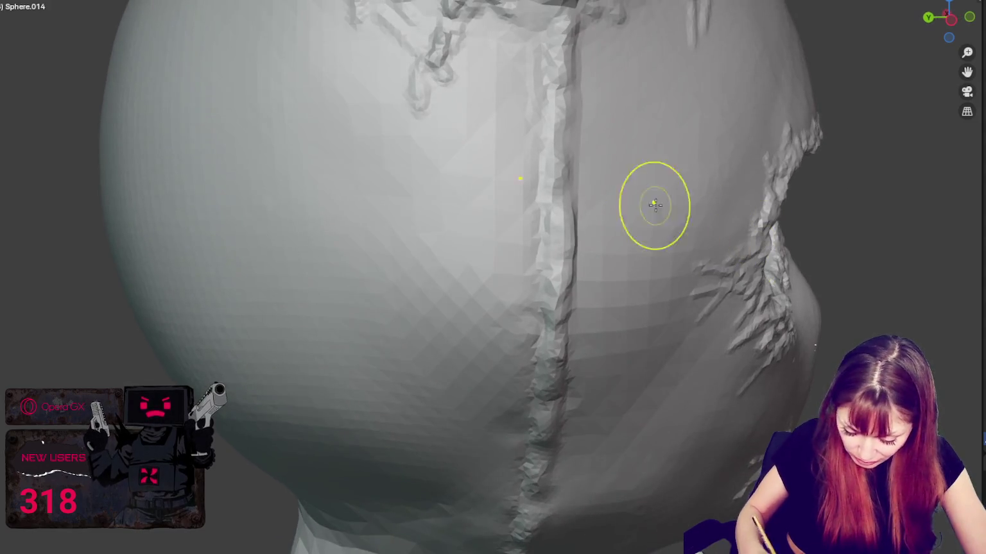
pyautogui.moveTo(542, 172)
pyautogui.mouseDown(button='middle')
pyautogui.moveTo(592, 317)
pyautogui.moveTo(561, 302)
pyautogui.moveTo(569, 297)
pyautogui.moveTo(287, 186)
pyautogui.mouseUp(button='middle')
pyautogui.moveTo(409, 206)
pyautogui.mouseDown(button='middle')
pyautogui.moveTo(400, 207)
pyautogui.moveTo(581, 297)
pyautogui.moveTo(604, 296)
pyautogui.mouseUp(button='middle')
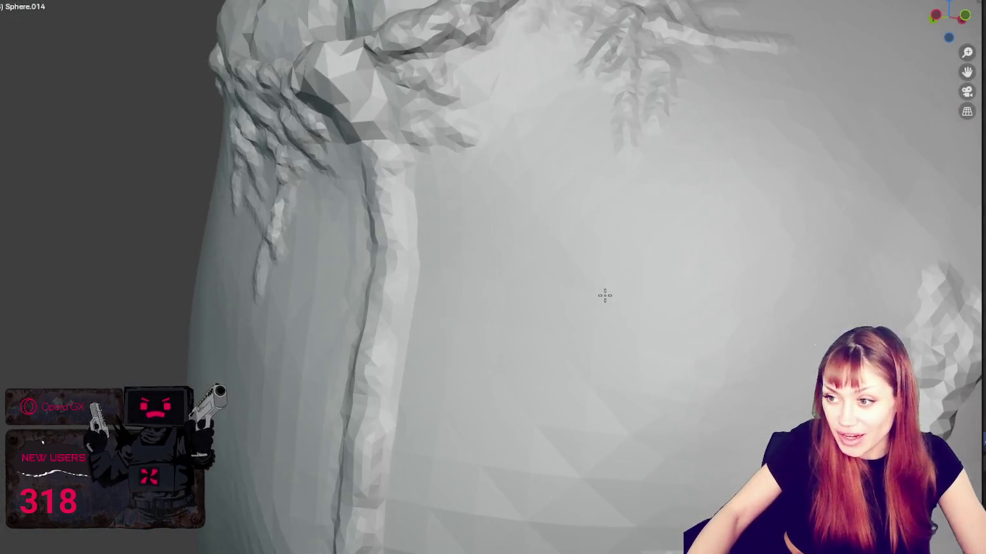
pyautogui.moveTo(401, 217)
pyautogui.mouseDown(button='middle')
pyautogui.moveTo(411, 213)
pyautogui.moveTo(306, 261)
pyautogui.moveTo(306, 242)
pyautogui.moveTo(171, 256)
pyautogui.moveTo(184, 156)
pyautogui.mouseUp(button='middle')
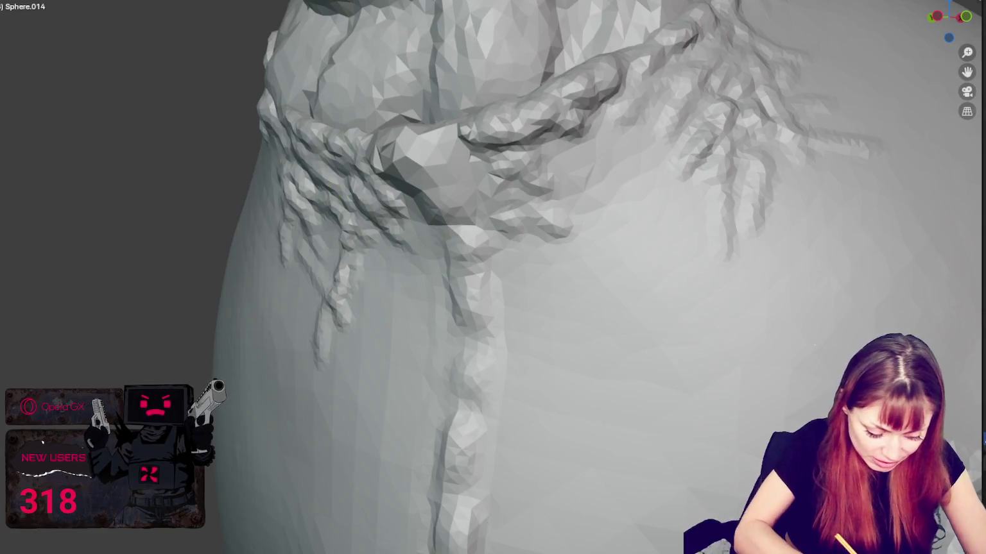
pyautogui.moveTo(410, 151); pyautogui.dragTo(424, 208, button='middle')
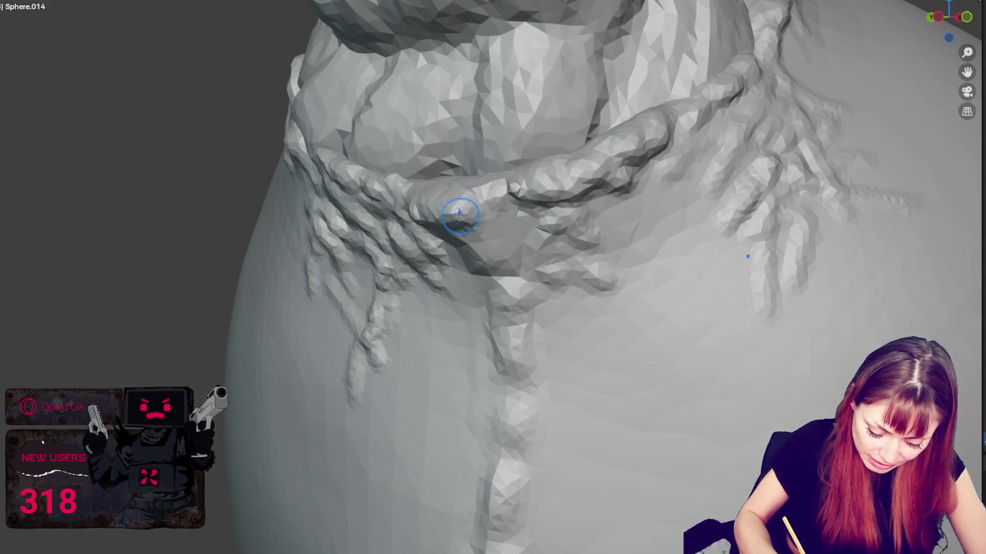
pyautogui.moveTo(450, 219); pyautogui.dragTo(604, 186, button='middle')
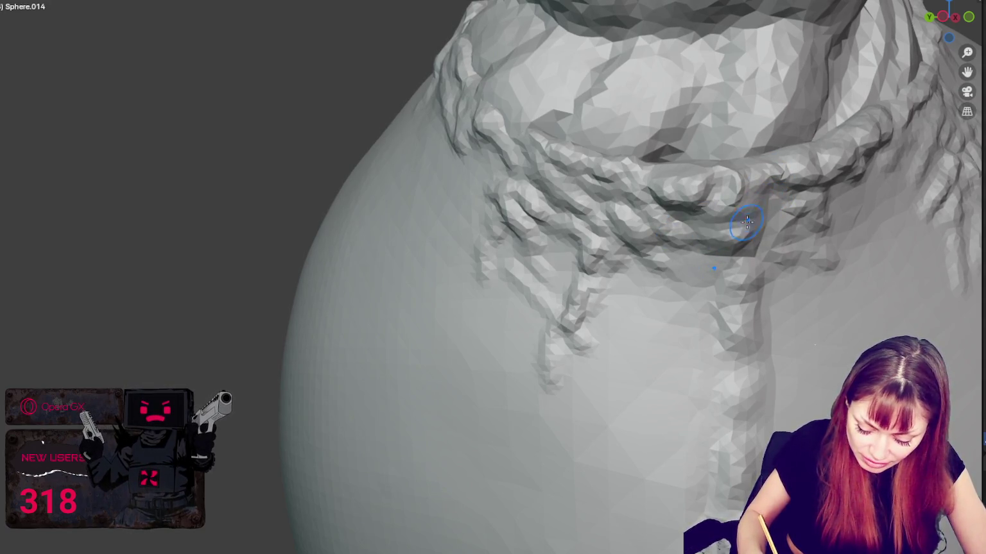
pyautogui.moveTo(755, 212)
pyautogui.mouseDown(button='middle')
pyautogui.moveTo(768, 226)
pyautogui.moveTo(719, 262)
pyautogui.moveTo(641, 286)
pyautogui.moveTo(625, 268)
pyautogui.moveTo(341, 336)
pyautogui.mouseUp(button='middle')
pyautogui.moveTo(253, 352); pyautogui.dragTo(364, 286, button='middle')
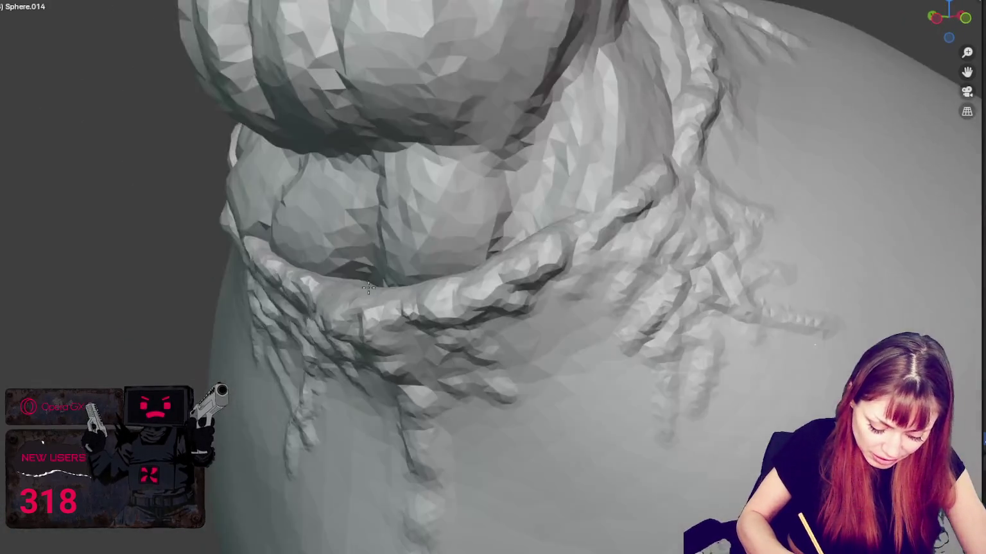
pyautogui.scroll(5, 385, 272)
pyautogui.scroll(-5, 385, 271)
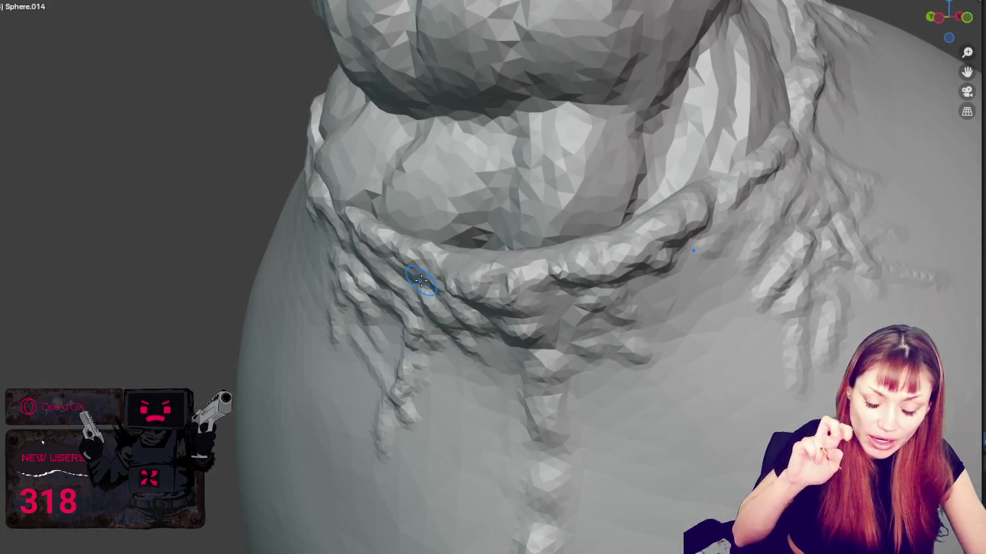
pyautogui.scroll(-2, 486, 224)
pyautogui.moveTo(534, 210)
pyautogui.mouseDown(button='middle')
pyautogui.moveTo(590, 220)
pyautogui.moveTo(688, 194)
pyautogui.moveTo(605, 229)
pyautogui.mouseUp(button='middle')
pyautogui.scroll(3, 702, 189)
pyautogui.scroll(-3, 702, 190)
pyautogui.moveTo(508, 272); pyautogui.dragTo(555, 227, button='middle')
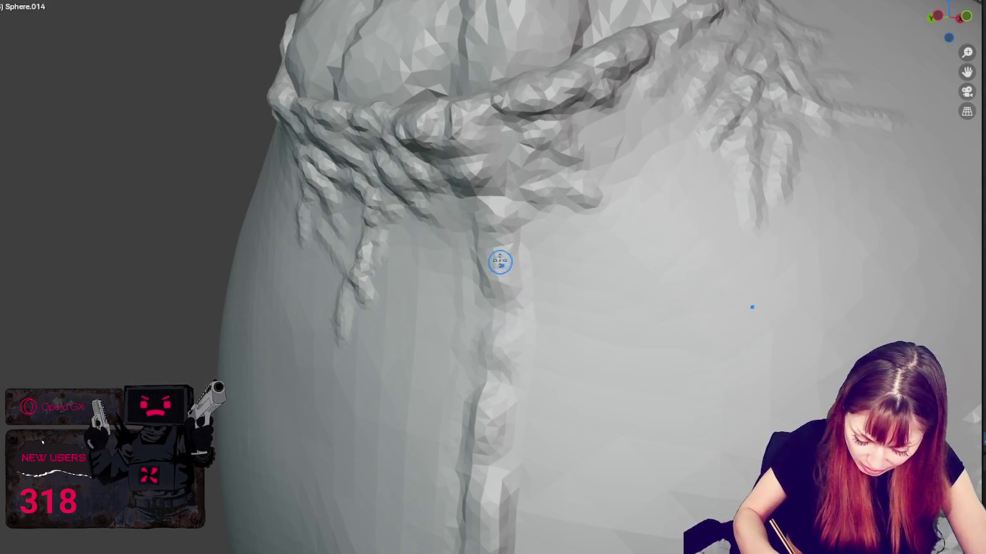
pyautogui.moveTo(510, 294); pyautogui.dragTo(512, 268, button='middle')
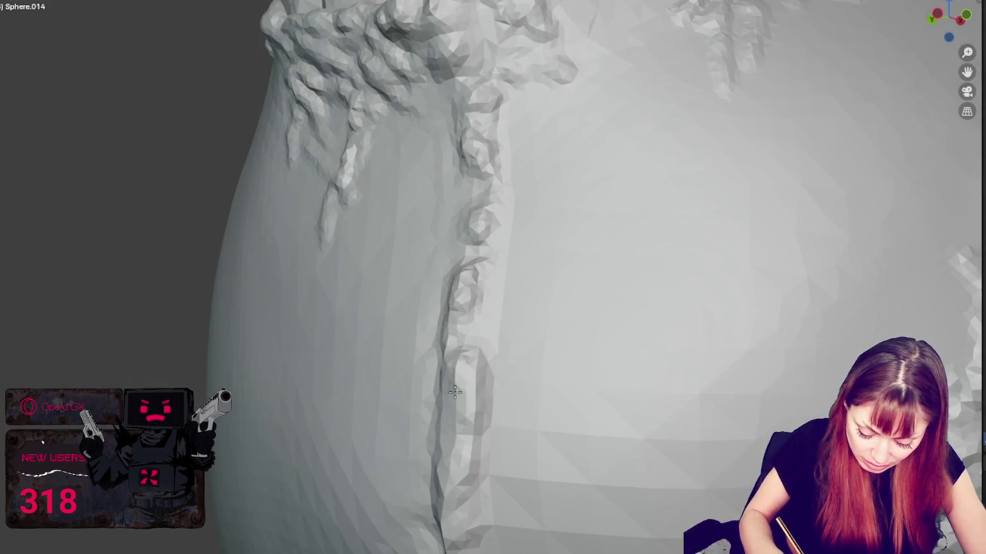
# Step: Carve and deepen a crease along the seam below the hem
pyautogui.moveTo(454, 391); pyautogui.dragTo(462, 386)
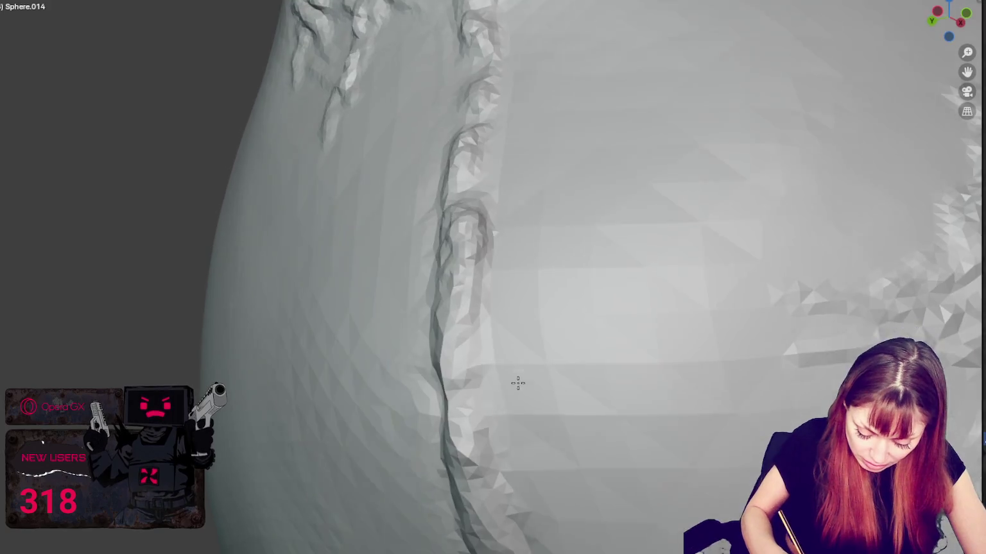
pyautogui.moveTo(462, 385); pyautogui.dragTo(517, 385, button='middle')
pyautogui.moveTo(436, 357); pyautogui.dragTo(465, 405)
pyautogui.moveTo(468, 361); pyautogui.dragTo(485, 374, button='middle')
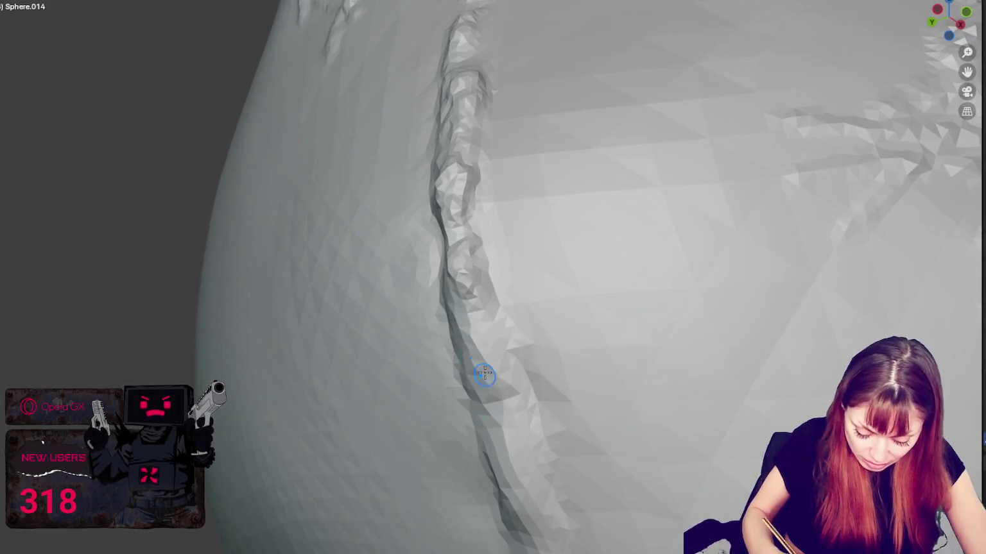
pyautogui.moveTo(491, 417); pyautogui.dragTo(559, 414, button='middle')
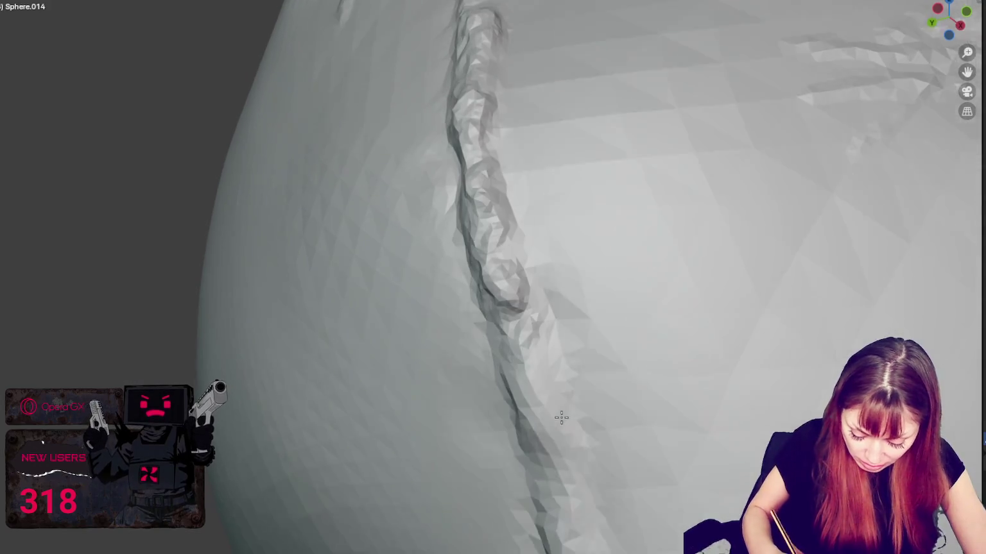
pyautogui.moveTo(536, 359)
pyautogui.mouseDown()
pyautogui.moveTo(561, 414)
pyautogui.moveTo(557, 455)
pyautogui.mouseUp()
pyautogui.moveTo(510, 275); pyautogui.dragTo(564, 366)
pyautogui.moveTo(563, 365); pyautogui.dragTo(485, 370, button='middle')
pyautogui.moveTo(214, 428)
pyautogui.mouseDown(button='middle')
pyautogui.moveTo(306, 365)
pyautogui.moveTo(609, 336)
pyautogui.moveTo(453, 334)
pyautogui.mouseUp(button='middle')
pyautogui.moveTo(453, 335); pyautogui.dragTo(471, 274)
pyautogui.moveTo(472, 274); pyautogui.dragTo(523, 411, button='middle')
pyautogui.moveTo(597, 481)
pyautogui.mouseDown()
pyautogui.moveTo(575, 398)
pyautogui.moveTo(578, 341)
pyautogui.mouseUp()
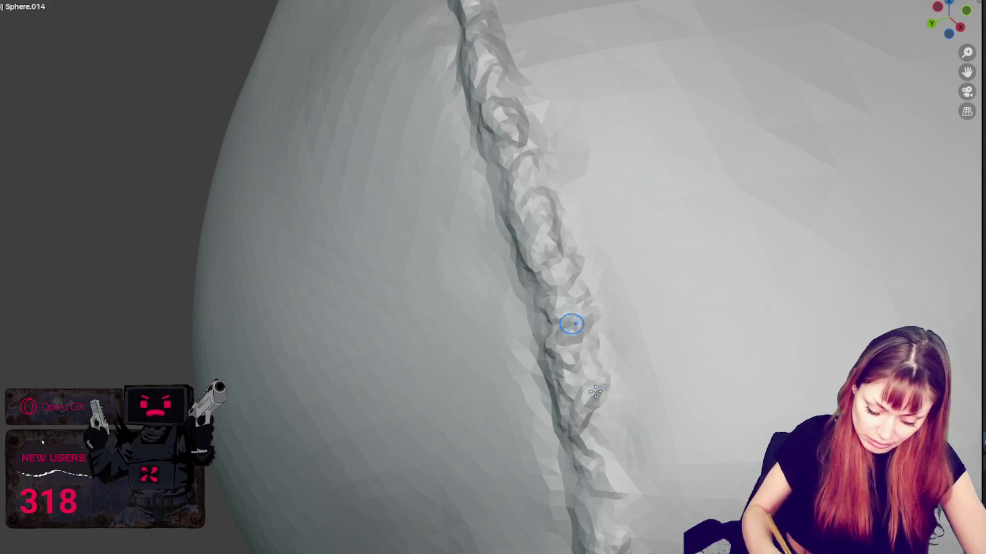
# Step: Extend the crease upward along the seam and deepen its lower end
pyautogui.moveTo(595, 392); pyautogui.dragTo(600, 395, button='middle')
pyautogui.moveTo(421, 240); pyautogui.dragTo(564, 365, button='middle')
pyautogui.moveTo(564, 365)
pyautogui.mouseDown()
pyautogui.moveTo(577, 358)
pyautogui.moveTo(512, 150)
pyautogui.mouseUp()
pyautogui.moveTo(512, 150); pyautogui.dragTo(627, 367, button='middle')
pyautogui.moveTo(627, 367); pyautogui.dragTo(543, 240)
pyautogui.moveTo(559, 289)
pyautogui.mouseDown()
pyautogui.moveTo(613, 385)
pyautogui.moveTo(635, 456)
pyautogui.mouseUp()
pyautogui.moveTo(572, 398); pyautogui.dragTo(614, 491)
pyautogui.moveTo(613, 491)
pyautogui.mouseDown(button='middle')
pyautogui.moveTo(552, 309)
pyautogui.moveTo(549, 238)
pyautogui.moveTo(568, 308)
pyautogui.moveTo(570, 257)
pyautogui.moveTo(557, 258)
pyautogui.mouseUp(button='middle')
# Step: Work additional strokes up the lower crease and along its full length
pyautogui.scroll(-5, 587, 394)
pyautogui.scroll(2, 552, 309)
pyautogui.scroll(2, 572, 328)
pyautogui.scroll(2, 578, 276)
pyautogui.moveTo(513, 507)
pyautogui.mouseDown()
pyautogui.moveTo(560, 495)
pyautogui.moveTo(494, 545)
pyautogui.moveTo(574, 442)
pyautogui.mouseUp()
pyautogui.moveTo(514, 481); pyautogui.dragTo(581, 385)
pyautogui.moveTo(533, 468)
pyautogui.mouseDown()
pyautogui.moveTo(578, 308)
pyautogui.moveTo(581, 205)
pyautogui.moveTo(604, 116)
pyautogui.moveTo(587, 124)
pyautogui.moveTo(559, 398)
pyautogui.moveTo(513, 545)
pyautogui.moveTo(590, 237)
pyautogui.mouseUp()
pyautogui.moveTo(591, 238); pyautogui.dragTo(592, 296, button='middle')
pyautogui.moveTo(370, 393)
pyautogui.mouseDown()
pyautogui.moveTo(417, 330)
pyautogui.moveTo(424, 218)
pyautogui.mouseUp()
pyautogui.moveTo(423, 219); pyautogui.dragTo(426, 253, button='middle')
pyautogui.moveTo(276, 314); pyautogui.dragTo(252, 110)
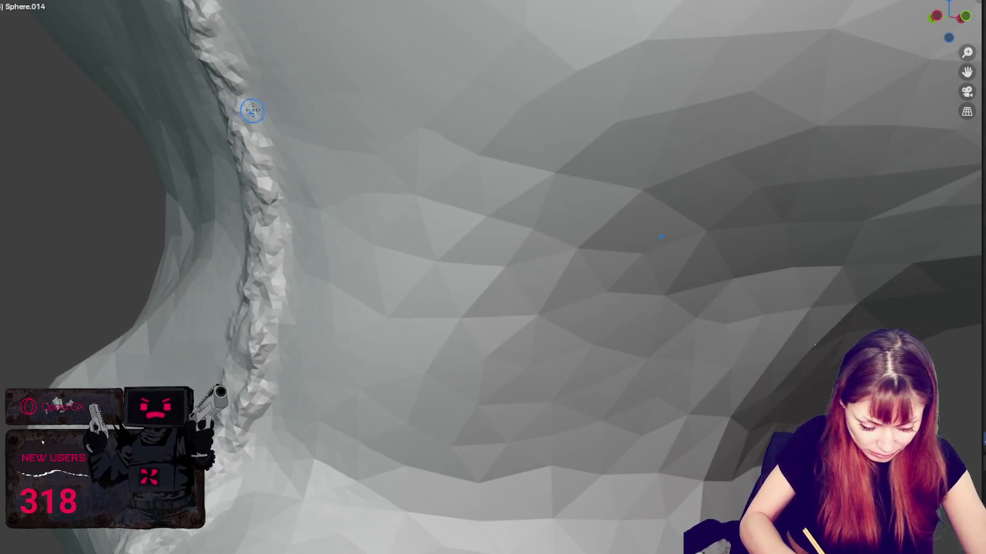
# Step: Bring the vertical seam ridge into view and refine the surface along it
pyautogui.moveTo(262, 405)
pyautogui.mouseDown(button='middle')
pyautogui.moveTo(464, 305)
pyautogui.moveTo(479, 313)
pyautogui.mouseUp(button='middle')
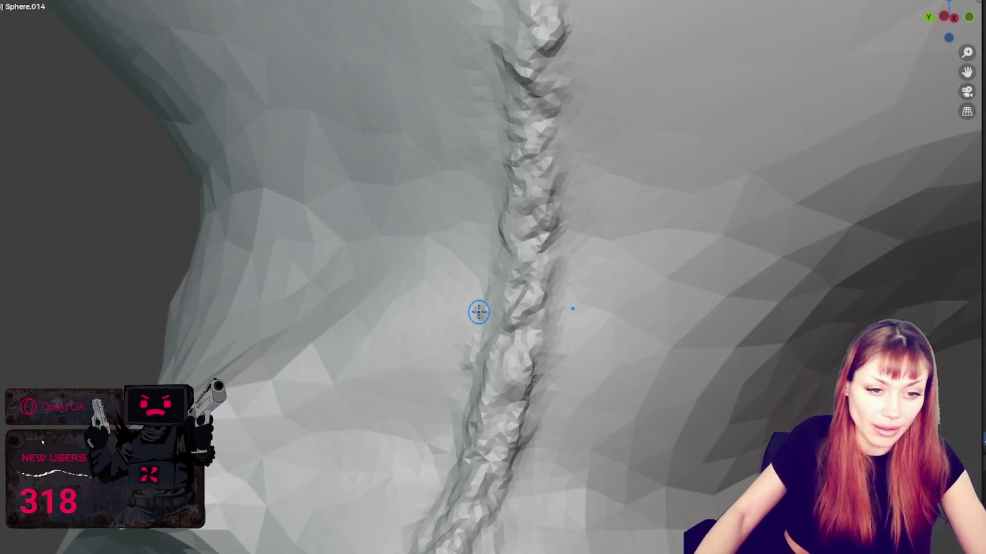
pyautogui.scroll(-2, 478, 313)
pyautogui.moveTo(497, 275); pyautogui.dragTo(352, 137, button='middle')
pyautogui.scroll(3, 382, 312)
pyautogui.moveTo(382, 312)
pyautogui.mouseDown(button='middle')
pyautogui.moveTo(425, 313)
pyautogui.moveTo(445, 332)
pyautogui.moveTo(519, 344)
pyautogui.mouseUp(button='middle')
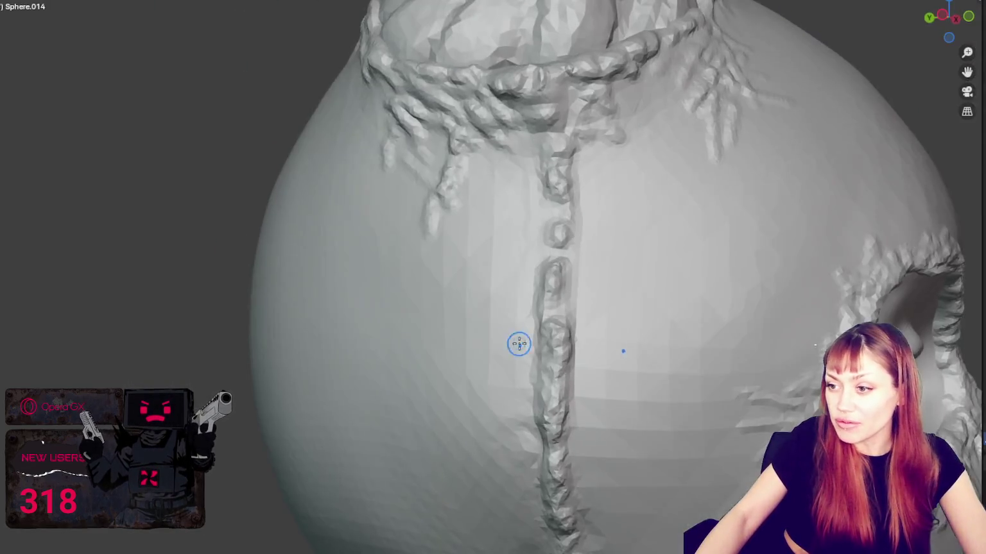
pyautogui.scroll(2, 519, 344)
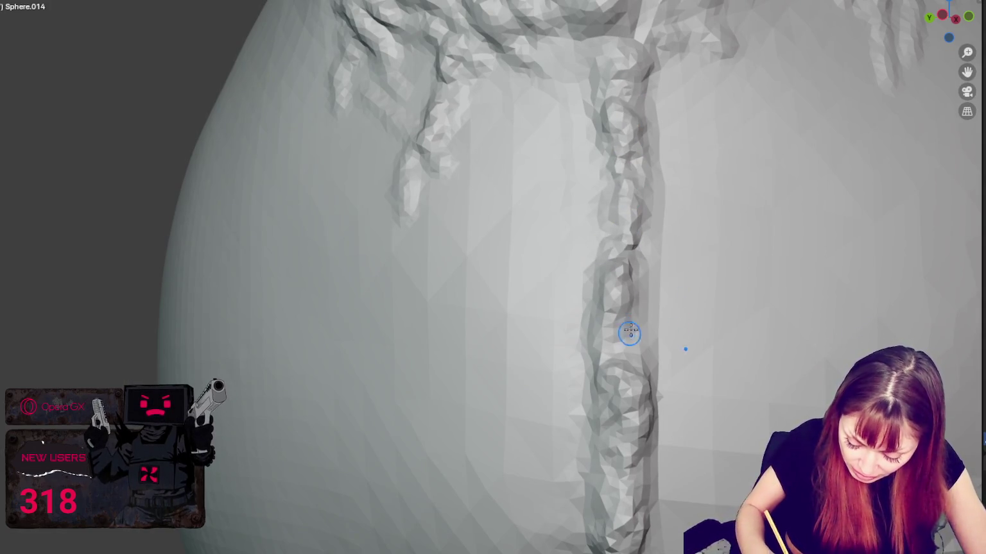
pyautogui.moveTo(636, 444)
pyautogui.mouseDown(button='middle')
pyautogui.moveTo(642, 480)
pyautogui.moveTo(585, 460)
pyautogui.mouseUp(button='middle')
pyautogui.moveTo(242, 369)
pyautogui.mouseDown(button='middle')
pyautogui.moveTo(345, 350)
pyautogui.moveTo(517, 204)
pyautogui.moveTo(615, 230)
pyautogui.mouseUp(button='middle')
pyautogui.scroll(-2, 345, 349)
pyautogui.scroll(3, 625, 247)
pyautogui.scroll(1, 559, 334)
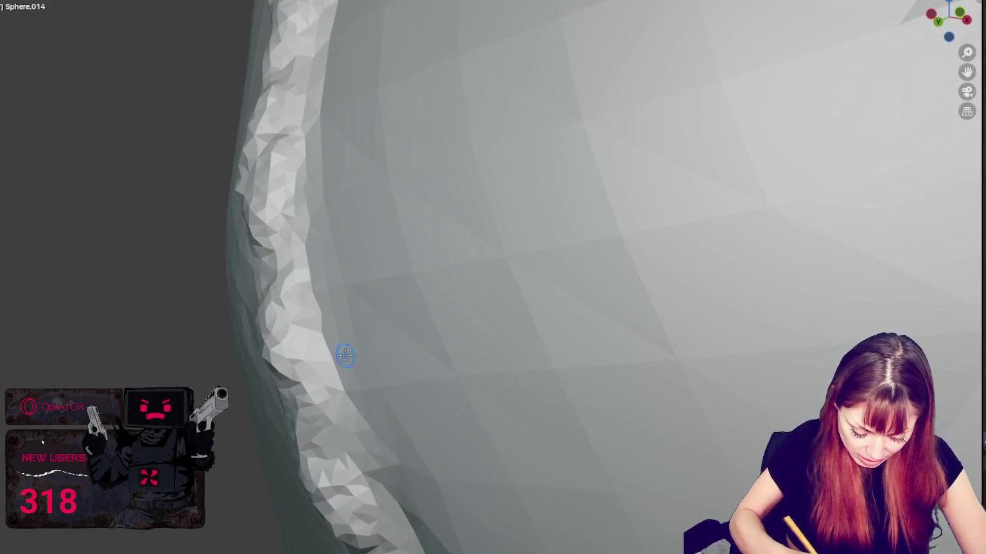
pyautogui.moveTo(253, 185)
pyautogui.mouseDown(button='middle')
pyautogui.moveTo(347, 260)
pyautogui.moveTo(326, 271)
pyautogui.moveTo(362, 228)
pyautogui.moveTo(319, 319)
pyautogui.moveTo(389, 256)
pyautogui.moveTo(530, 279)
pyautogui.moveTo(355, 178)
pyautogui.mouseUp(button='middle')
pyautogui.moveTo(344, 225); pyautogui.dragTo(544, 237, button='middle')
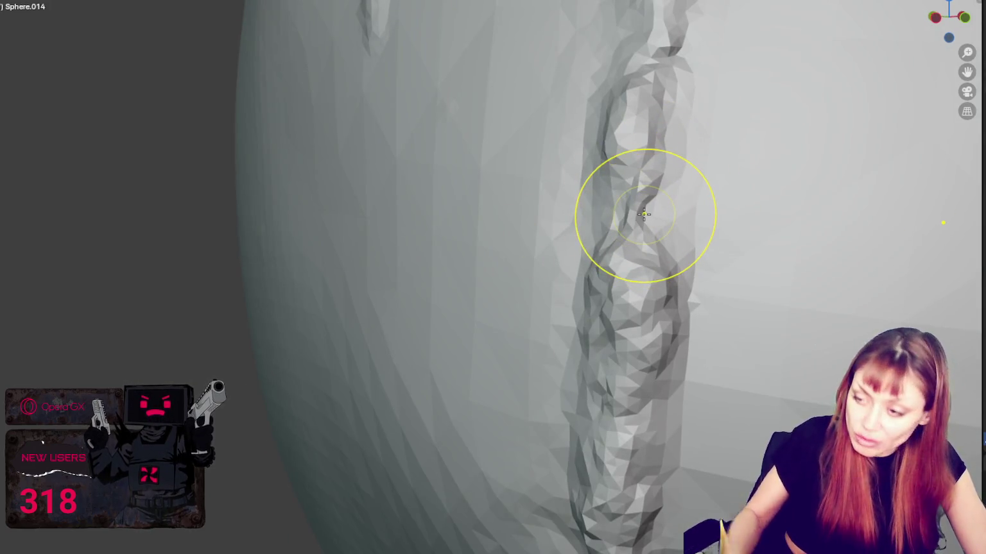
pyautogui.scroll(-2, 633, 208)
pyautogui.moveTo(632, 208)
pyautogui.mouseDown(button='middle')
pyautogui.moveTo(424, 202)
pyautogui.moveTo(451, 198)
pyautogui.mouseUp(button='middle')
pyautogui.moveTo(451, 198)
pyautogui.mouseDown()
pyautogui.moveTo(477, 265)
pyautogui.moveTo(444, 303)
pyautogui.moveTo(445, 276)
pyautogui.moveTo(469, 238)
pyautogui.moveTo(463, 314)
pyautogui.mouseUp()
# Step: Orbit around the seam ridge, mask opening and whole head to inspect the result
pyautogui.moveTo(463, 314); pyautogui.dragTo(468, 315, button='middle')
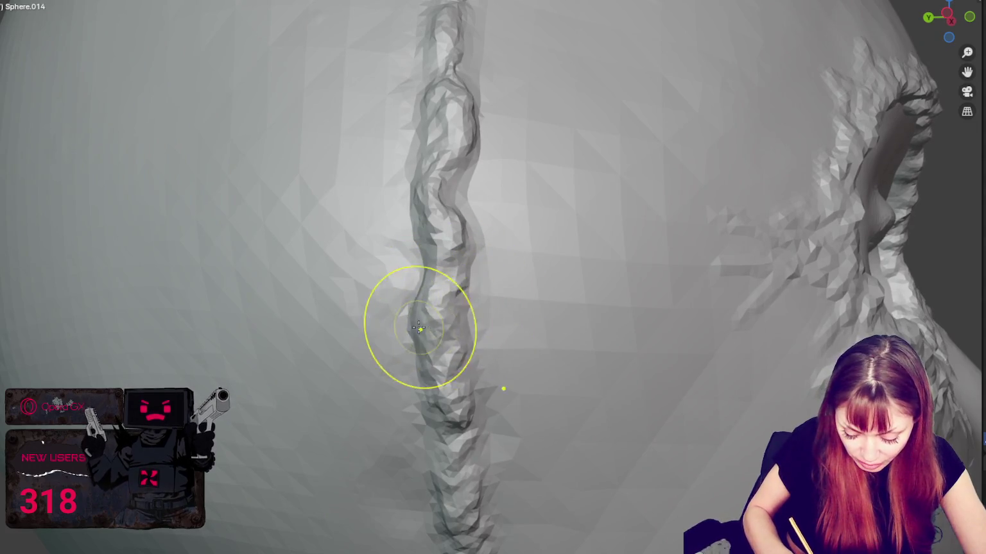
pyautogui.moveTo(418, 319); pyautogui.dragTo(447, 312, button='middle')
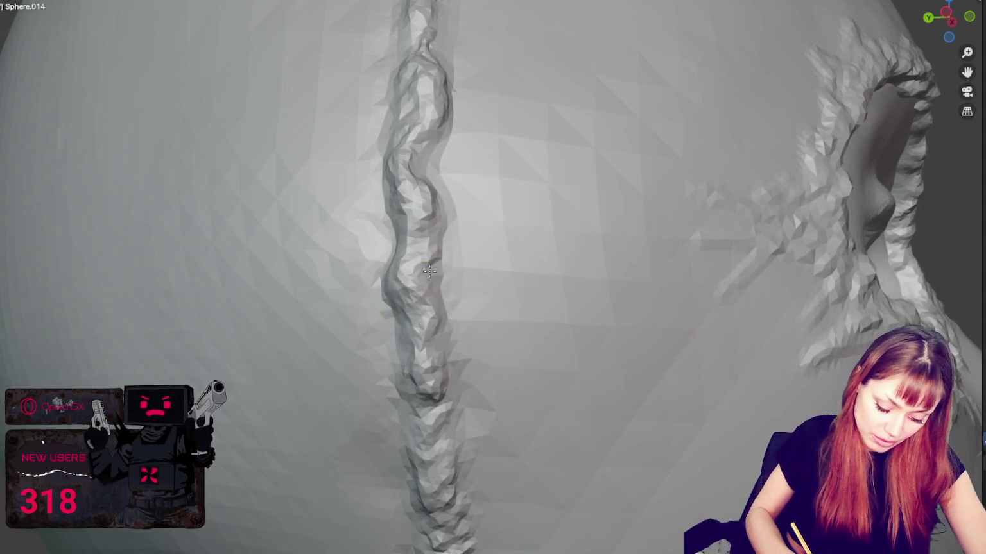
pyautogui.moveTo(419, 168)
pyautogui.mouseDown(button='middle')
pyautogui.moveTo(451, 185)
pyautogui.moveTo(407, 314)
pyautogui.mouseUp(button='middle')
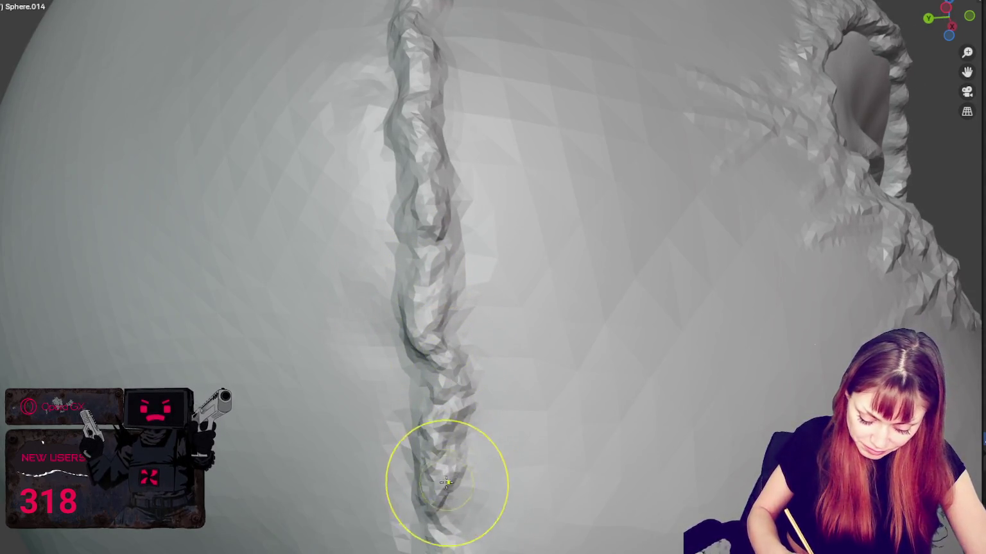
pyautogui.moveTo(429, 506)
pyautogui.mouseDown(button='middle')
pyautogui.moveTo(446, 433)
pyautogui.moveTo(468, 411)
pyautogui.mouseUp(button='middle')
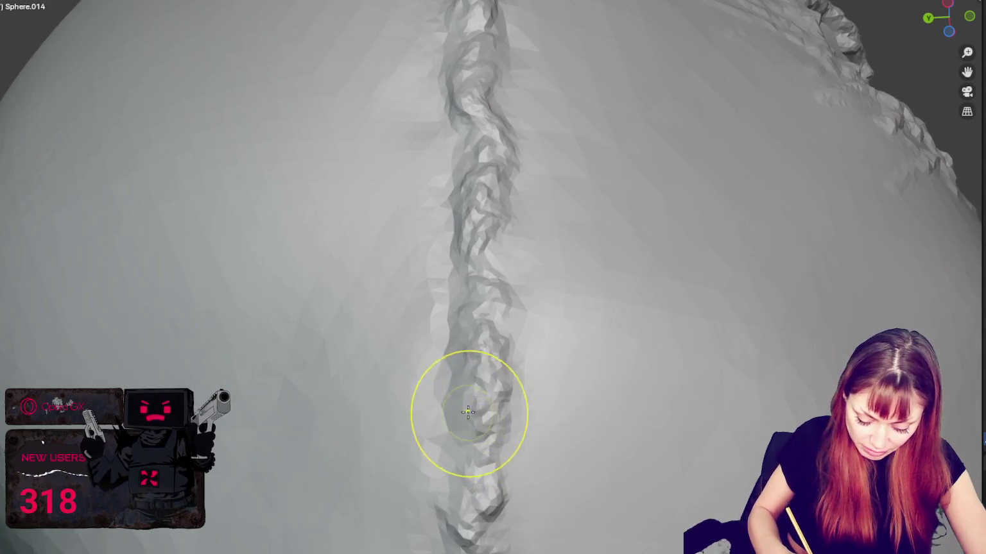
pyautogui.moveTo(519, 390)
pyautogui.mouseDown(button='middle')
pyautogui.moveTo(485, 419)
pyautogui.moveTo(521, 408)
pyautogui.mouseUp(button='middle')
pyautogui.moveTo(529, 462)
pyautogui.mouseDown(button='middle')
pyautogui.moveTo(514, 493)
pyautogui.moveTo(427, 498)
pyautogui.moveTo(482, 506)
pyautogui.mouseUp(button='middle')
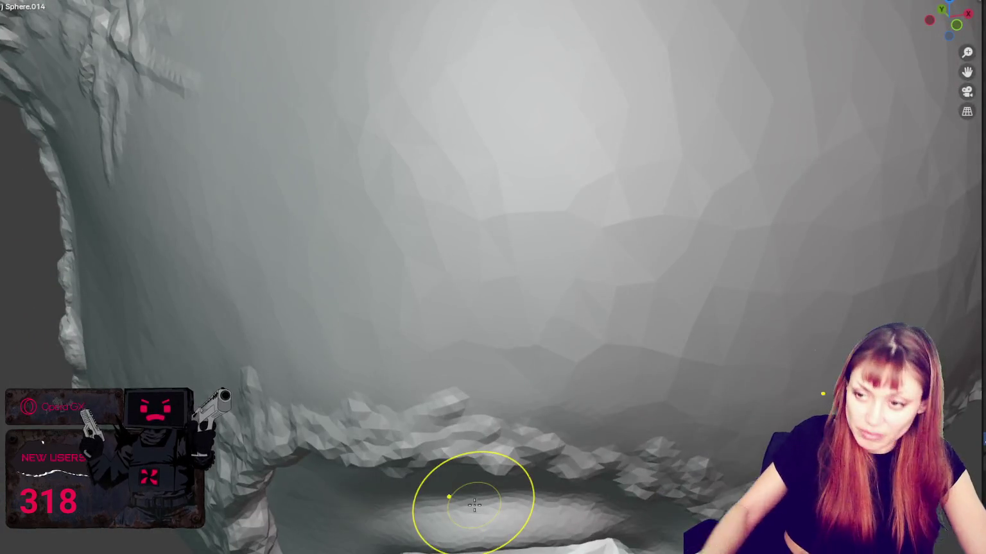
pyautogui.scroll(-10, 451, 495)
pyautogui.moveTo(550, 286)
pyautogui.mouseDown(button='middle')
pyautogui.moveTo(475, 215)
pyautogui.moveTo(672, 236)
pyautogui.moveTo(571, 381)
pyautogui.mouseUp(button='middle')
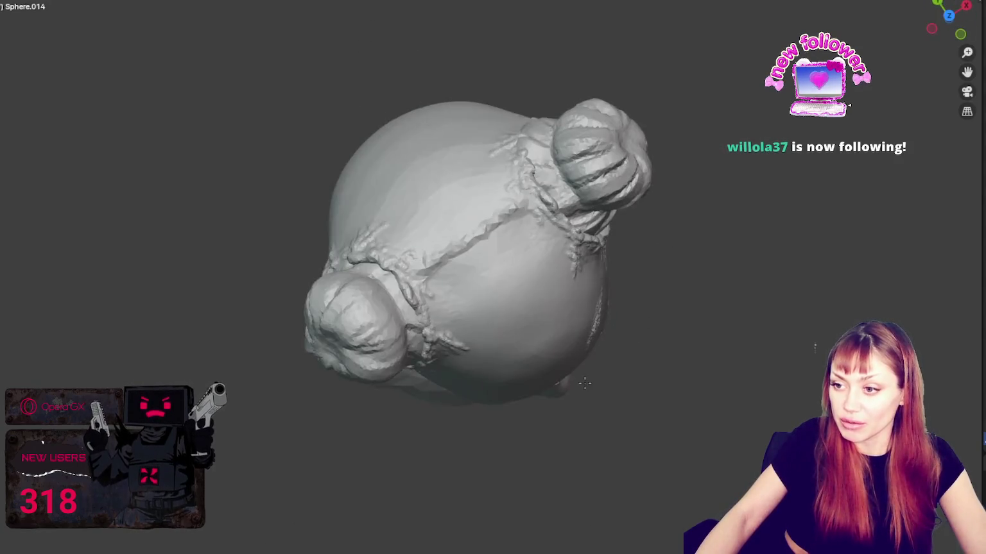
# Step: Smooth the seam crease down the mask along its full length, including its lower part
pyautogui.scroll(3, 561, 253)
pyautogui.scroll(2, 455, 273)
pyautogui.scroll(-6, 502, 234)
pyautogui.moveTo(456, 273)
pyautogui.mouseDown(button='middle')
pyautogui.moveTo(503, 235)
pyautogui.moveTo(509, 319)
pyautogui.mouseUp(button='middle')
pyautogui.scroll(2, 509, 319)
pyautogui.scroll(4, 497, 359)
pyautogui.keyDown('shift'); pyautogui.moveTo(495, 387); pyautogui.dragTo(475, 303, button='middle'); pyautogui.keyUp('shift')
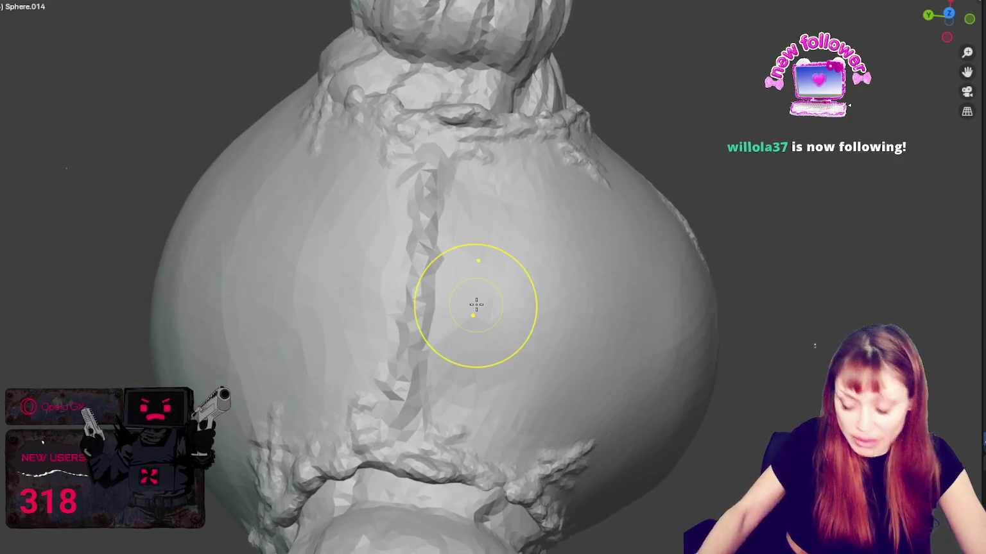
pyautogui.moveTo(425, 341)
pyautogui.mouseDown()
pyautogui.moveTo(413, 253)
pyautogui.moveTo(414, 325)
pyautogui.moveTo(426, 307)
pyautogui.mouseUp()
pyautogui.moveTo(434, 188)
pyautogui.mouseDown()
pyautogui.moveTo(418, 165)
pyautogui.moveTo(429, 194)
pyautogui.moveTo(431, 377)
pyautogui.mouseUp()
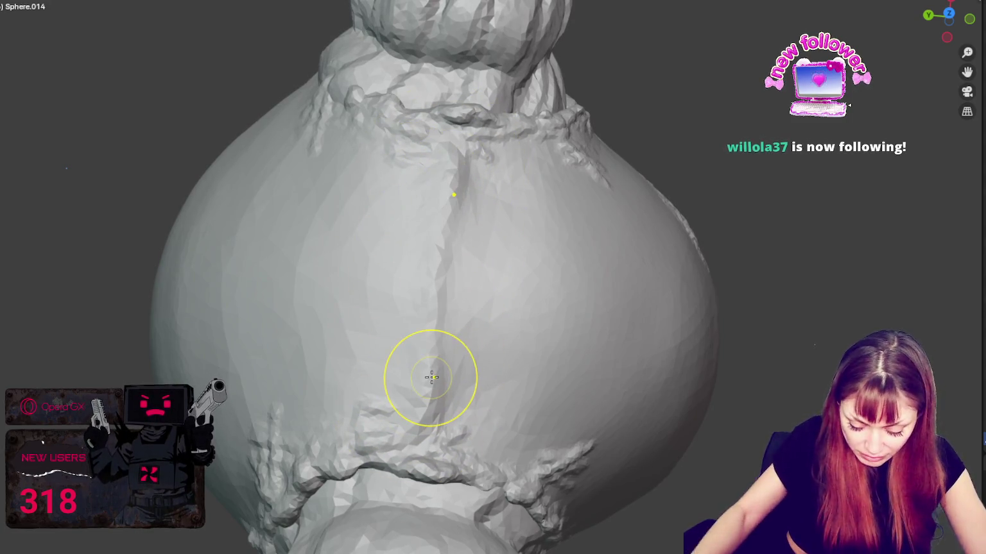
# Step: Build the seam crease into a deeper, thicker raised ridge with repeated Crease/Draw strokes
pyautogui.scroll(2, 431, 377)
pyautogui.scroll(3, 383, 347)
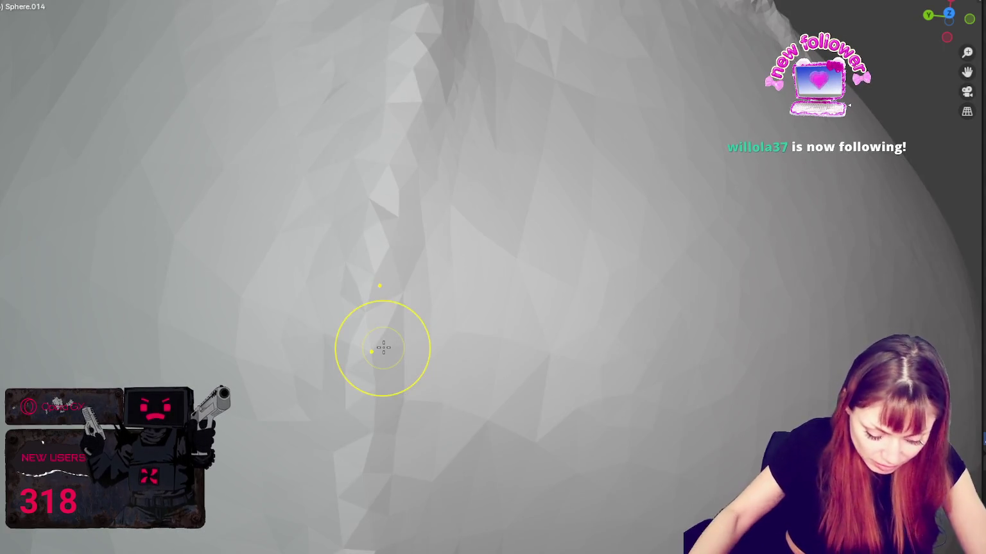
pyautogui.scroll(-4, 383, 347)
pyautogui.scroll(2, 358, 324)
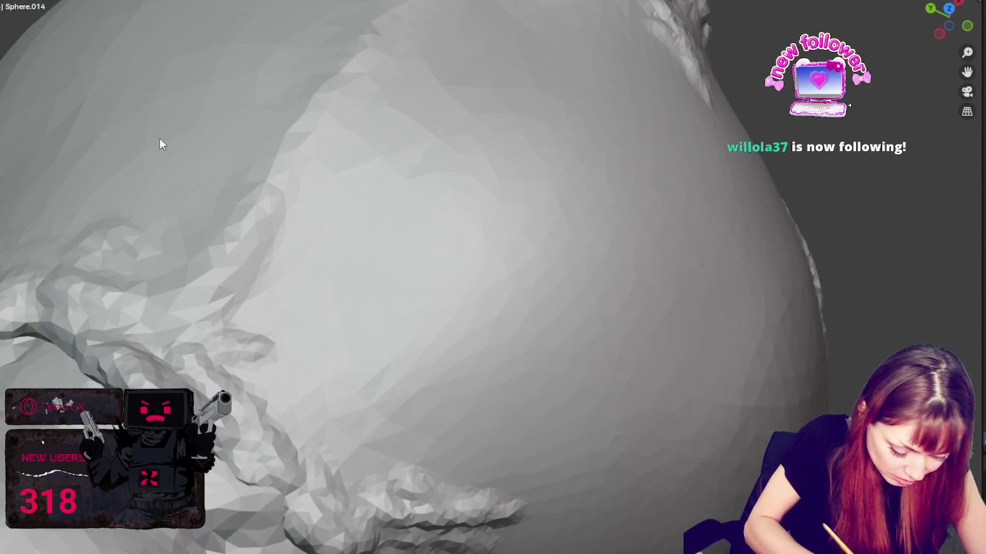
pyautogui.moveTo(358, 324); pyautogui.dragTo(323, 415, button='middle')
pyautogui.moveTo(323, 415); pyautogui.dragTo(347, 321)
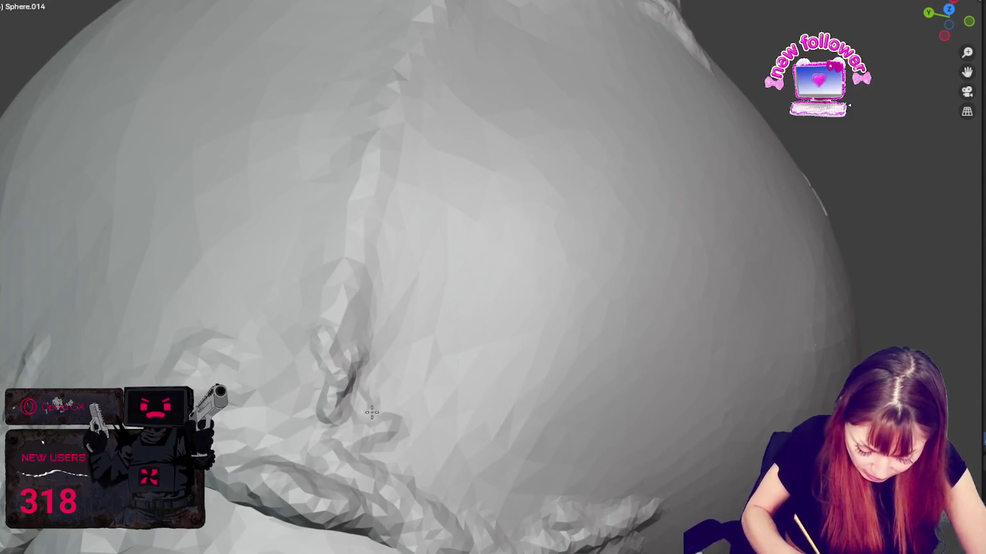
pyautogui.moveTo(289, 436); pyautogui.dragTo(352, 271)
pyautogui.moveTo(352, 271); pyautogui.dragTo(370, 308, button='middle')
pyautogui.moveTo(370, 308)
pyautogui.mouseDown()
pyautogui.moveTo(351, 259)
pyautogui.moveTo(353, 289)
pyautogui.mouseUp()
pyautogui.moveTo(353, 289); pyautogui.dragTo(378, 293, button='middle')
pyautogui.moveTo(378, 293)
pyautogui.mouseDown()
pyautogui.moveTo(359, 372)
pyautogui.moveTo(390, 255)
pyautogui.mouseUp()
pyautogui.moveTo(390, 256)
pyautogui.mouseDown(button='middle')
pyautogui.moveTo(476, 220)
pyautogui.moveTo(425, 64)
pyautogui.moveTo(462, 118)
pyautogui.mouseUp(button='middle')
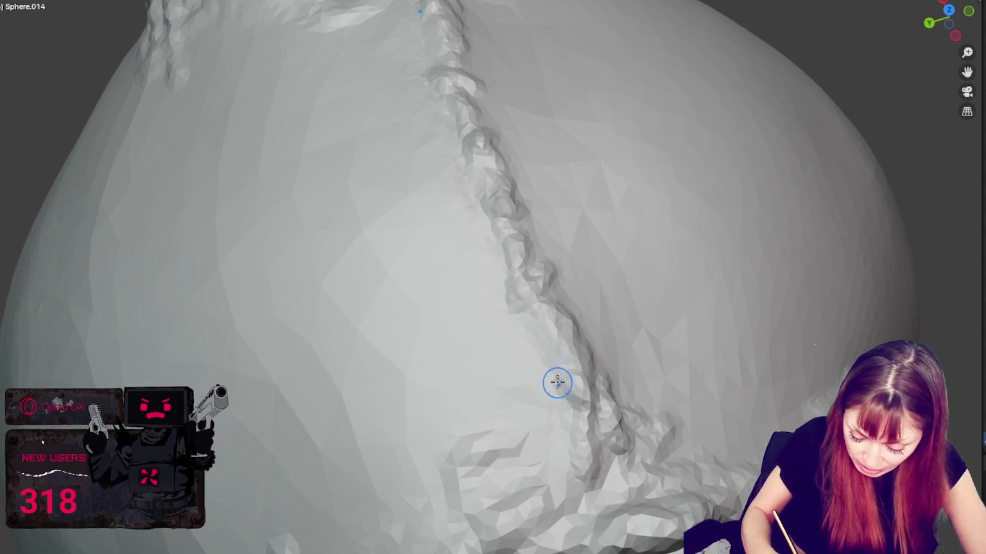
# Step: Orbit around the thickened seam ridge, then pull back to view the whole masked head
pyautogui.moveTo(564, 470); pyautogui.dragTo(281, 250, button='middle')
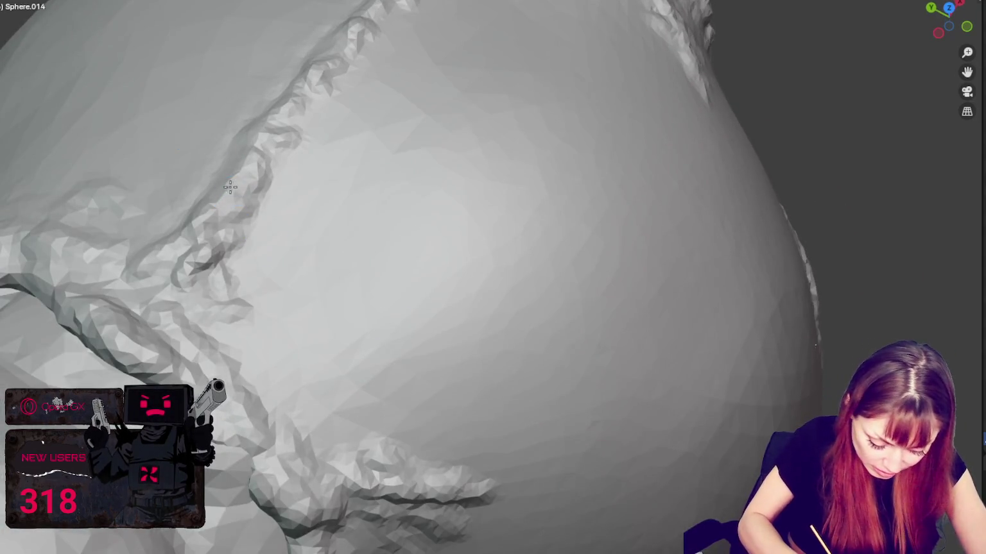
pyautogui.moveTo(241, 177)
pyautogui.mouseDown(button='middle')
pyautogui.moveTo(264, 160)
pyautogui.moveTo(244, 147)
pyautogui.mouseUp(button='middle')
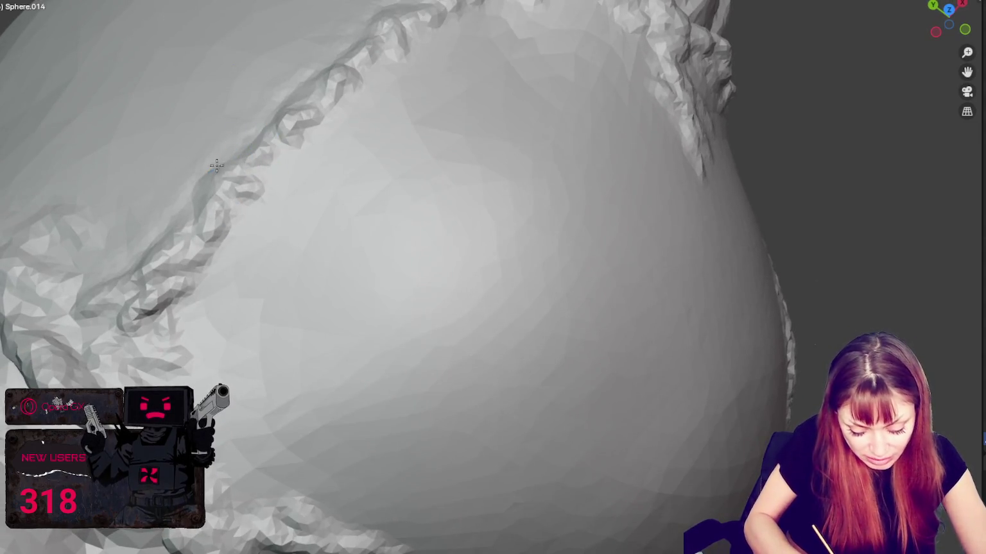
pyautogui.moveTo(315, 107)
pyautogui.mouseDown(button='middle')
pyautogui.moveTo(430, 110)
pyautogui.moveTo(363, 130)
pyautogui.mouseUp(button='middle')
pyautogui.moveTo(257, 192)
pyautogui.mouseDown(button='middle')
pyautogui.moveTo(267, 202)
pyautogui.moveTo(235, 180)
pyautogui.moveTo(342, 269)
pyautogui.moveTo(416, 253)
pyautogui.moveTo(352, 260)
pyautogui.moveTo(449, 308)
pyautogui.mouseUp(button='middle')
pyautogui.scroll(-8, 236, 180)
pyautogui.scroll(-3, 416, 254)
pyautogui.scroll(-3, 416, 253)
pyautogui.scroll(5, 474, 343)
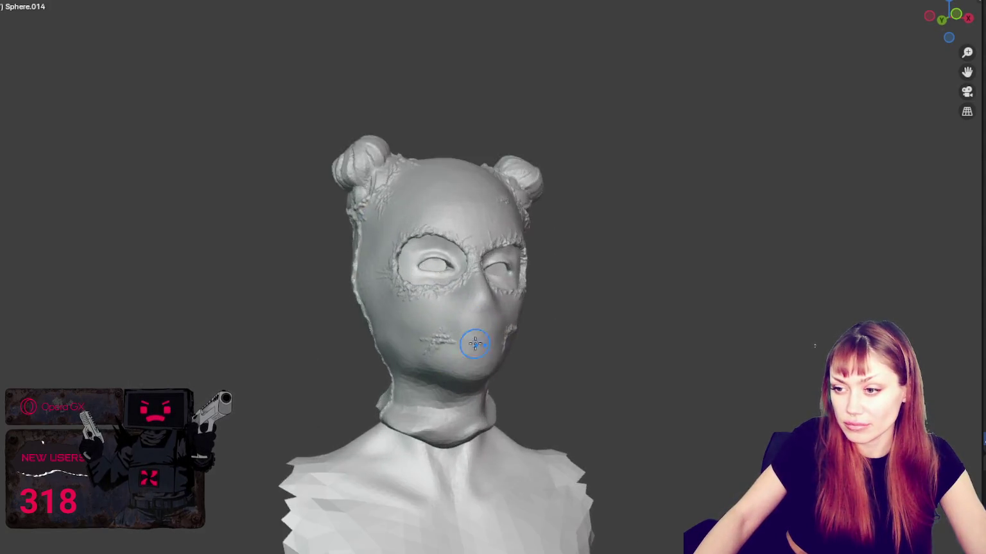
# Step: Extend the stitched seam down the neck and reshape it with downward and upward strokes
pyautogui.scroll(3, 475, 343)
pyautogui.moveTo(475, 344)
pyautogui.mouseDown(button='middle')
pyautogui.moveTo(519, 277)
pyautogui.moveTo(396, 288)
pyautogui.moveTo(458, 264)
pyautogui.moveTo(458, 280)
pyautogui.mouseUp(button='middle')
pyautogui.scroll(3, 458, 281)
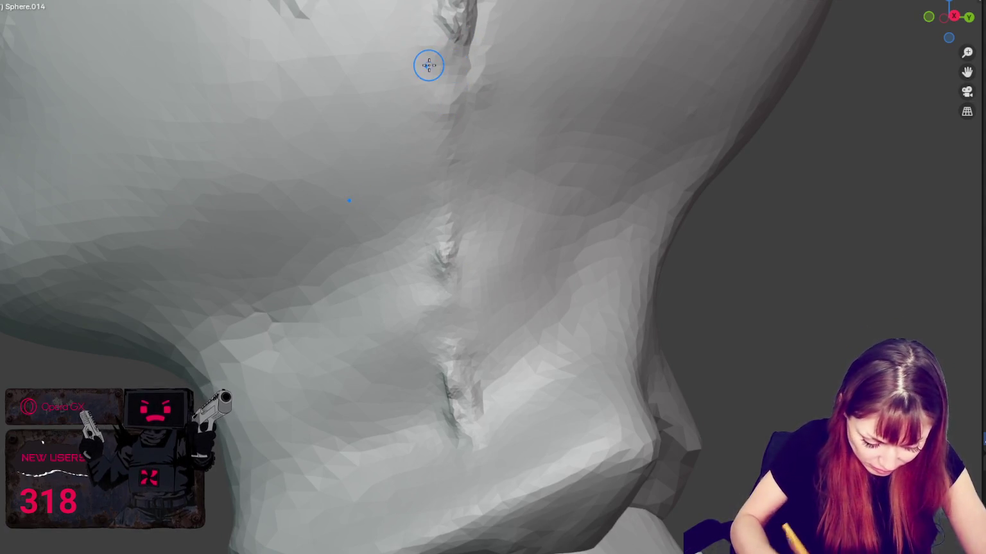
pyautogui.click(454, 65)
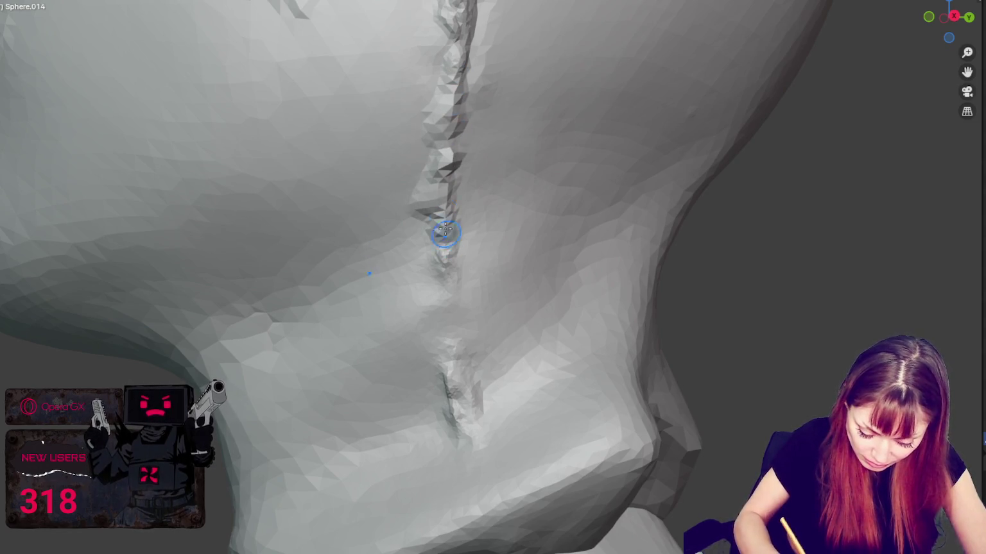
pyautogui.moveTo(445, 232); pyautogui.dragTo(453, 294)
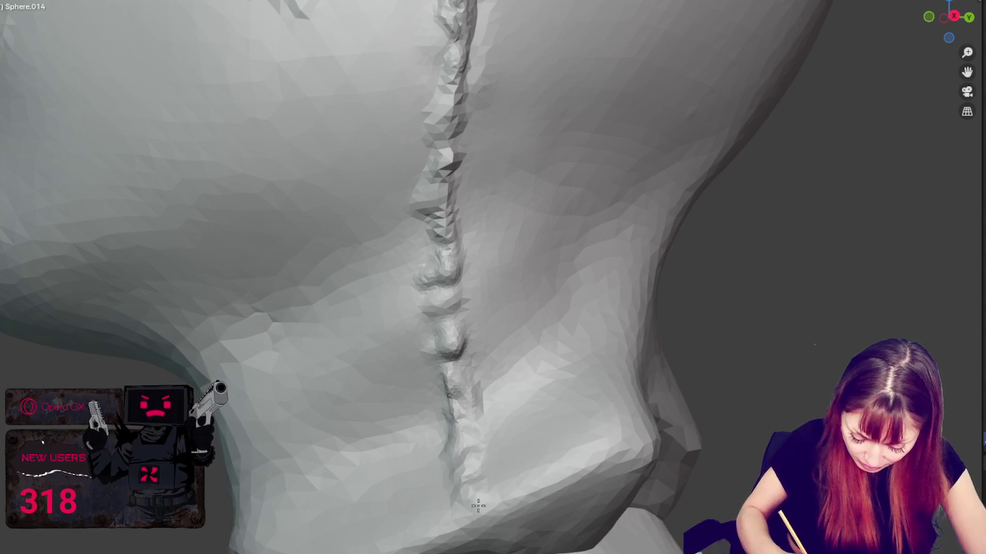
pyautogui.moveTo(475, 492); pyautogui.dragTo(374, 116, button='middle')
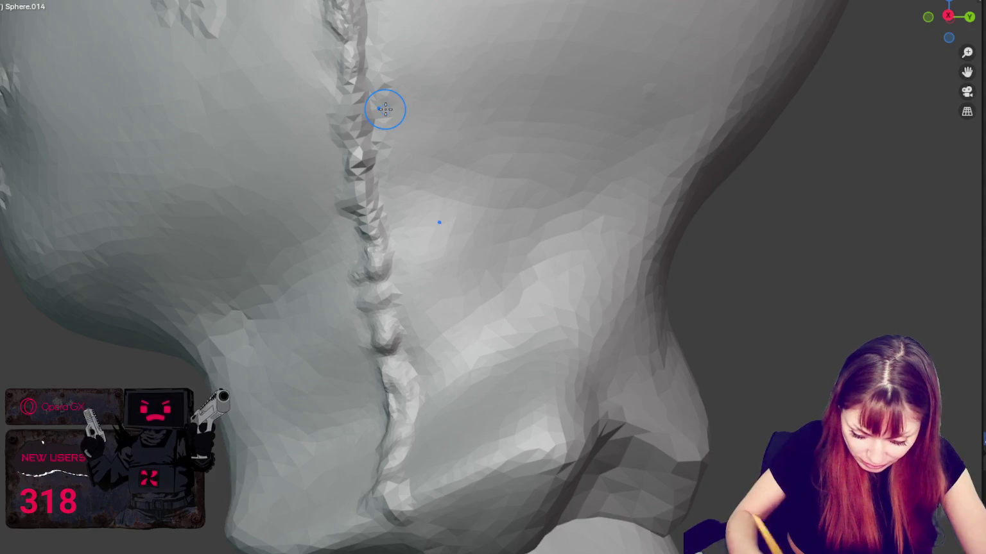
pyautogui.moveTo(392, 237)
pyautogui.mouseDown()
pyautogui.moveTo(383, 292)
pyautogui.moveTo(394, 468)
pyautogui.mouseUp()
pyautogui.moveTo(136, 296)
pyautogui.mouseDown(button='middle')
pyautogui.moveTo(444, 439)
pyautogui.moveTo(489, 489)
pyautogui.mouseUp(button='middle')
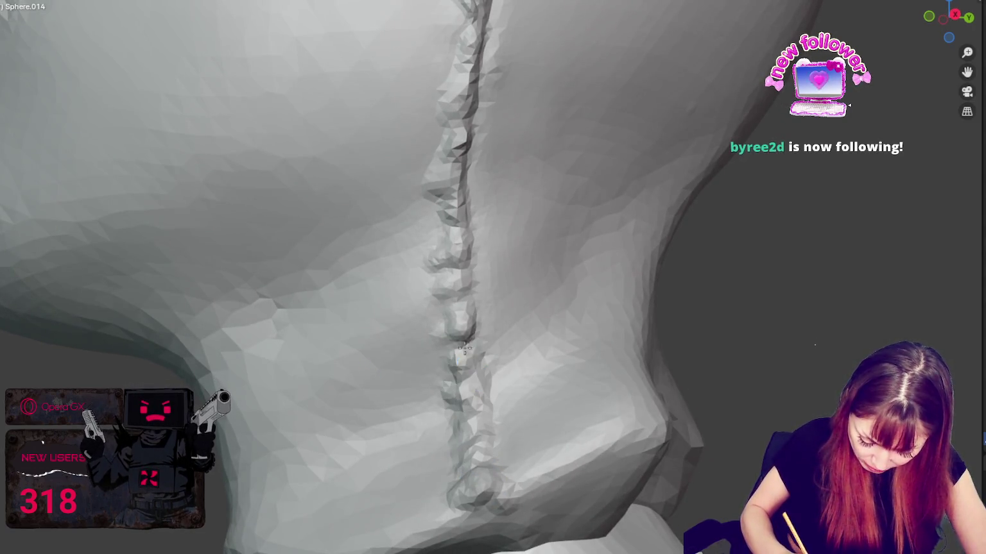
pyautogui.moveTo(448, 311); pyautogui.dragTo(443, 216)
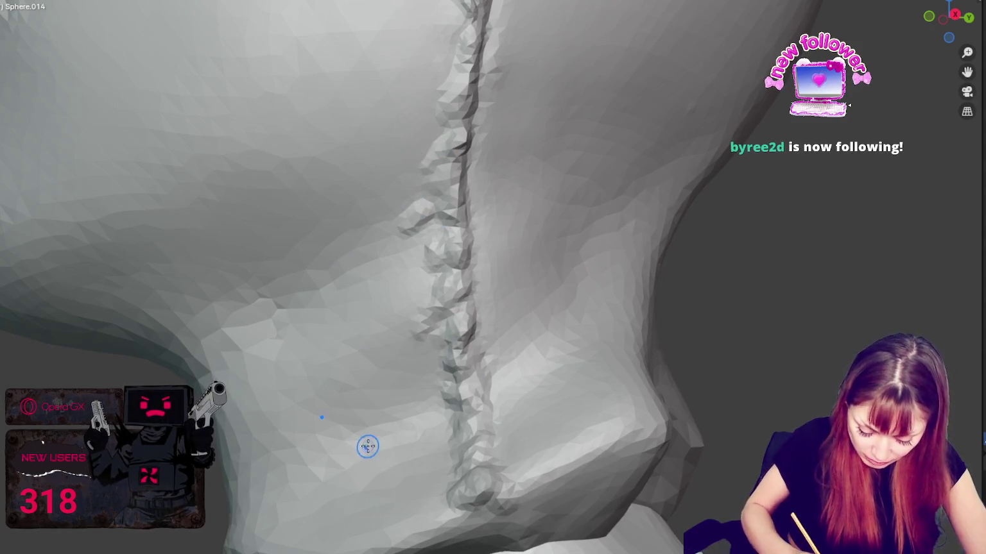
# Step: Raise a small bump and a diagonal ridge beside the neck seam
pyautogui.moveTo(343, 356); pyautogui.dragTo(376, 323)
pyautogui.moveTo(376, 323); pyautogui.dragTo(387, 250, button='middle')
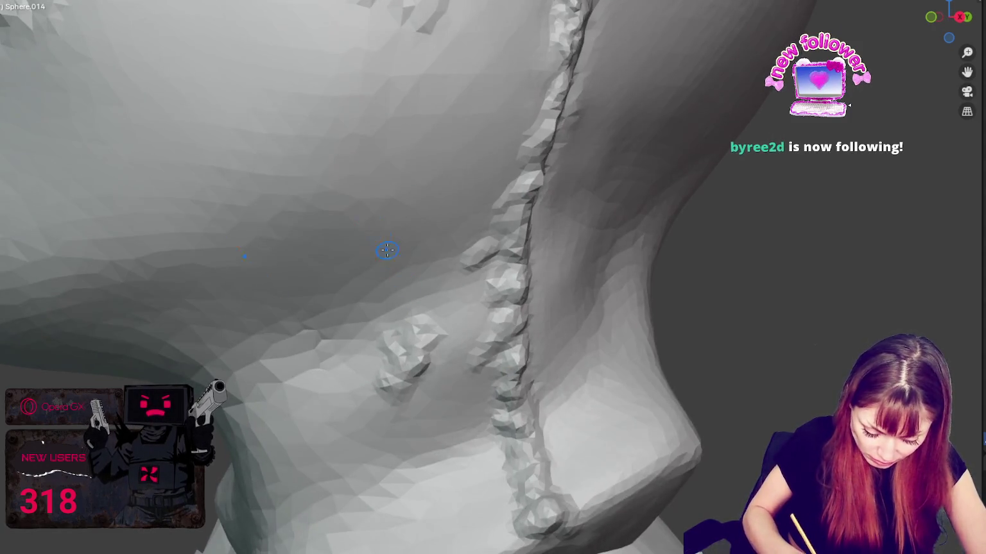
pyautogui.moveTo(367, 143); pyautogui.dragTo(287, 256)
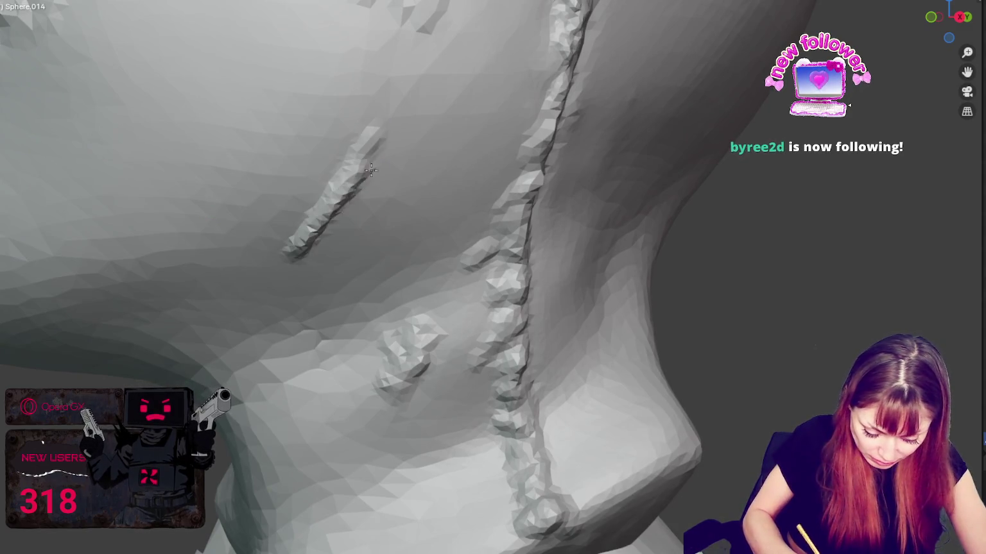
pyautogui.moveTo(329, 198); pyautogui.dragTo(352, 154)
pyautogui.moveTo(370, 110); pyautogui.dragTo(295, 263)
pyautogui.scroll(-3, 385, 172)
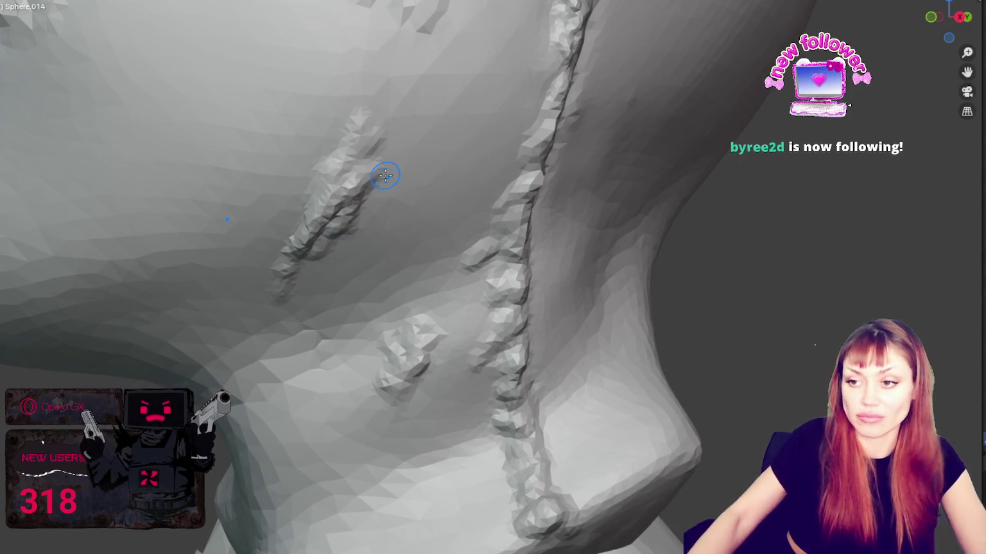
pyautogui.scroll(-4, 417, 161)
pyautogui.moveTo(417, 160)
pyautogui.mouseDown(button='middle')
pyautogui.moveTo(767, 161)
pyautogui.moveTo(785, 172)
pyautogui.mouseUp(button='middle')
pyautogui.scroll(2, 595, 160)
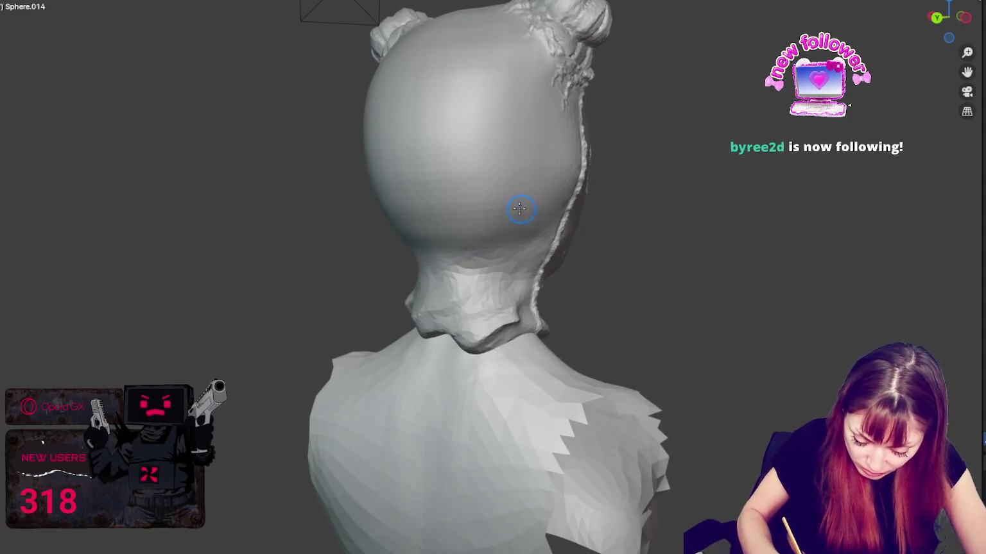
# Step: Add strokes on the back of the head and sculpt along the neck crease
pyautogui.scroll(2, 520, 204)
pyautogui.moveTo(520, 200); pyautogui.dragTo(549, 173, button='middle')
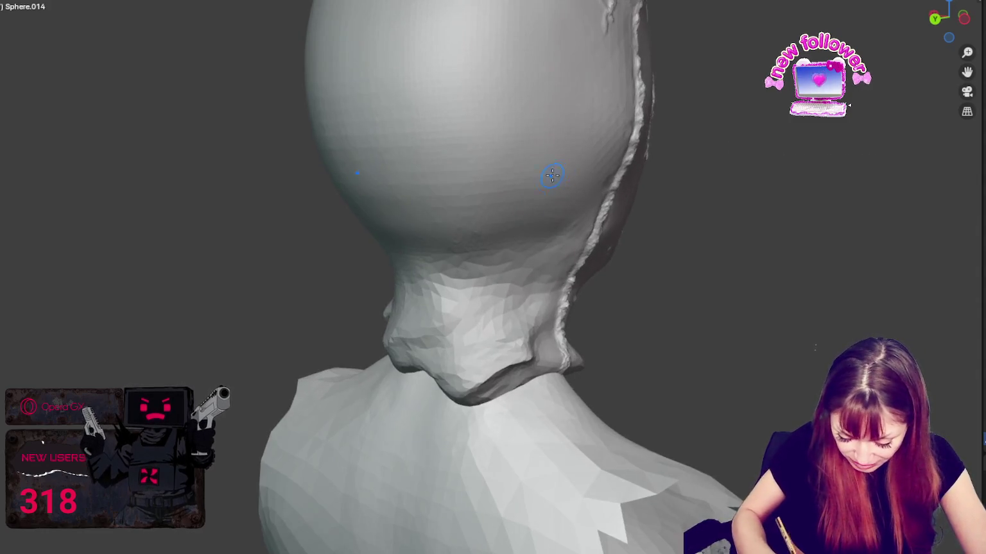
pyautogui.moveTo(548, 173); pyautogui.dragTo(516, 237)
pyautogui.moveTo(549, 187)
pyautogui.mouseDown(button='middle')
pyautogui.moveTo(614, 313)
pyautogui.moveTo(584, 299)
pyautogui.mouseUp(button='middle')
pyautogui.moveTo(506, 271); pyautogui.dragTo(494, 270, button='middle')
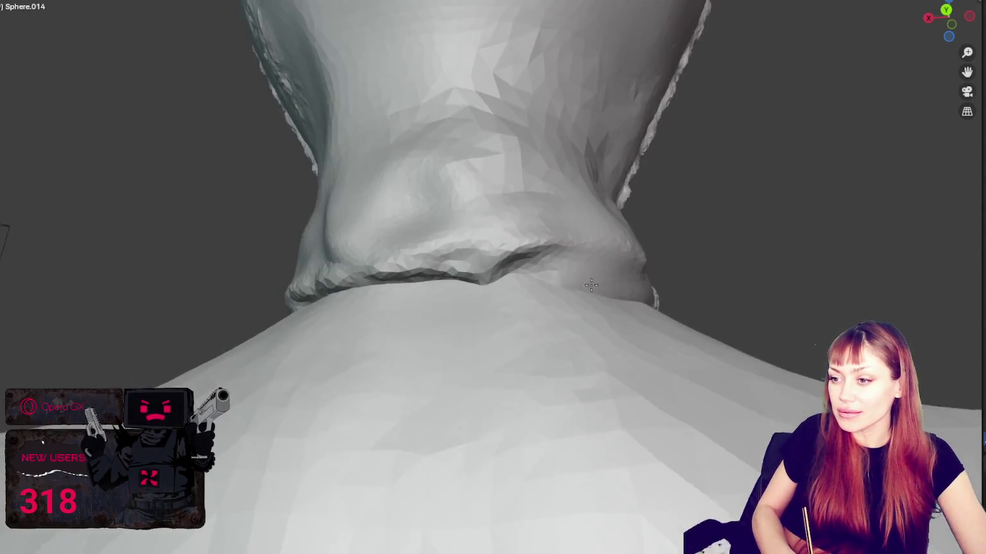
pyautogui.moveTo(603, 287); pyautogui.dragTo(448, 283, button='middle')
pyautogui.moveTo(448, 283); pyautogui.dragTo(539, 299)
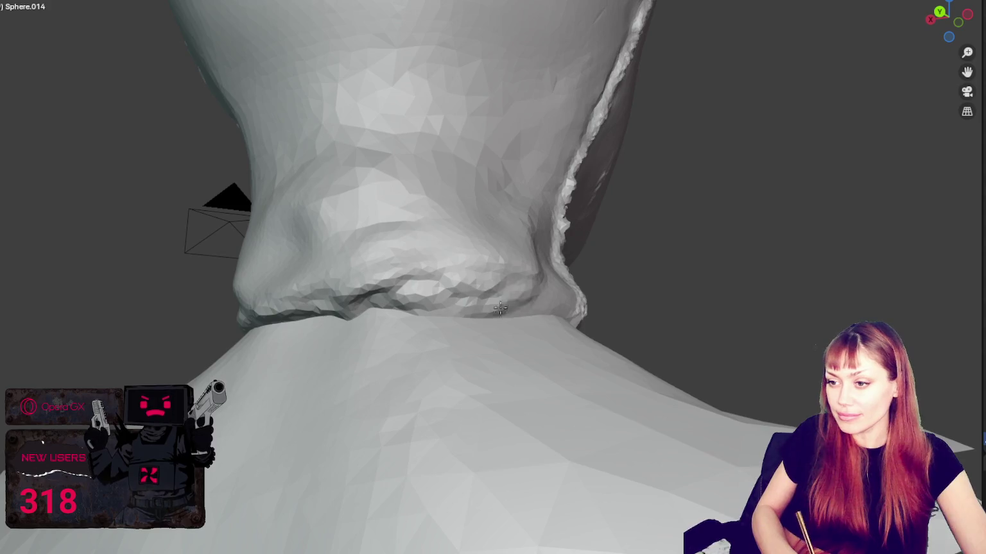
pyautogui.moveTo(553, 301)
pyautogui.mouseDown(button='middle')
pyautogui.moveTo(283, 353)
pyautogui.moveTo(374, 398)
pyautogui.moveTo(398, 393)
pyautogui.mouseUp(button='middle')
# Step: Smooth the neck surface at its centre and beside the seam ridge
pyautogui.moveTo(494, 415); pyautogui.dragTo(573, 379, button='middle')
pyautogui.moveTo(637, 343)
pyautogui.mouseDown(button='middle')
pyautogui.moveTo(613, 362)
pyautogui.moveTo(581, 339)
pyautogui.moveTo(581, 315)
pyautogui.moveTo(555, 301)
pyautogui.moveTo(590, 304)
pyautogui.moveTo(552, 284)
pyautogui.mouseUp(button='middle')
pyautogui.moveTo(552, 283)
pyautogui.mouseDown()
pyautogui.moveTo(476, 227)
pyautogui.moveTo(503, 201)
pyautogui.mouseUp()
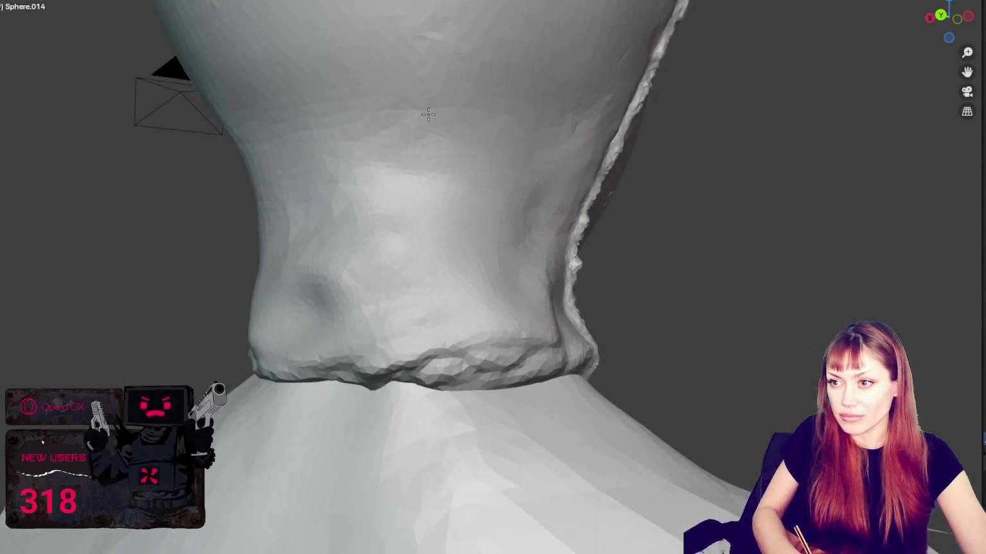
pyautogui.moveTo(402, 222); pyautogui.dragTo(421, 170, button='middle')
pyautogui.moveTo(421, 170); pyautogui.dragTo(381, 98)
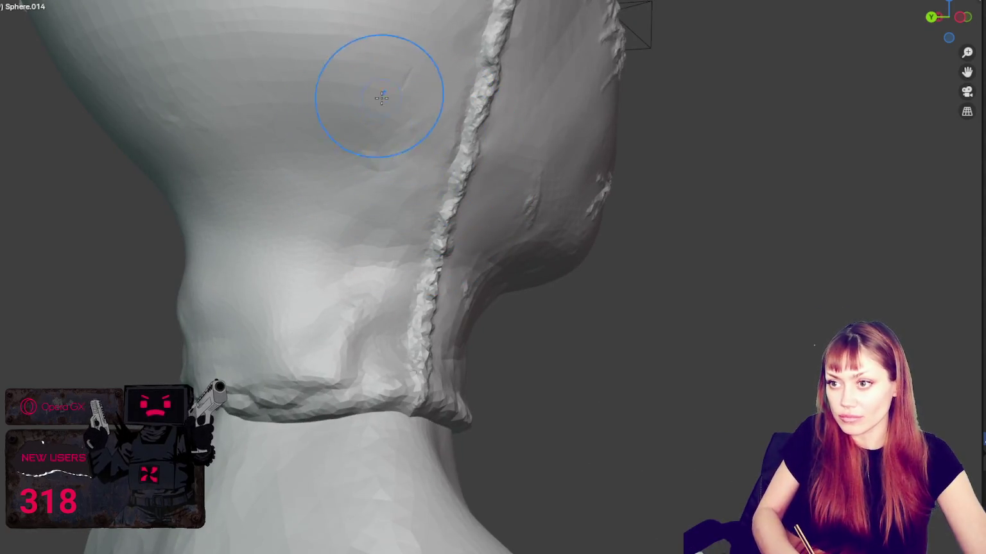
# Step: Build up the rolled neck hem fold from a low front angle
pyautogui.moveTo(374, 228); pyautogui.dragTo(358, 256, button='middle')
pyautogui.moveTo(379, 313)
pyautogui.mouseDown(button='middle')
pyautogui.moveTo(391, 299)
pyautogui.moveTo(493, 299)
pyautogui.moveTo(451, 330)
pyautogui.moveTo(480, 309)
pyautogui.mouseUp(button='middle')
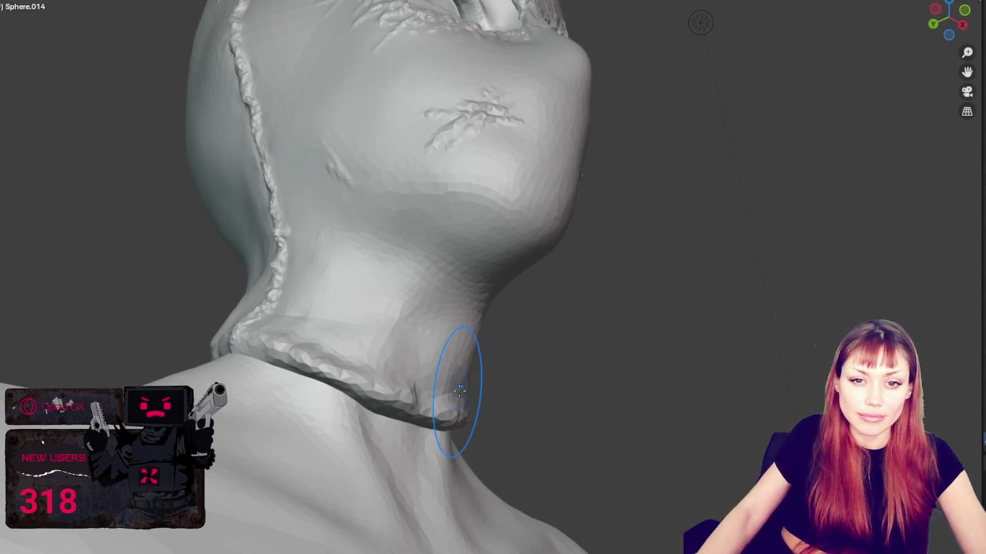
pyautogui.moveTo(701, 23)
pyautogui.mouseDown(button='middle')
pyautogui.moveTo(521, 458)
pyautogui.moveTo(689, 358)
pyautogui.moveTo(657, 358)
pyautogui.mouseUp(button='middle')
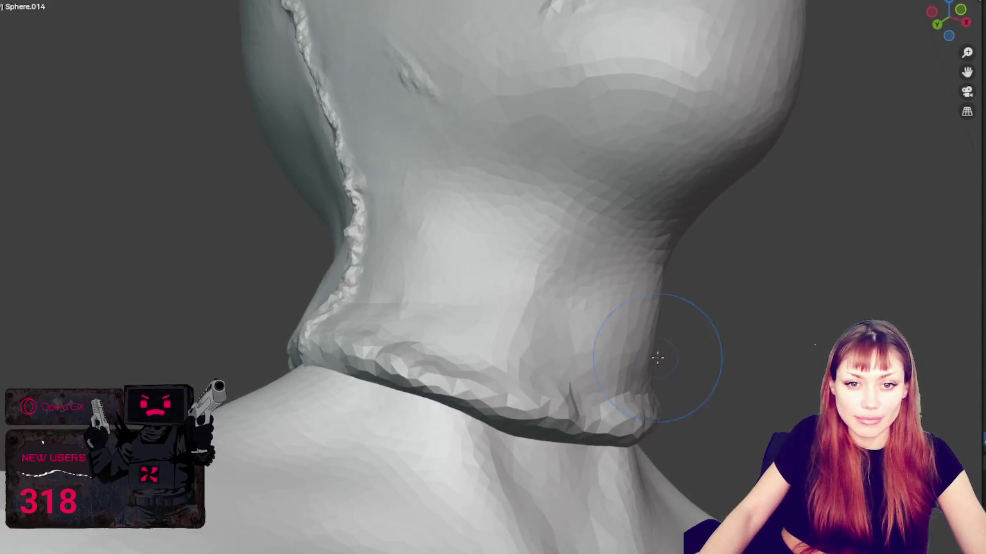
pyautogui.scroll(2, 618, 380)
pyautogui.moveTo(423, 314)
pyautogui.mouseDown(button='middle')
pyautogui.moveTo(607, 359)
pyautogui.moveTo(321, 310)
pyautogui.mouseUp(button='middle')
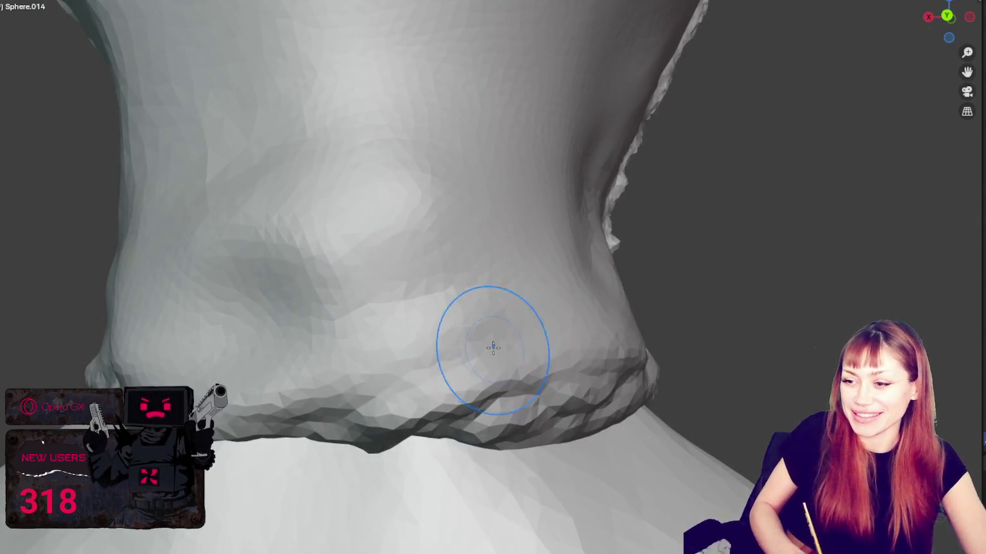
pyautogui.moveTo(488, 346); pyautogui.dragTo(431, 335, button='middle')
pyautogui.moveTo(507, 330)
pyautogui.mouseDown(button='middle')
pyautogui.moveTo(543, 355)
pyautogui.moveTo(334, 356)
pyautogui.moveTo(419, 434)
pyautogui.mouseUp(button='middle')
pyautogui.moveTo(578, 353)
pyautogui.mouseDown(button='middle')
pyautogui.moveTo(532, 311)
pyautogui.moveTo(678, 290)
pyautogui.moveTo(550, 308)
pyautogui.moveTo(542, 280)
pyautogui.moveTo(642, 303)
pyautogui.mouseUp(button='middle')
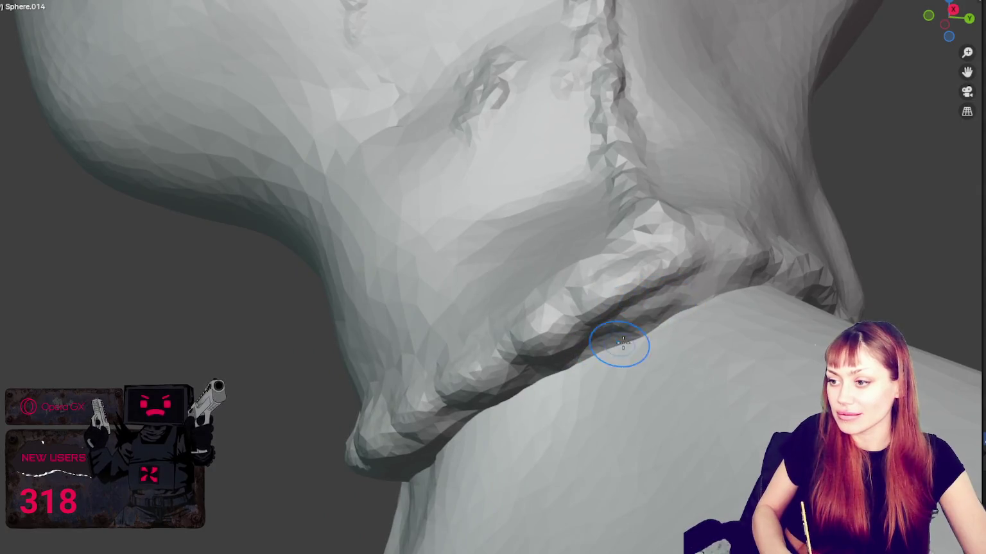
pyautogui.moveTo(601, 347)
pyautogui.mouseDown(button='middle')
pyautogui.moveTo(699, 340)
pyautogui.moveTo(750, 367)
pyautogui.mouseUp(button='middle')
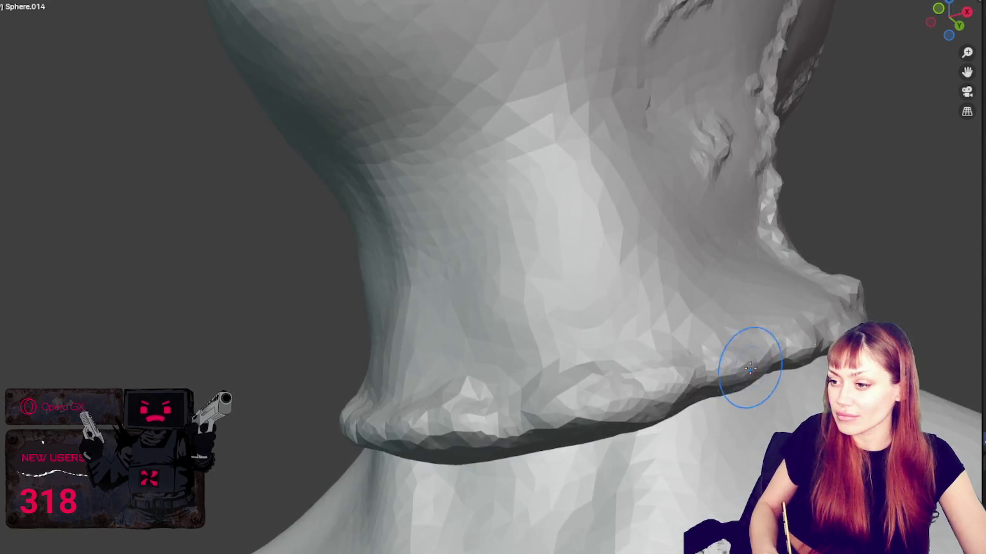
pyautogui.moveTo(697, 408)
pyautogui.mouseDown(button='middle')
pyautogui.moveTo(679, 435)
pyautogui.moveTo(688, 422)
pyautogui.mouseUp(button='middle')
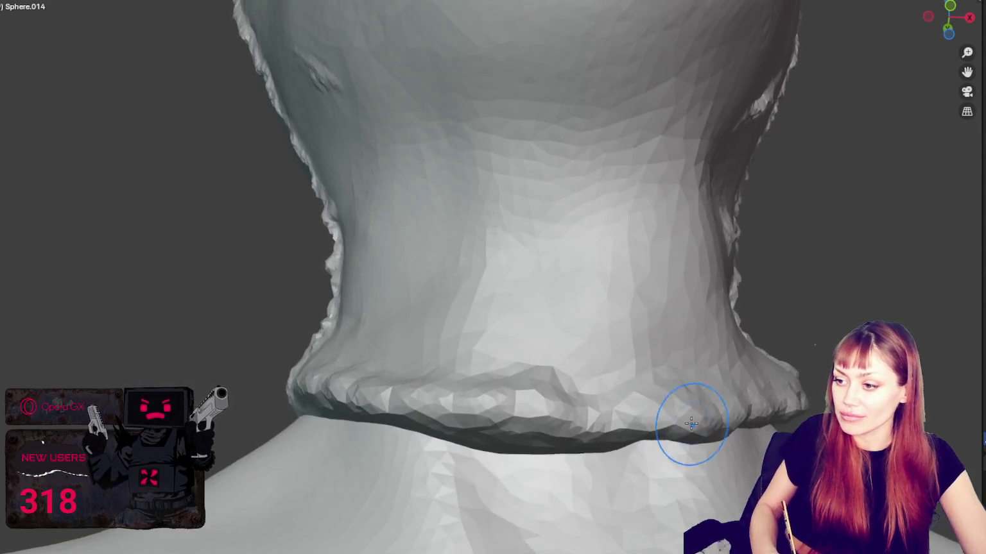
pyautogui.moveTo(584, 441); pyautogui.dragTo(540, 383, button='middle')
pyautogui.moveTo(468, 391)
pyautogui.mouseDown()
pyautogui.moveTo(634, 391)
pyautogui.moveTo(528, 391)
pyautogui.mouseUp()
pyautogui.moveTo(528, 391)
pyautogui.mouseDown(button='middle')
pyautogui.moveTo(546, 388)
pyautogui.moveTo(458, 402)
pyautogui.mouseUp(button='middle')
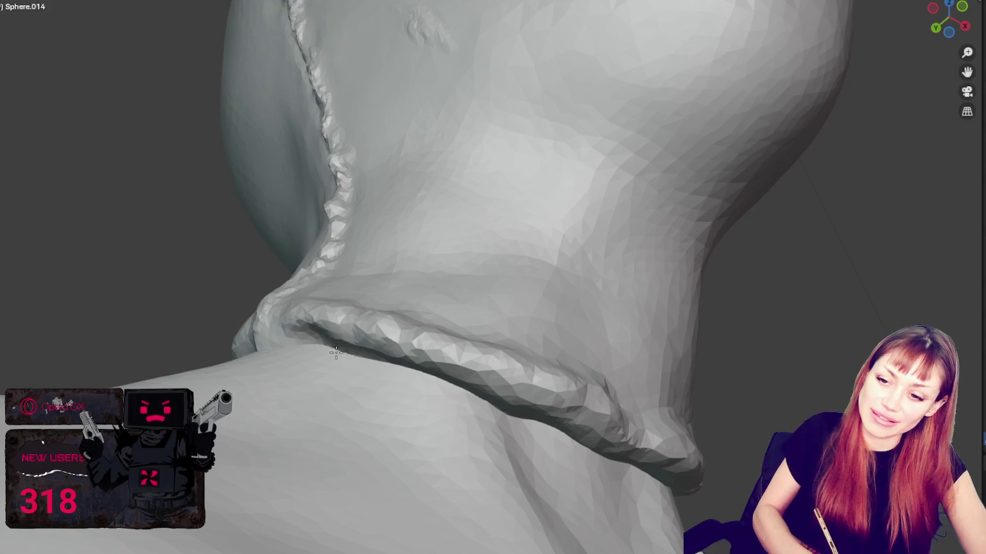
# Step: Crinkle the rolled collar along its crease, then check it from the front
pyautogui.moveTo(412, 367); pyautogui.dragTo(480, 398, button='middle')
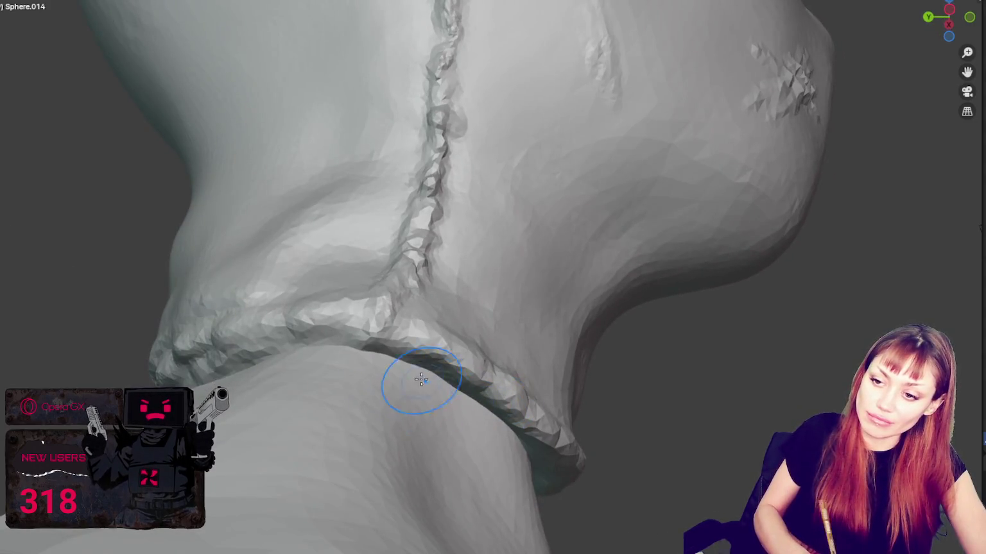
pyautogui.moveTo(419, 379); pyautogui.dragTo(410, 377, button='middle')
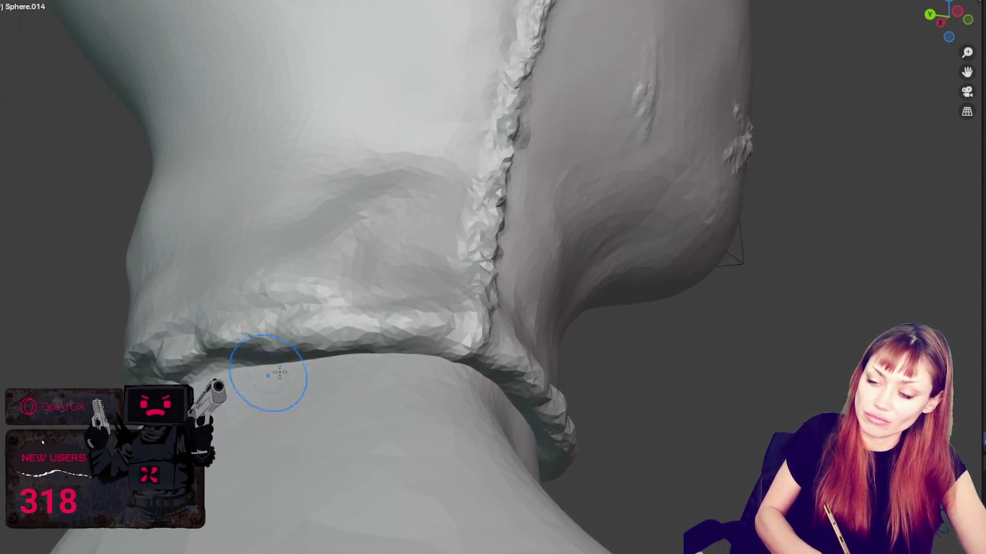
pyautogui.moveTo(279, 372); pyautogui.dragTo(457, 372, button='middle')
pyautogui.moveTo(276, 374); pyautogui.dragTo(359, 379, button='middle')
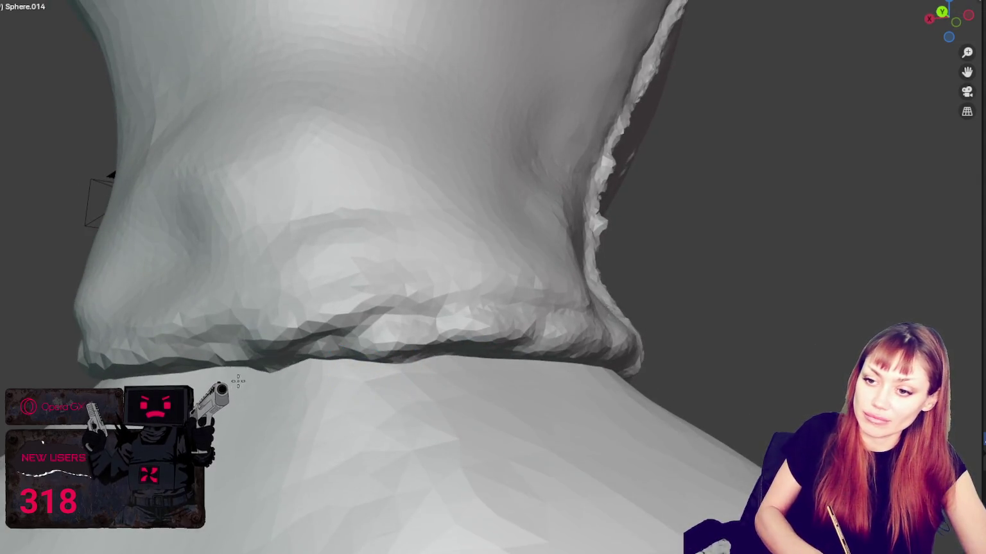
pyautogui.moveTo(238, 382); pyautogui.dragTo(393, 363, button='middle')
pyautogui.moveTo(291, 354)
pyautogui.mouseDown(button='middle')
pyautogui.moveTo(293, 346)
pyautogui.moveTo(407, 337)
pyautogui.mouseUp(button='middle')
pyautogui.moveTo(435, 332); pyautogui.dragTo(285, 339)
pyautogui.moveTo(307, 337); pyautogui.dragTo(532, 324, button='middle')
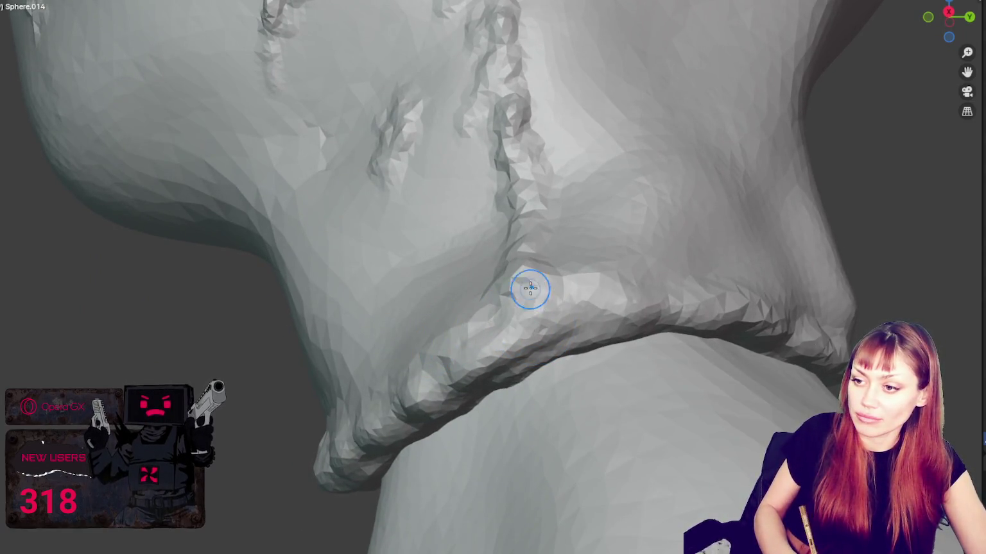
pyautogui.scroll(-5, 575, 280)
pyautogui.moveTo(575, 280); pyautogui.dragTo(748, 296, button='middle')
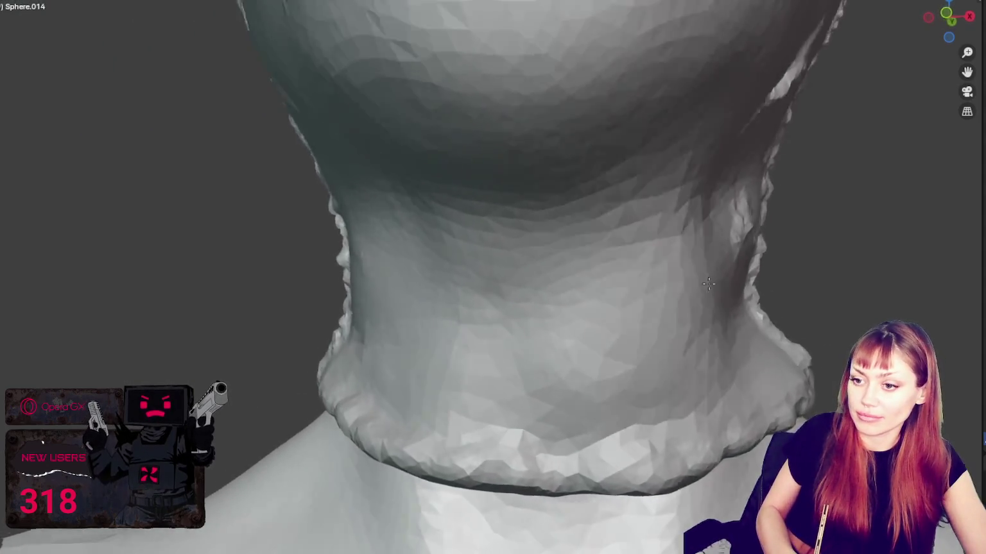
pyautogui.scroll(5, 748, 296)
pyautogui.moveTo(826, 319); pyautogui.dragTo(861, 319, button='middle')
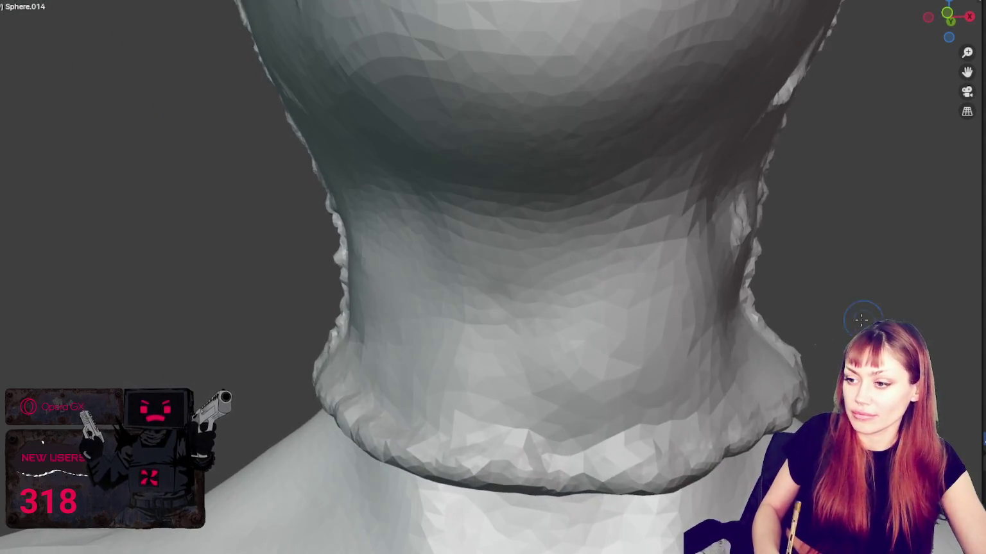
pyautogui.scroll(-4, 616, 422)
pyautogui.scroll(-2, 562, 385)
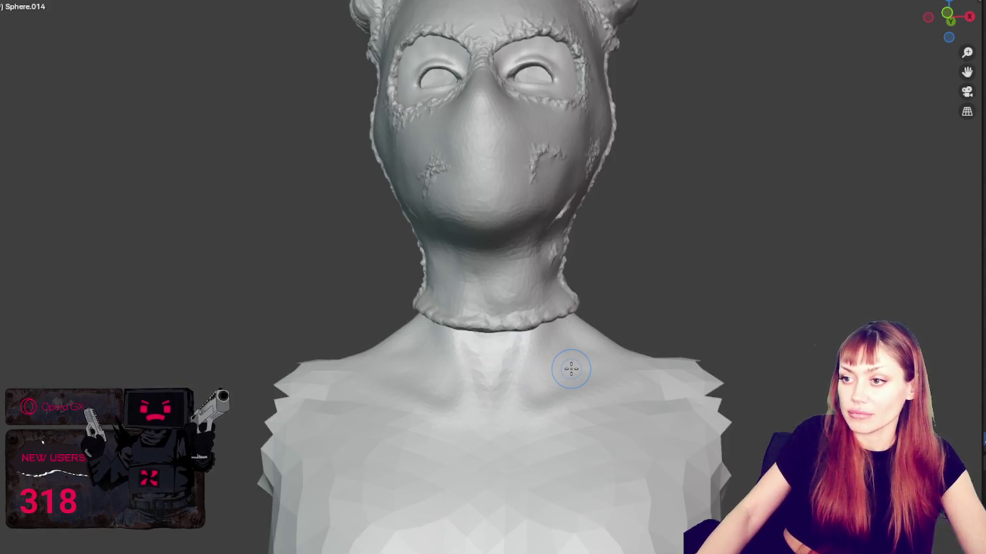
pyautogui.scroll(-5, 571, 369)
pyautogui.moveTo(590, 401); pyautogui.dragTo(590, 378, button='middle')
pyautogui.scroll(3, 467, 330)
pyautogui.moveTo(466, 330)
pyautogui.mouseDown(button='middle')
pyautogui.moveTo(509, 341)
pyautogui.moveTo(577, 326)
pyautogui.mouseUp(button='middle')
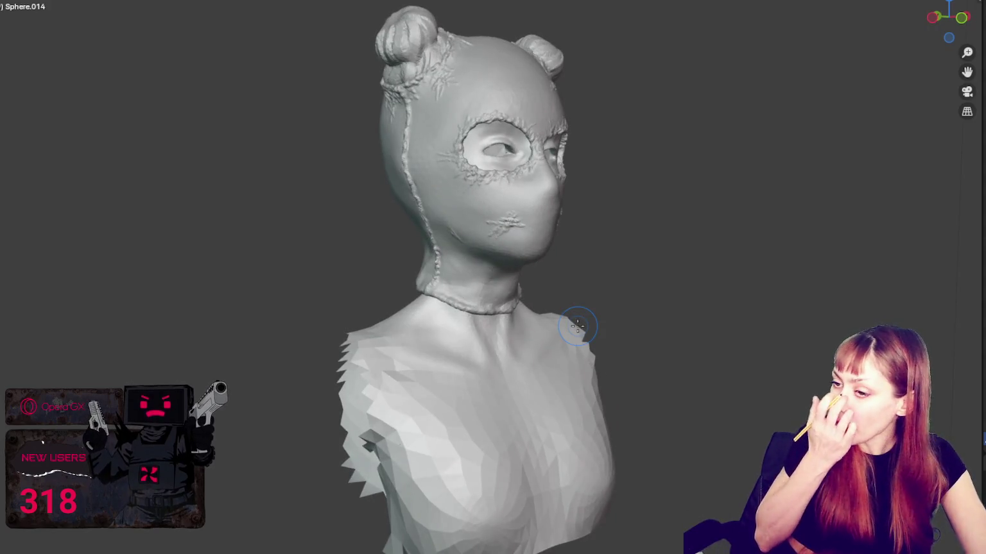
pyautogui.scroll(2, 569, 249)
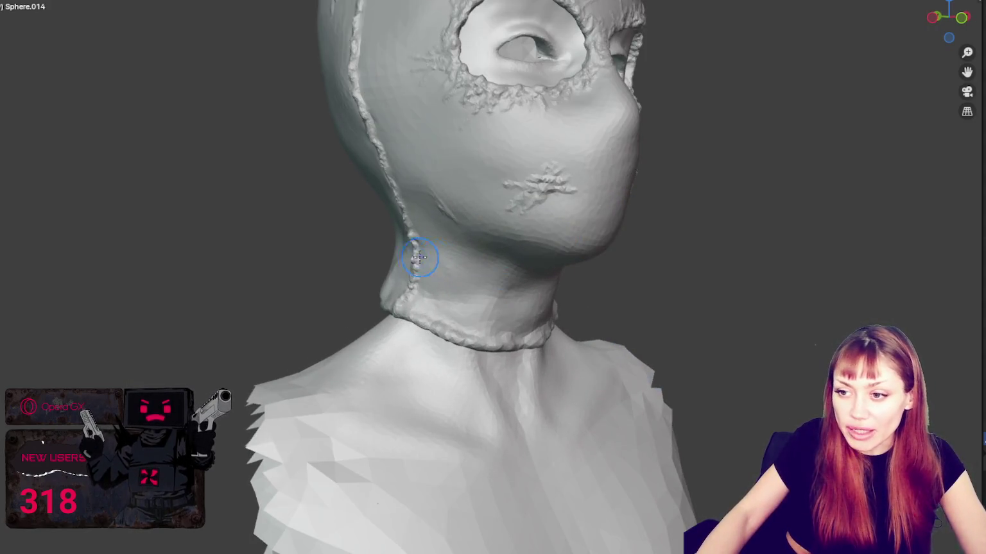
pyautogui.moveTo(389, 283); pyautogui.dragTo(453, 283, button='middle')
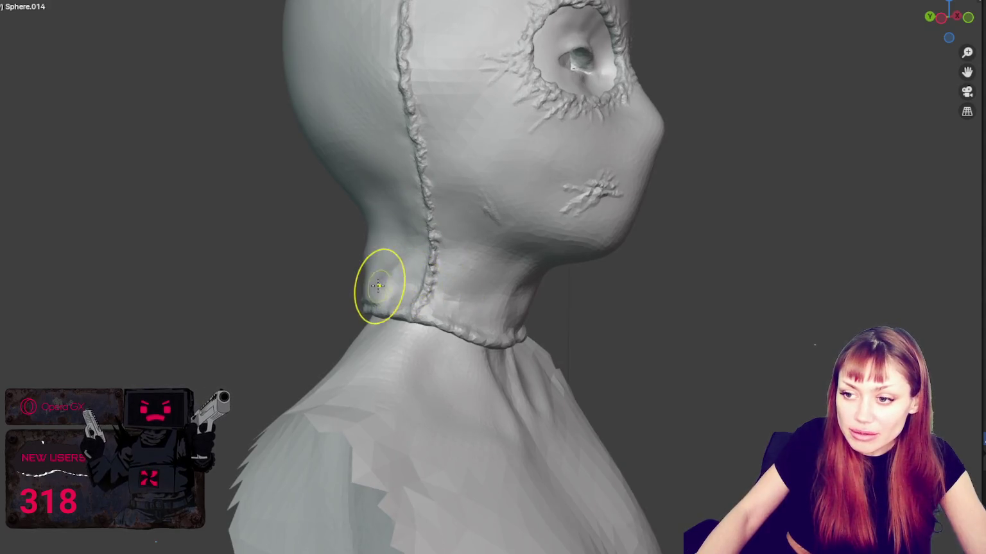
pyautogui.moveTo(385, 292); pyautogui.dragTo(414, 301, button='middle')
pyautogui.moveTo(334, 312)
pyautogui.mouseDown(button='middle')
pyautogui.moveTo(442, 273)
pyautogui.moveTo(462, 292)
pyautogui.mouseUp(button='middle')
pyautogui.scroll(2, 262, 249)
pyautogui.scroll(-2, 464, 296)
pyautogui.moveTo(426, 264)
pyautogui.mouseDown(button='middle')
pyautogui.moveTo(622, 273)
pyautogui.moveTo(626, 264)
pyautogui.moveTo(693, 281)
pyautogui.mouseUp(button='middle')
pyautogui.scroll(-3, 615, 267)
pyautogui.scroll(-2, 579, 221)
pyautogui.moveTo(580, 220)
pyautogui.mouseDown(button='middle')
pyautogui.moveTo(352, 220)
pyautogui.moveTo(614, 233)
pyautogui.moveTo(517, 341)
pyautogui.mouseUp(button='middle')
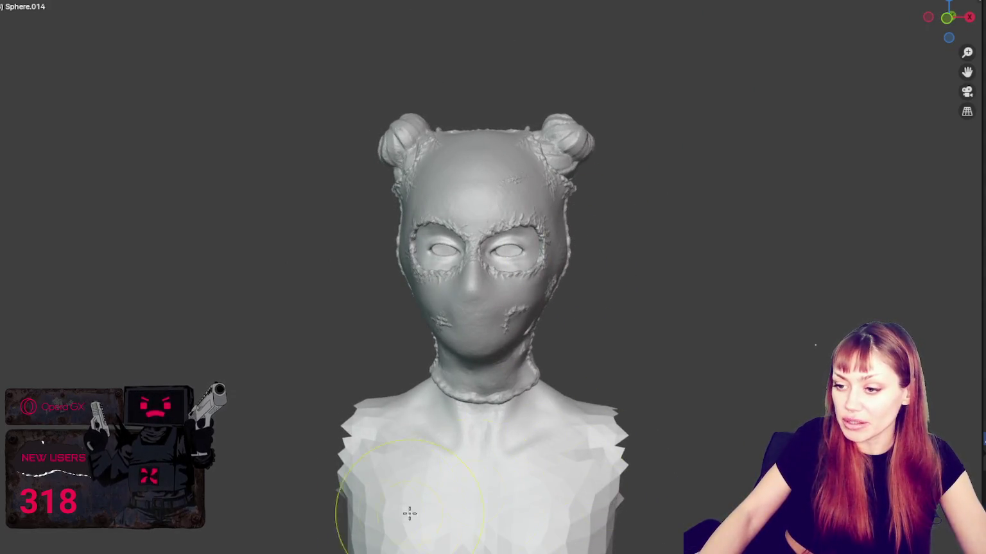
pyautogui.moveTo(409, 514); pyautogui.dragTo(403, 340, button='middle')
pyautogui.moveTo(682, 169)
pyautogui.mouseDown(button='middle')
pyautogui.moveTo(399, 200)
pyautogui.moveTo(779, 176)
pyautogui.moveTo(691, 185)
pyautogui.mouseUp(button='middle')
pyautogui.moveTo(367, 43)
pyautogui.mouseDown(button='middle')
pyautogui.moveTo(452, 165)
pyautogui.moveTo(535, 210)
pyautogui.mouseUp(button='middle')
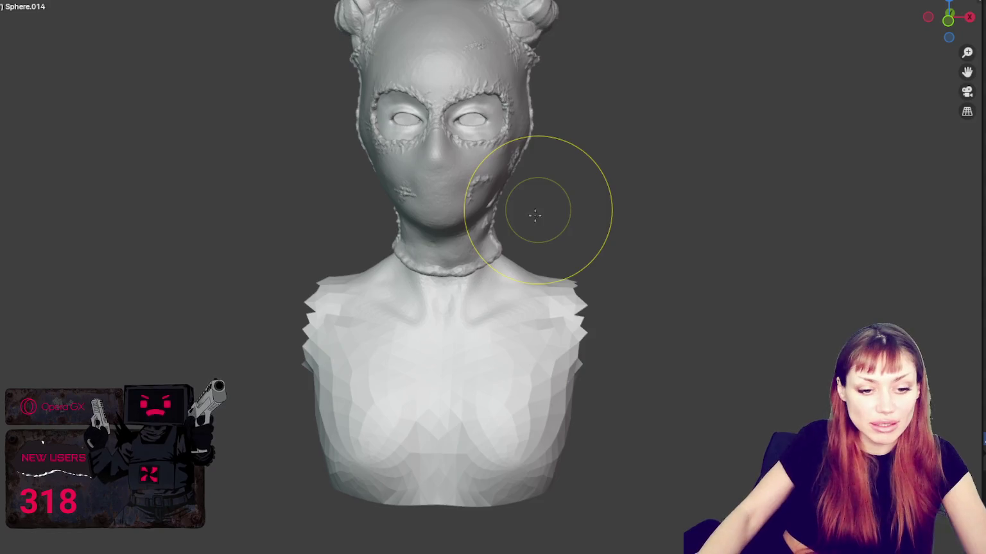
pyautogui.scroll(3, 535, 215)
pyautogui.scroll(2, 503, 270)
pyautogui.scroll(2, 504, 308)
pyautogui.scroll(2, 373, 324)
pyautogui.moveTo(372, 324)
pyautogui.mouseDown(button='middle')
pyautogui.moveTo(304, 437)
pyautogui.moveTo(519, 370)
pyautogui.moveTo(435, 352)
pyautogui.mouseUp(button='middle')
pyautogui.scroll(1, 472, 385)
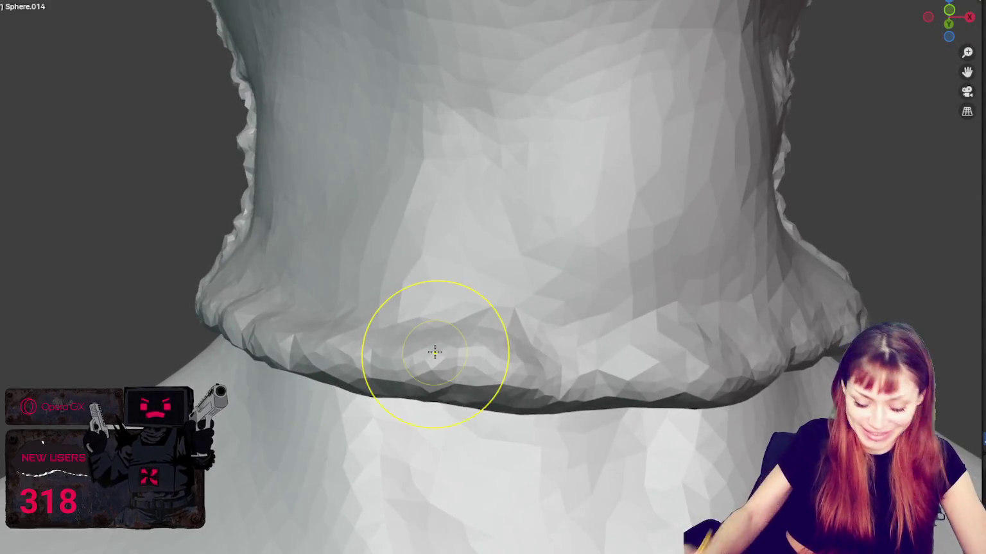
# Step: Add crinkled wrinkle detail to the front of the collar hem
pyautogui.moveTo(495, 357); pyautogui.dragTo(555, 426, button='middle')
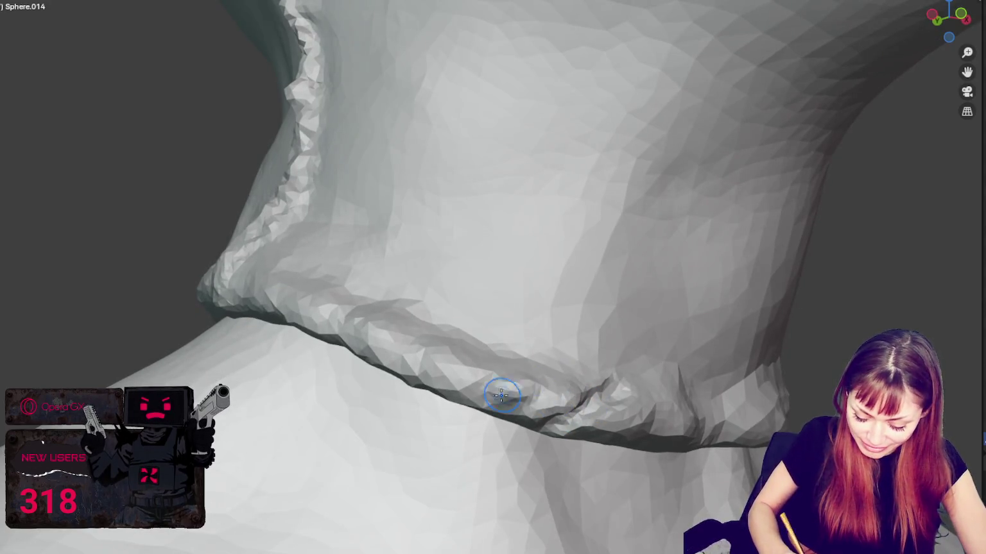
pyautogui.moveTo(621, 403); pyautogui.dragTo(545, 394, button='middle')
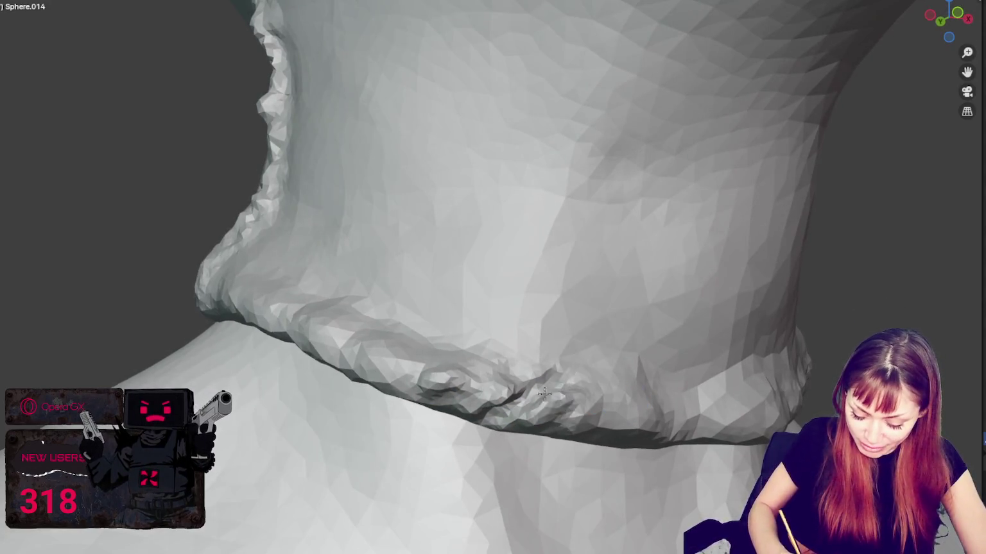
pyautogui.moveTo(568, 429); pyautogui.dragTo(563, 406, button='middle')
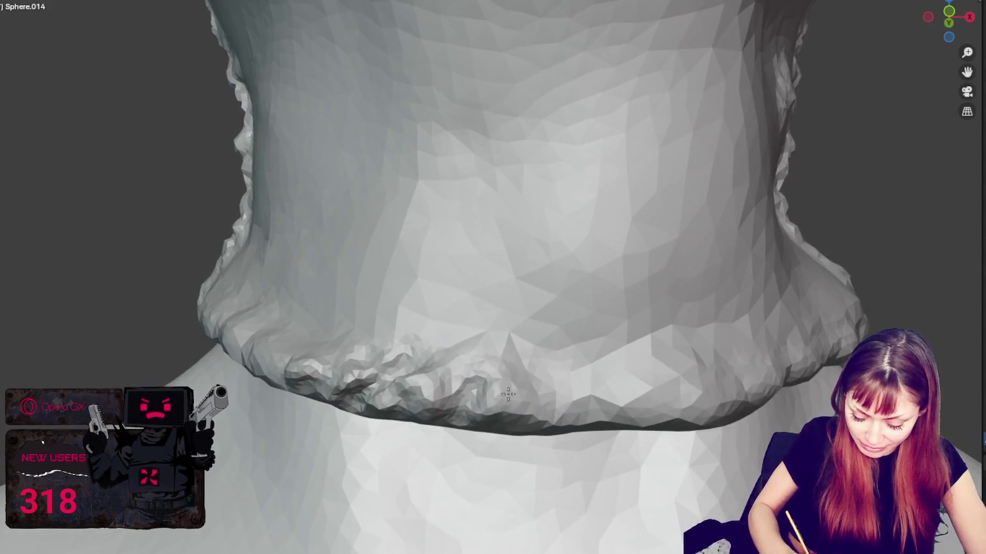
pyautogui.moveTo(578, 421)
pyautogui.mouseDown()
pyautogui.moveTo(645, 391)
pyautogui.moveTo(606, 428)
pyautogui.mouseUp()
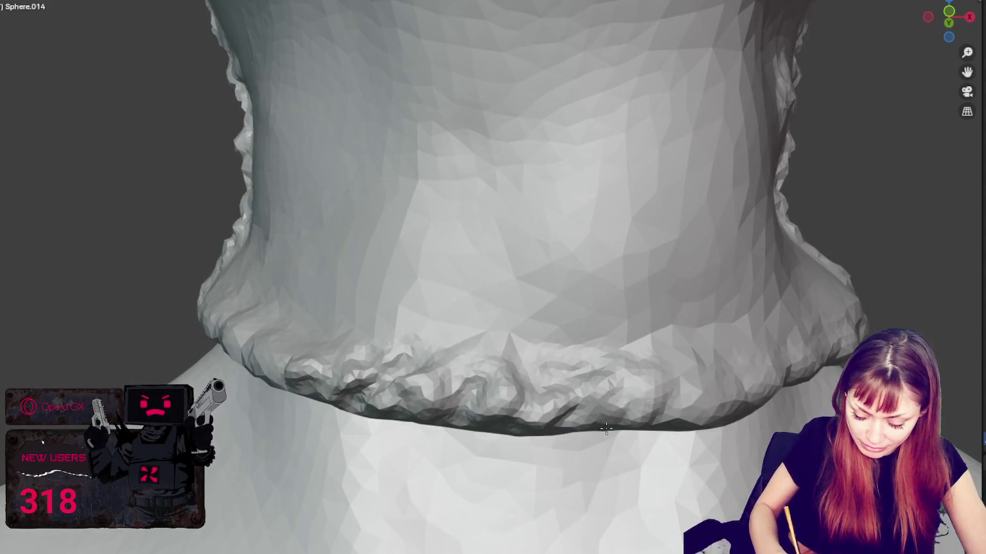
# Step: Orbit around the neck, jaw and collar to inspect the hem from several angles
pyautogui.moveTo(657, 405)
pyautogui.mouseDown(button='middle')
pyautogui.moveTo(616, 385)
pyautogui.moveTo(590, 348)
pyautogui.mouseUp(button='middle')
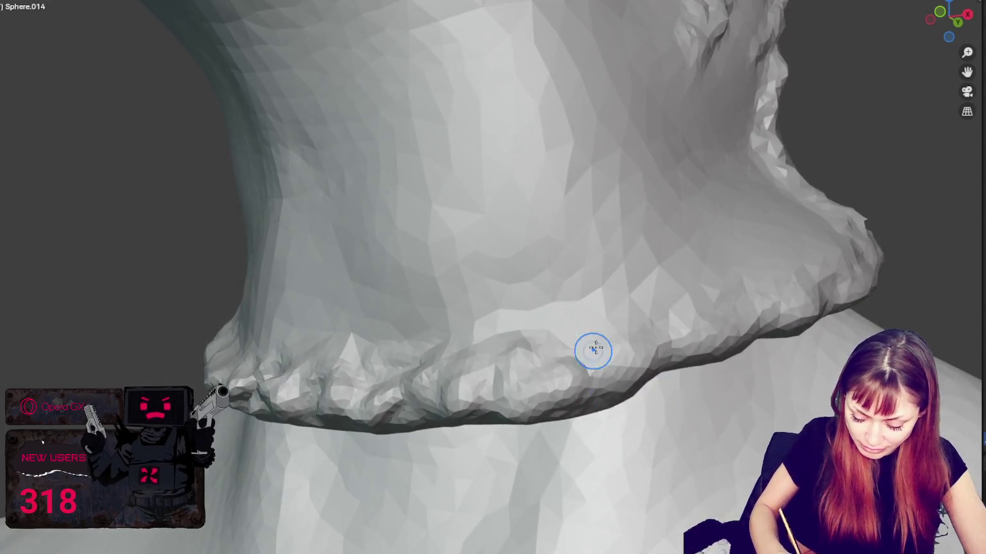
pyautogui.moveTo(469, 395)
pyautogui.mouseDown(button='middle')
pyautogui.moveTo(606, 380)
pyautogui.moveTo(593, 371)
pyautogui.mouseUp(button='middle')
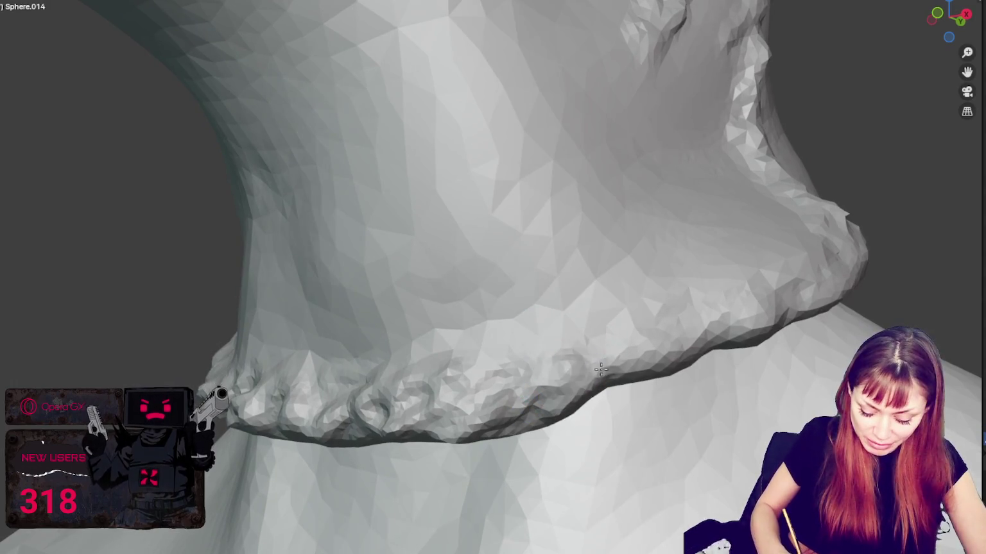
pyautogui.moveTo(644, 353); pyautogui.dragTo(658, 352, button='middle')
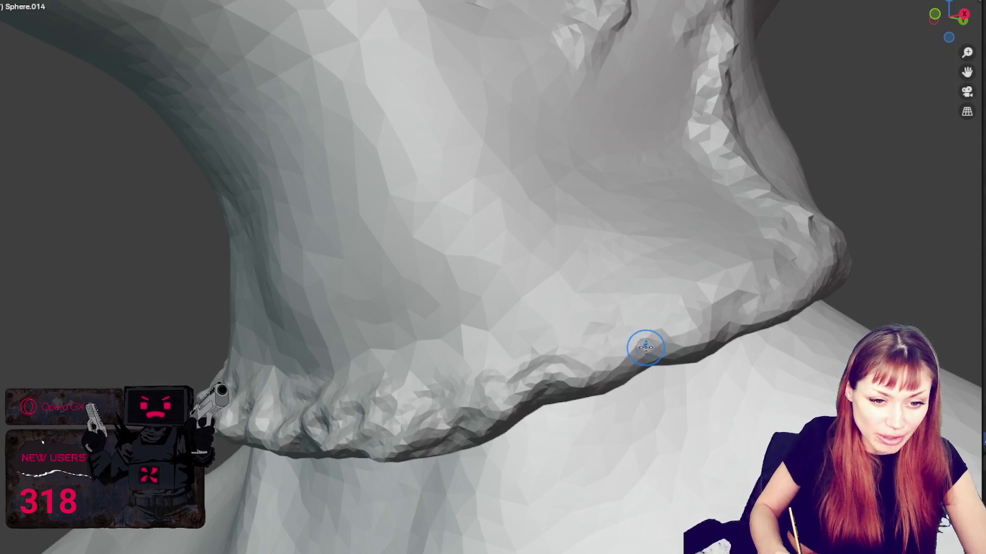
pyautogui.moveTo(646, 348); pyautogui.dragTo(619, 361, button='middle')
pyautogui.moveTo(507, 343)
pyautogui.mouseDown(button='middle')
pyautogui.moveTo(599, 292)
pyautogui.moveTo(581, 275)
pyautogui.mouseUp(button='middle')
pyautogui.moveTo(650, 229)
pyautogui.mouseDown(button='middle')
pyautogui.moveTo(599, 276)
pyautogui.moveTo(631, 282)
pyautogui.mouseUp(button='middle')
pyautogui.moveTo(632, 326); pyautogui.dragTo(697, 360, button='middle')
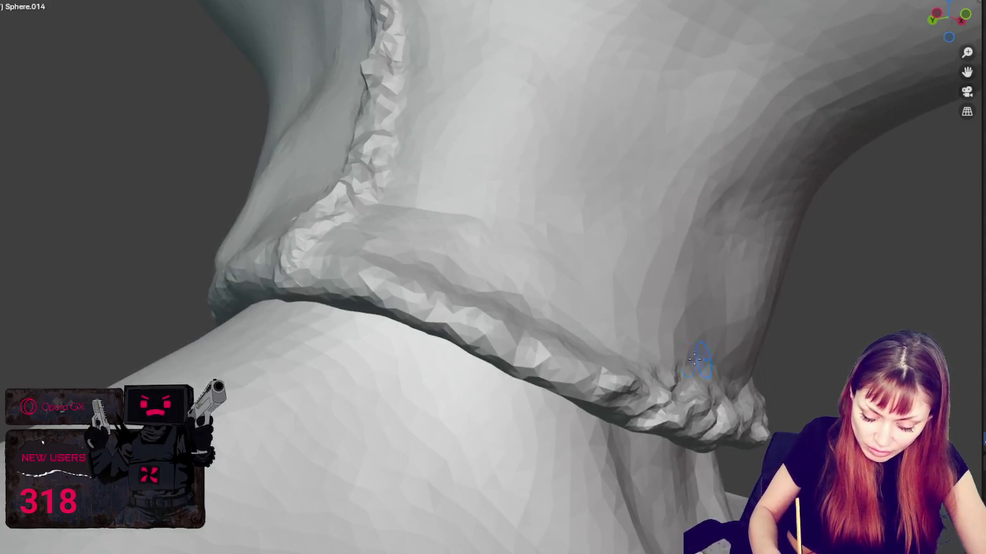
pyautogui.moveTo(574, 345)
pyautogui.mouseDown(button='middle')
pyautogui.moveTo(523, 422)
pyautogui.moveTo(593, 446)
pyautogui.mouseUp(button='middle')
pyautogui.moveTo(511, 421); pyautogui.dragTo(568, 433, button='middle')
pyautogui.moveTo(502, 391); pyautogui.dragTo(655, 377, button='middle')
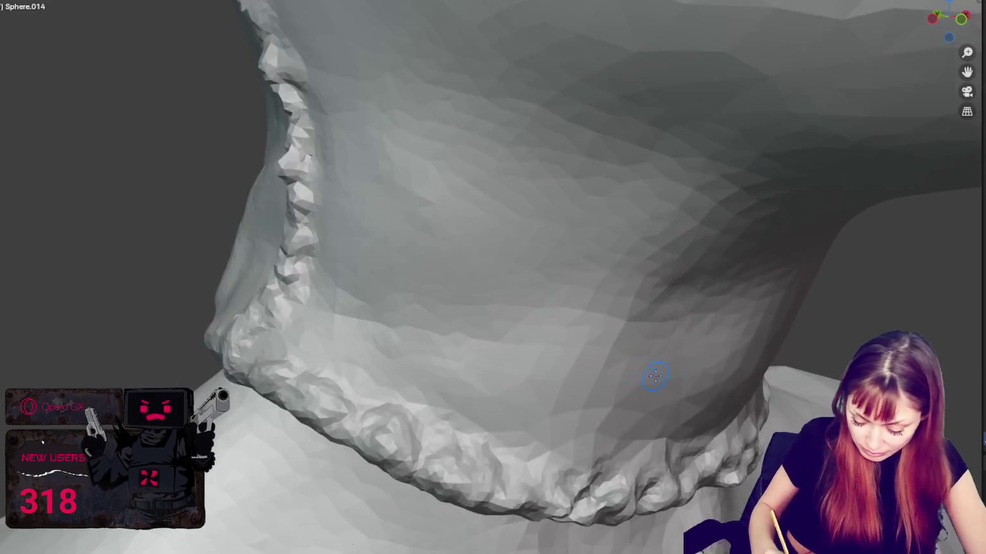
pyautogui.moveTo(362, 383)
pyautogui.mouseDown(button='middle')
pyautogui.moveTo(654, 461)
pyautogui.moveTo(680, 406)
pyautogui.moveTo(485, 345)
pyautogui.mouseUp(button='middle')
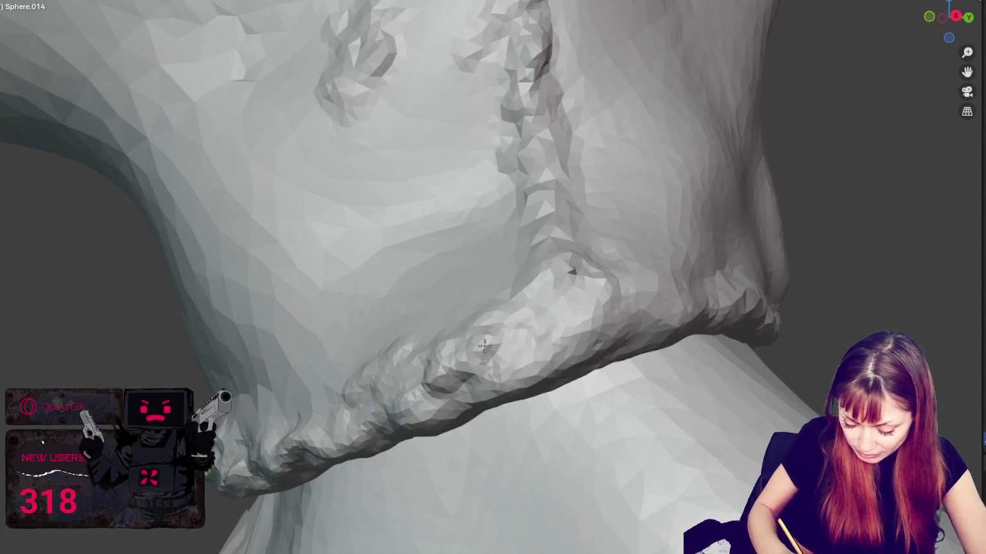
# Step: Carve crinkle creases along the front edge of the collar
pyautogui.moveTo(568, 270); pyautogui.dragTo(606, 274, button='middle')
pyautogui.moveTo(627, 154); pyautogui.dragTo(633, 106, button='middle')
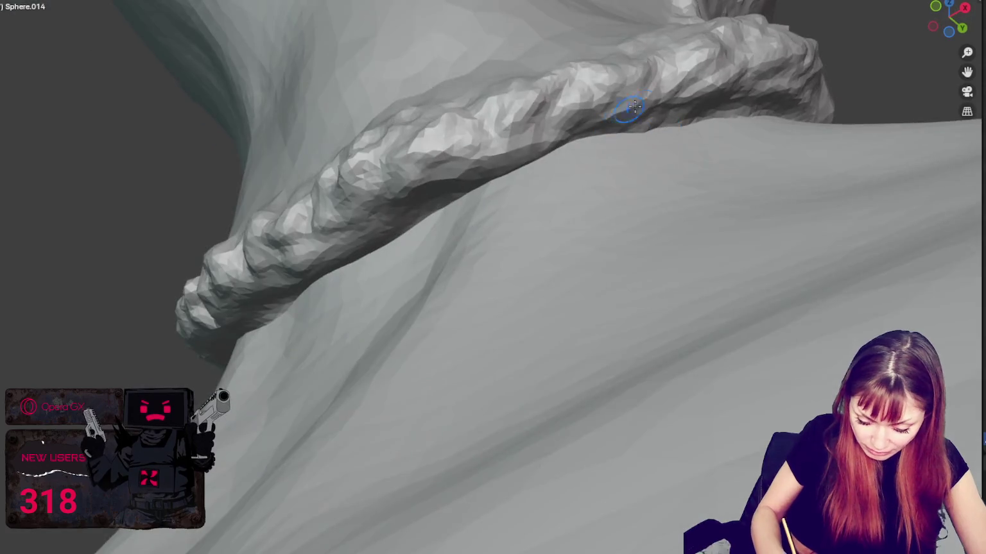
pyautogui.moveTo(442, 187)
pyautogui.mouseDown(button='middle')
pyautogui.moveTo(602, 222)
pyautogui.moveTo(565, 362)
pyautogui.mouseUp(button='middle')
pyautogui.moveTo(498, 300); pyautogui.dragTo(434, 380, button='middle')
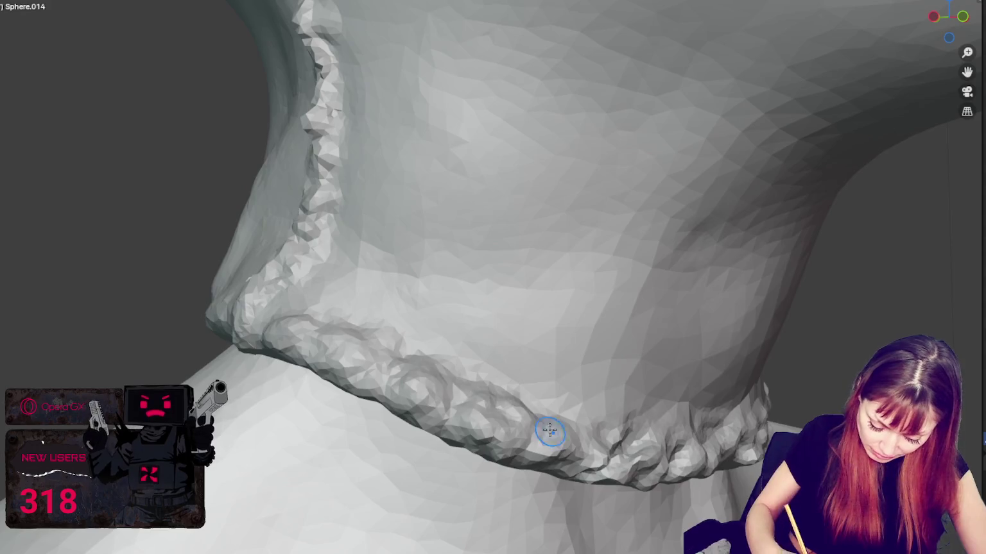
pyautogui.moveTo(550, 432); pyautogui.dragTo(471, 348, button='middle')
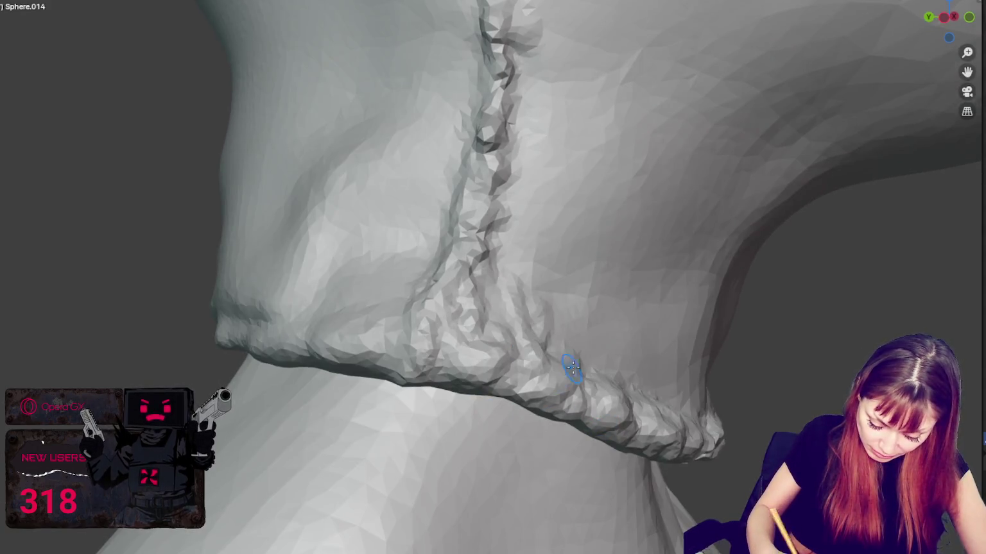
pyautogui.moveTo(571, 367); pyautogui.dragTo(462, 293, button='middle')
pyautogui.moveTo(513, 396); pyautogui.dragTo(492, 371, button='middle')
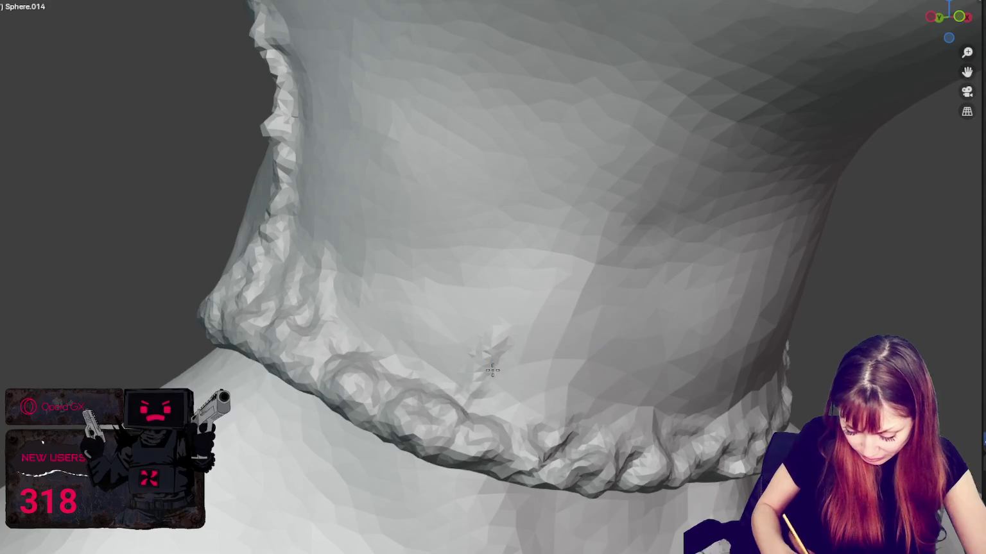
pyautogui.moveTo(492, 370); pyautogui.dragTo(488, 428)
pyautogui.moveTo(467, 381)
pyautogui.mouseDown()
pyautogui.moveTo(502, 416)
pyautogui.moveTo(471, 423)
pyautogui.mouseUp()
pyautogui.moveTo(471, 422); pyautogui.dragTo(635, 406, button='middle')
# Step: Add a vertical neck crease, roughen the hem under the jaw, and crinkle the collar further
pyautogui.moveTo(636, 405); pyautogui.dragTo(656, 270)
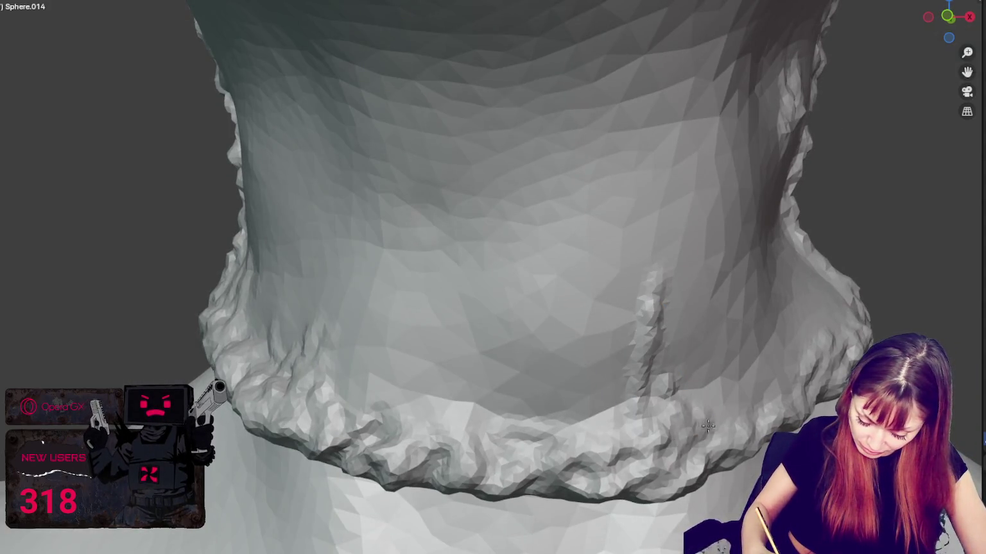
pyautogui.moveTo(594, 437); pyautogui.dragTo(642, 289, button='middle')
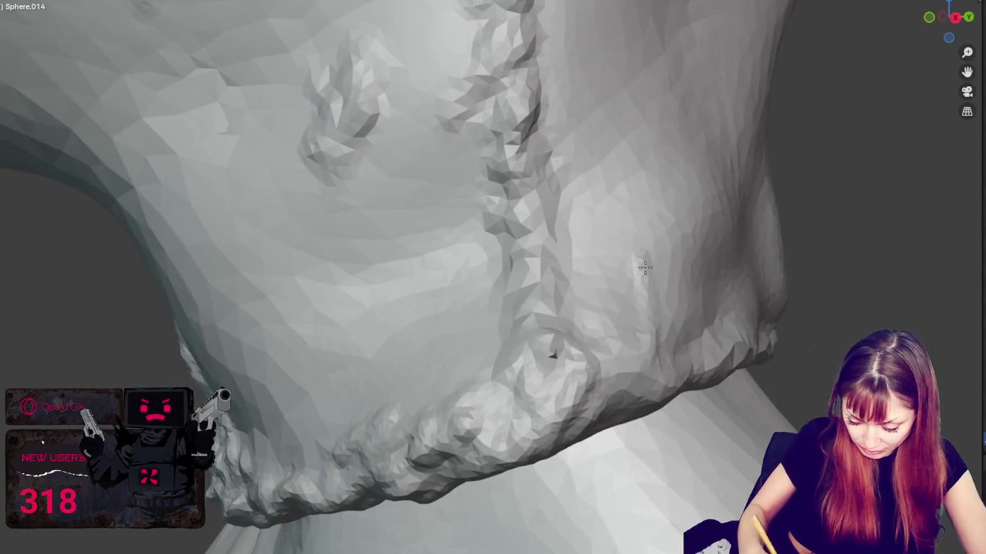
pyautogui.moveTo(661, 321); pyautogui.dragTo(594, 362, button='middle')
pyautogui.moveTo(594, 361)
pyautogui.mouseDown()
pyautogui.moveTo(363, 385)
pyautogui.moveTo(338, 421)
pyautogui.moveTo(604, 327)
pyautogui.moveTo(684, 317)
pyautogui.moveTo(649, 314)
pyautogui.moveTo(680, 321)
pyautogui.mouseUp()
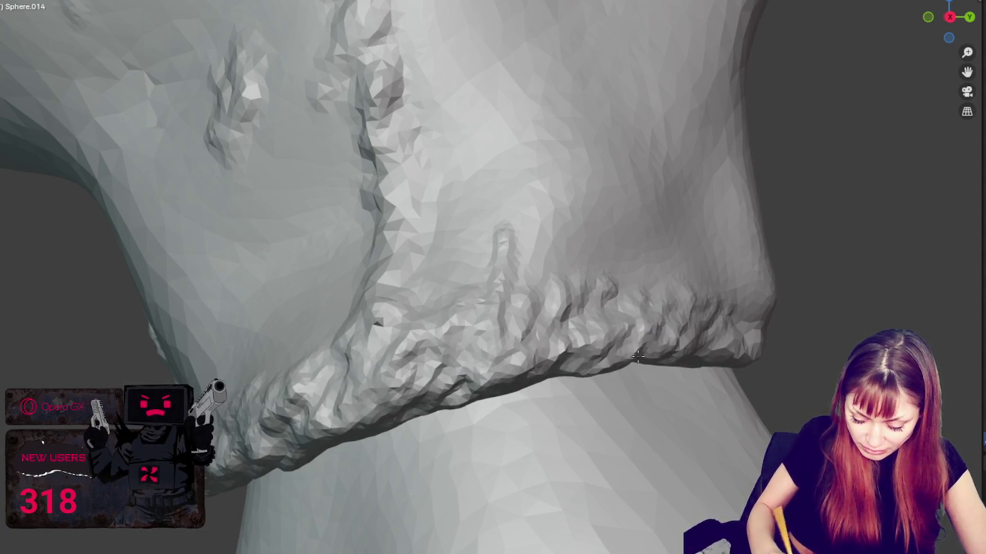
pyautogui.moveTo(680, 321); pyautogui.dragTo(591, 323, button='middle')
pyautogui.moveTo(516, 266)
pyautogui.mouseDown()
pyautogui.moveTo(450, 385)
pyautogui.moveTo(414, 366)
pyautogui.moveTo(475, 398)
pyautogui.moveTo(338, 360)
pyautogui.moveTo(546, 385)
pyautogui.mouseUp()
pyautogui.moveTo(545, 385); pyautogui.dragTo(332, 388, button='middle')
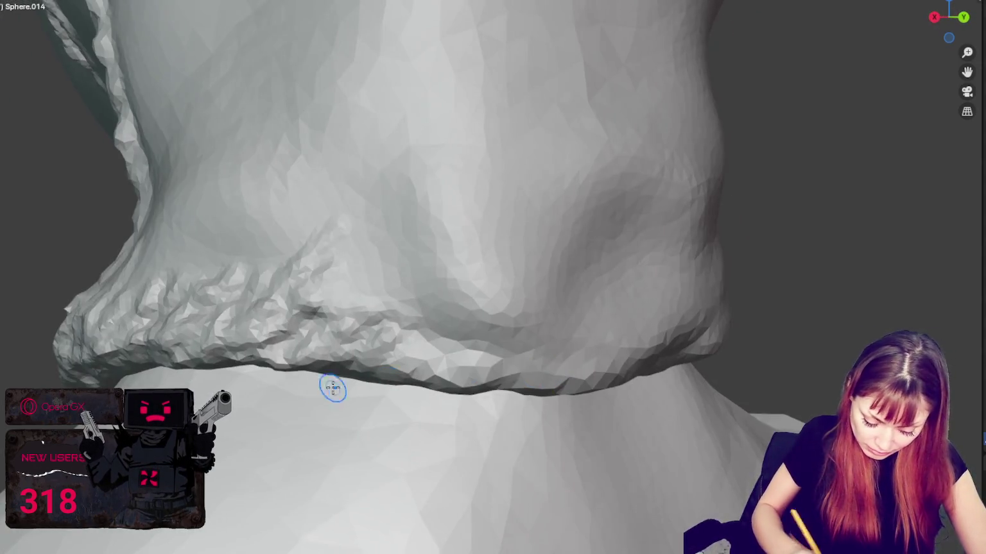
# Step: Carve rough detail along the front edge of the rolled collar hem
pyautogui.moveTo(193, 316)
pyautogui.mouseDown()
pyautogui.moveTo(411, 327)
pyautogui.moveTo(579, 357)
pyautogui.mouseUp()
pyautogui.moveTo(579, 357); pyautogui.dragTo(385, 360, button='middle')
pyautogui.moveTo(385, 359); pyautogui.dragTo(532, 369)
pyautogui.moveTo(533, 369); pyautogui.dragTo(513, 370, button='middle')
pyautogui.moveTo(513, 370); pyautogui.dragTo(588, 332)
pyautogui.moveTo(587, 332); pyautogui.dragTo(468, 375, button='middle')
pyautogui.moveTo(469, 374)
pyautogui.mouseDown()
pyautogui.moveTo(559, 326)
pyautogui.moveTo(592, 365)
pyautogui.mouseUp()
# Step: Add crinkled ridges and creases across the front of the collar band
pyautogui.moveTo(539, 340); pyautogui.dragTo(533, 334)
pyautogui.moveTo(532, 333); pyautogui.dragTo(526, 347, button='middle')
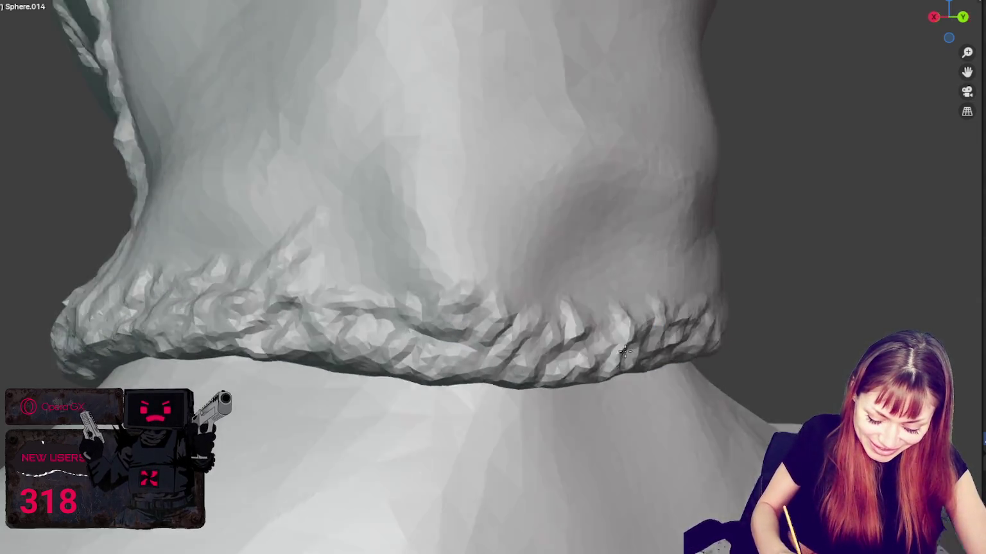
pyautogui.moveTo(526, 347); pyautogui.dragTo(528, 319)
pyautogui.moveTo(528, 319); pyautogui.dragTo(520, 368, button='middle')
pyautogui.moveTo(520, 368); pyautogui.dragTo(597, 295)
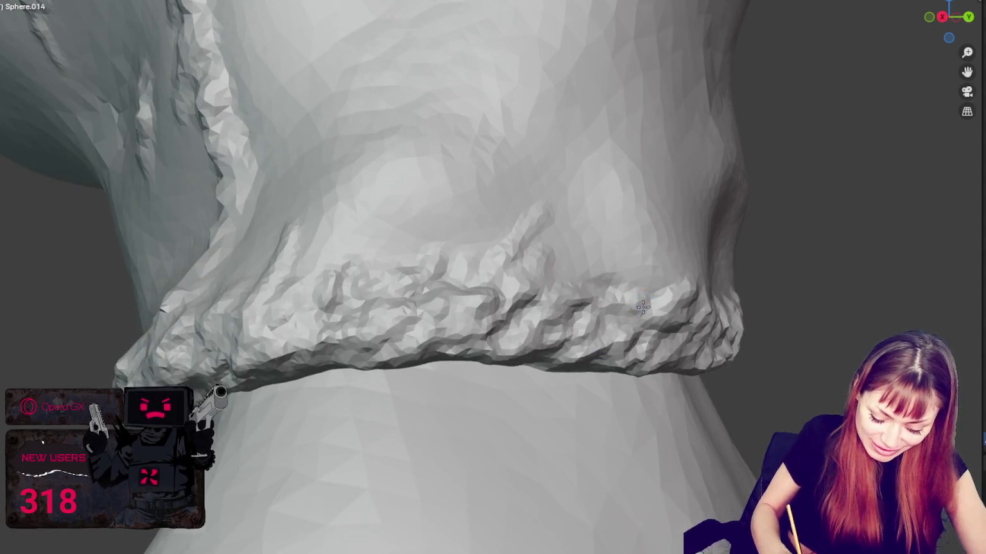
pyautogui.moveTo(597, 295); pyautogui.dragTo(455, 271, button='middle')
pyautogui.moveTo(456, 271); pyautogui.dragTo(568, 334)
pyautogui.moveTo(568, 334); pyautogui.dragTo(416, 395, button='middle')
pyautogui.moveTo(416, 396); pyautogui.dragTo(436, 382)
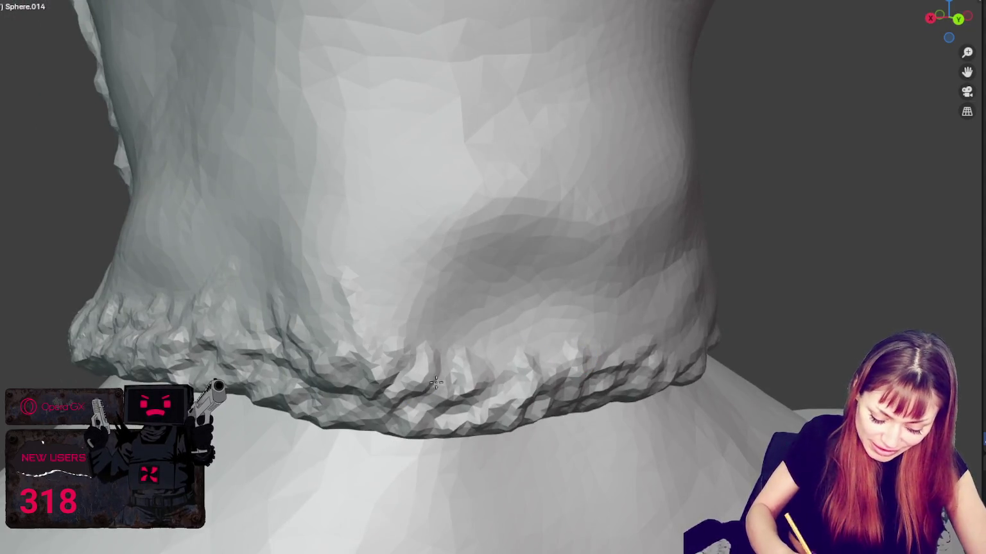
# Step: Sculpt more ridges along the collar from a slightly rotated angle
pyautogui.moveTo(522, 391); pyautogui.dragTo(562, 370, button='middle')
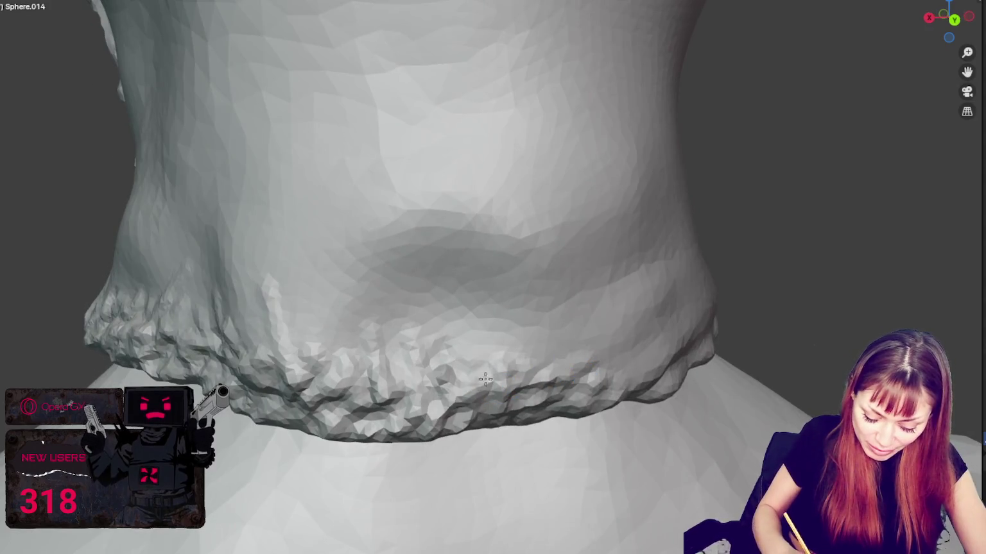
pyautogui.moveTo(486, 379); pyautogui.dragTo(550, 365, button='middle')
pyautogui.moveTo(550, 366); pyautogui.dragTo(568, 403)
pyautogui.moveTo(567, 402); pyautogui.dragTo(526, 391, button='middle')
pyautogui.moveTo(527, 391); pyautogui.dragTo(623, 359)
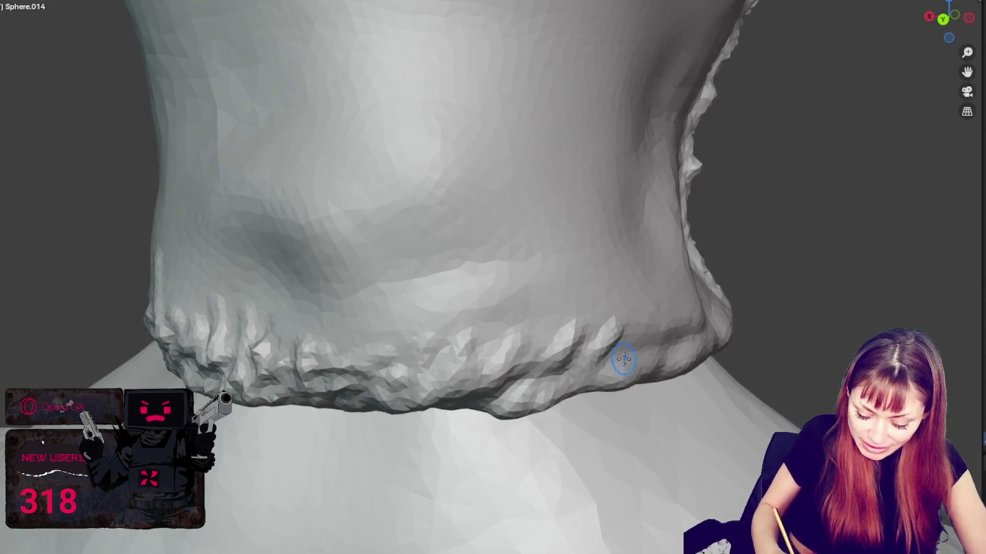
# Step: Sculpt wrinkles up the right side of the collar
pyautogui.moveTo(654, 374); pyautogui.dragTo(522, 310, button='middle')
pyautogui.moveTo(624, 348); pyautogui.dragTo(553, 315, button='middle')
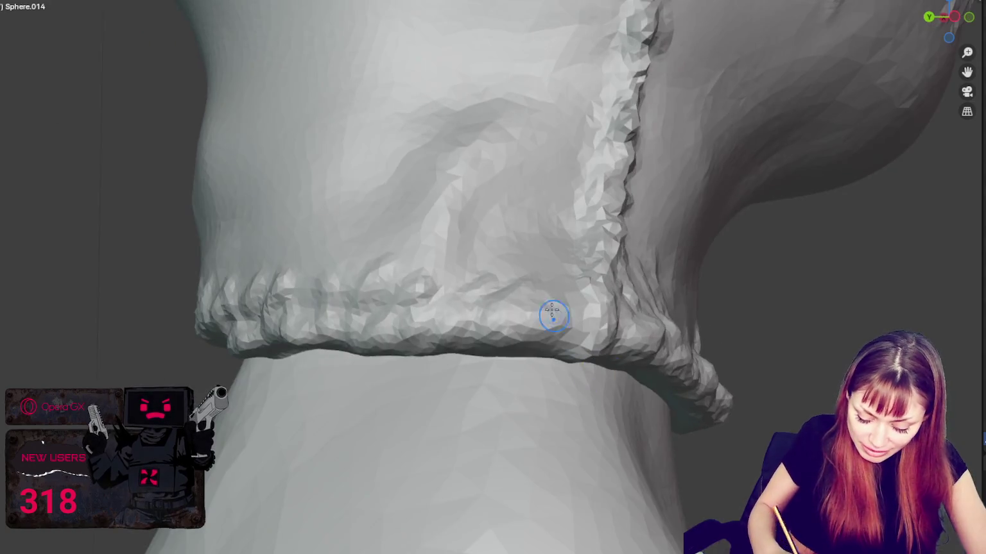
pyautogui.moveTo(585, 360)
pyautogui.mouseDown(button='middle')
pyautogui.moveTo(641, 321)
pyautogui.moveTo(666, 325)
pyautogui.mouseUp(button='middle')
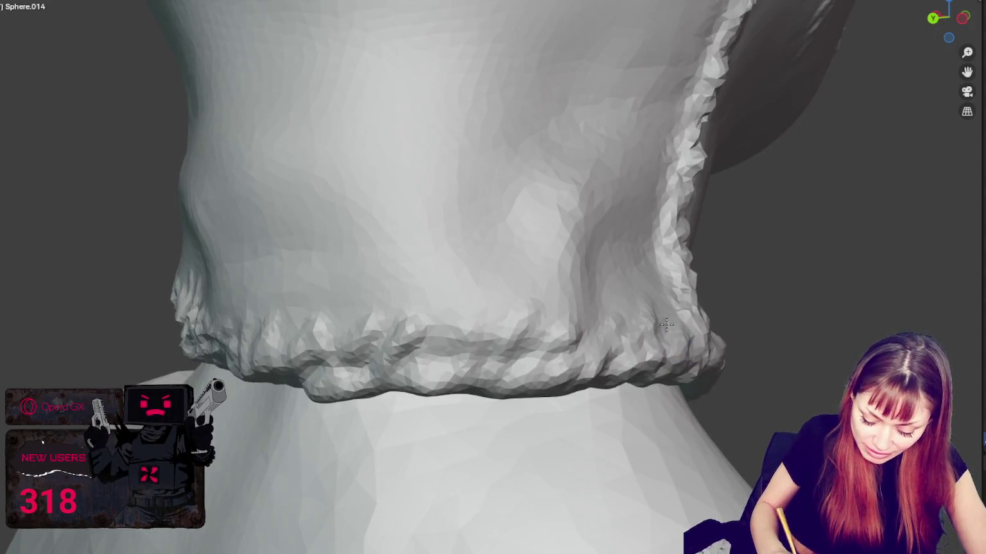
pyautogui.moveTo(570, 352); pyautogui.dragTo(699, 353, button='middle')
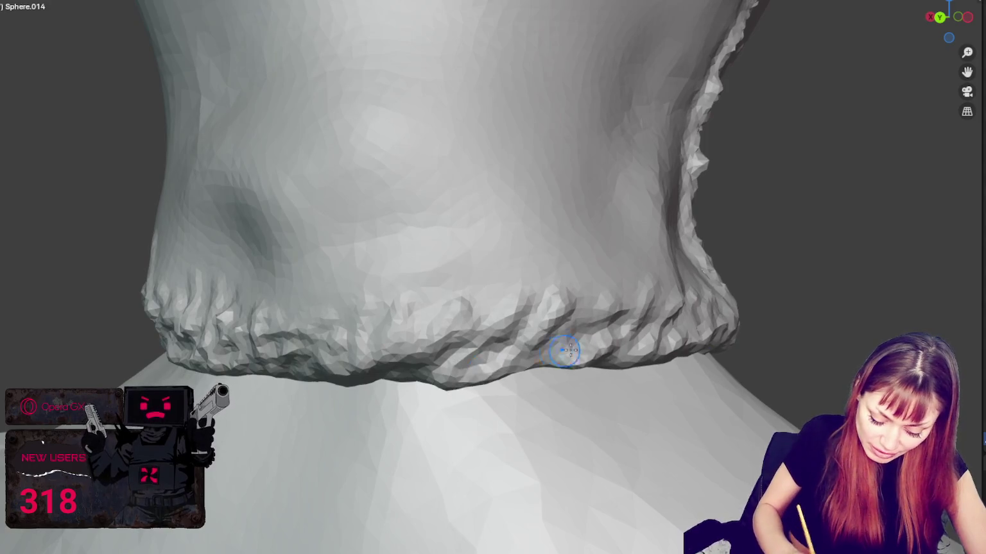
pyautogui.moveTo(567, 350); pyautogui.dragTo(512, 323, button='middle')
pyautogui.moveTo(513, 324)
pyautogui.mouseDown()
pyautogui.moveTo(589, 260)
pyautogui.moveTo(459, 362)
pyautogui.mouseUp()
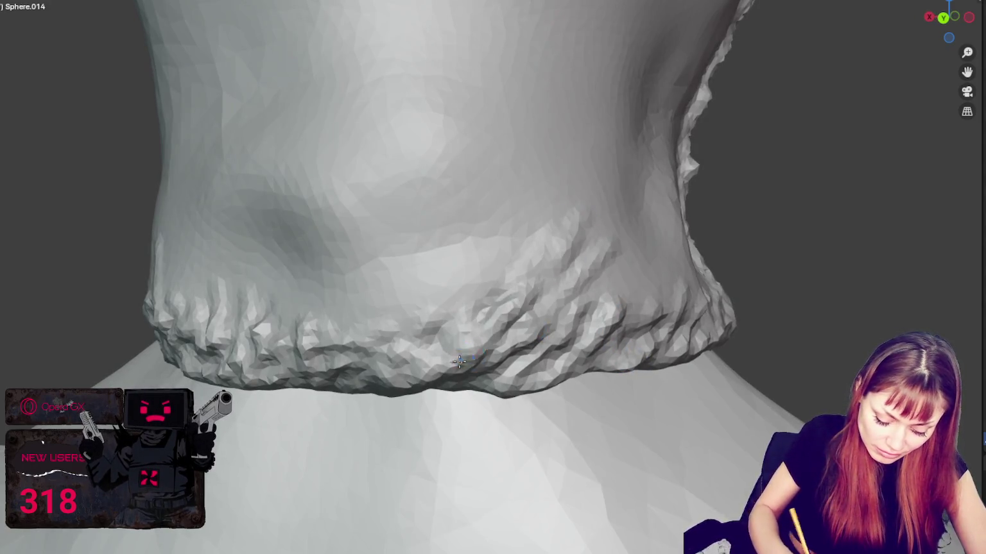
pyautogui.moveTo(460, 362); pyautogui.dragTo(528, 341, button='middle')
pyautogui.moveTo(528, 341)
pyautogui.mouseDown()
pyautogui.moveTo(487, 334)
pyautogui.moveTo(565, 369)
pyautogui.mouseUp()
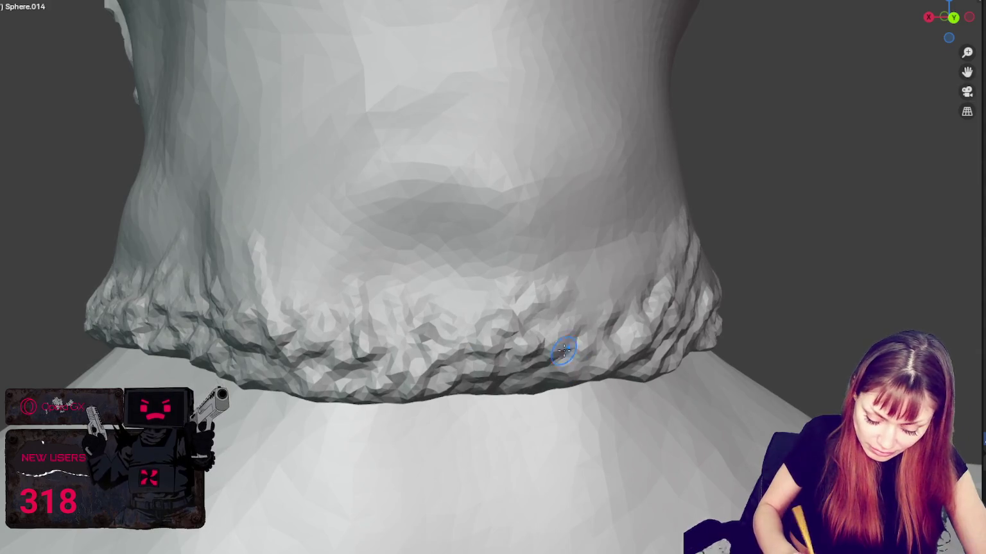
# Step: Wrinkle the collar's lower edge and add small detail to its side
pyautogui.moveTo(563, 350); pyautogui.dragTo(452, 392, button='middle')
pyautogui.moveTo(452, 392); pyautogui.dragTo(552, 347)
pyautogui.moveTo(551, 347); pyautogui.dragTo(539, 353, button='middle')
pyautogui.moveTo(540, 352)
pyautogui.mouseDown()
pyautogui.moveTo(486, 353)
pyautogui.moveTo(476, 330)
pyautogui.moveTo(539, 308)
pyautogui.moveTo(593, 315)
pyautogui.mouseUp()
pyautogui.moveTo(594, 314)
pyautogui.mouseDown(button='middle')
pyautogui.moveTo(642, 329)
pyautogui.moveTo(623, 362)
pyautogui.moveTo(642, 308)
pyautogui.mouseUp(button='middle')
pyautogui.moveTo(642, 308); pyautogui.dragTo(390, 353)
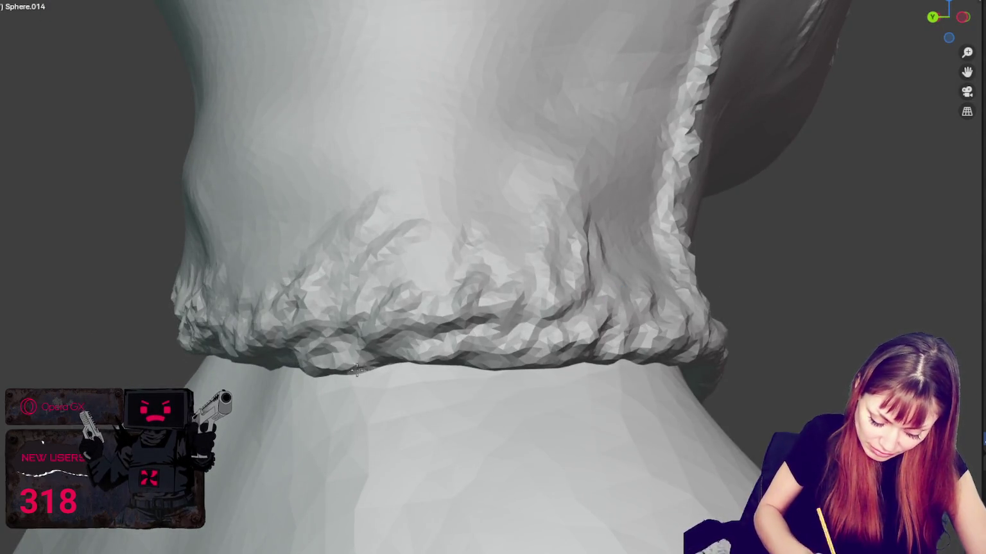
pyautogui.moveTo(357, 370); pyautogui.dragTo(565, 347, button='middle')
pyautogui.moveTo(513, 333); pyautogui.dragTo(582, 345)
pyautogui.moveTo(582, 345); pyautogui.dragTo(543, 343, button='middle')
# Step: Reshape the jaw surface and smooth away the stray ridge on the neck above the hem
pyautogui.moveTo(301, 212)
pyautogui.mouseDown()
pyautogui.moveTo(263, 215)
pyautogui.moveTo(338, 185)
pyautogui.mouseUp()
pyautogui.moveTo(339, 185)
pyautogui.mouseDown(button='middle')
pyautogui.moveTo(521, 364)
pyautogui.moveTo(369, 479)
pyautogui.mouseUp(button='middle')
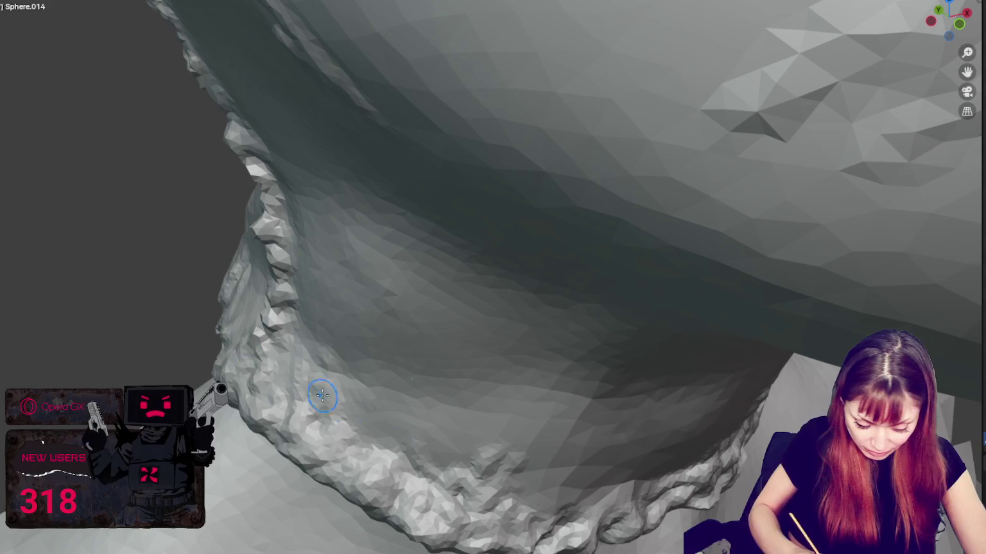
pyautogui.moveTo(440, 458)
pyautogui.mouseDown(button='middle')
pyautogui.moveTo(470, 409)
pyautogui.moveTo(433, 419)
pyautogui.moveTo(455, 423)
pyautogui.mouseUp(button='middle')
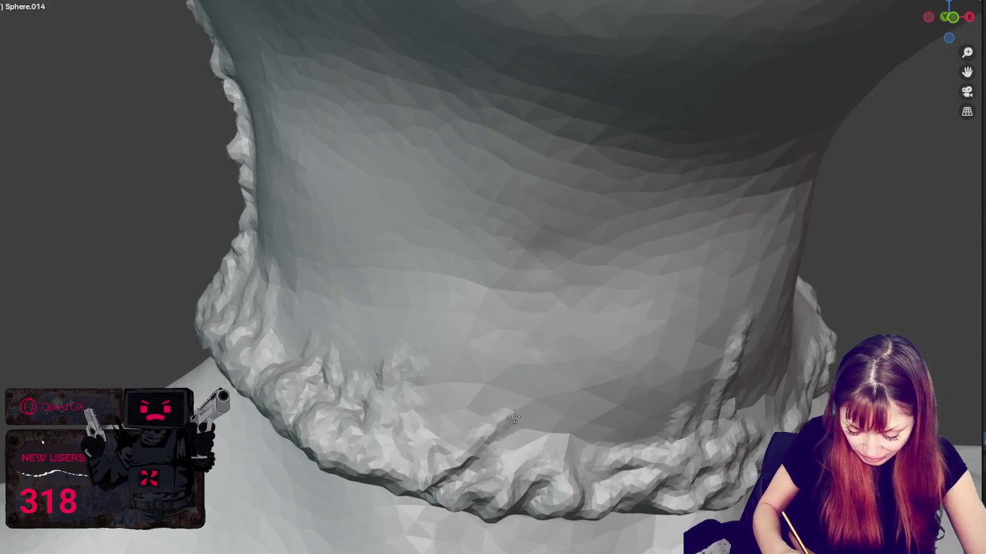
pyautogui.moveTo(638, 379); pyautogui.dragTo(512, 402)
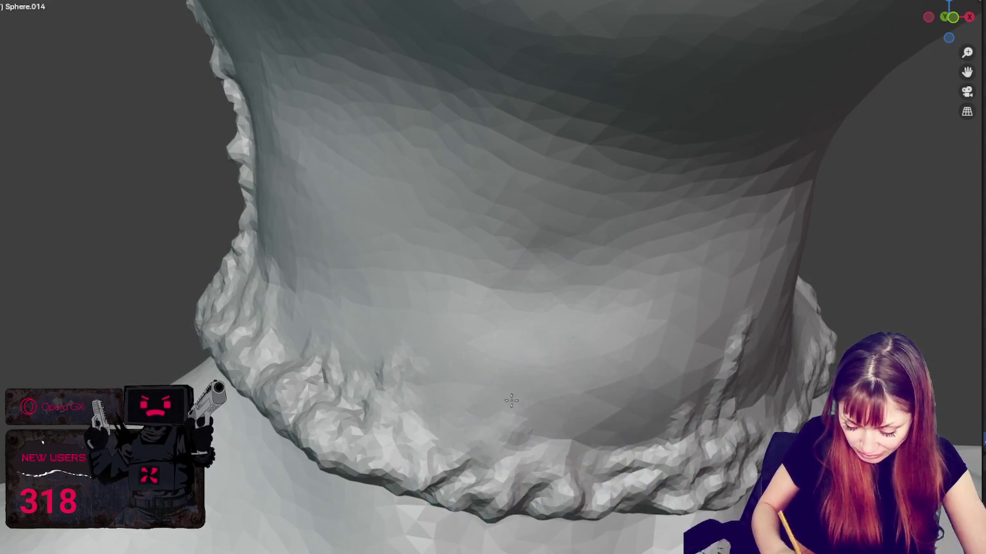
pyautogui.moveTo(638, 363); pyautogui.dragTo(534, 378)
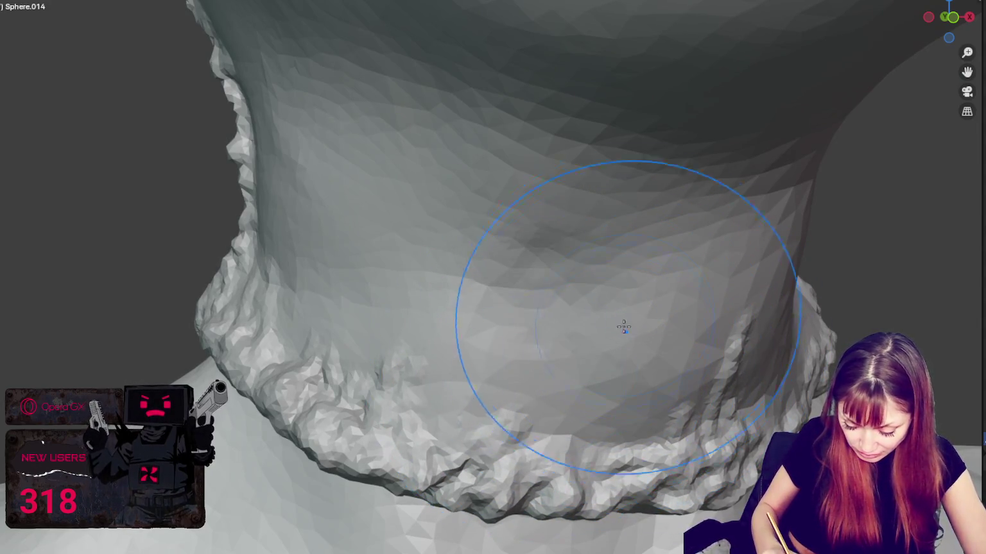
pyautogui.moveTo(622, 325); pyautogui.dragTo(653, 401, button='middle')
pyautogui.moveTo(653, 402)
pyautogui.mouseDown()
pyautogui.moveTo(583, 407)
pyautogui.moveTo(581, 398)
pyautogui.mouseUp()
pyautogui.moveTo(581, 397)
pyautogui.mouseDown(button='middle')
pyautogui.moveTo(732, 378)
pyautogui.moveTo(522, 275)
pyautogui.mouseUp(button='middle')
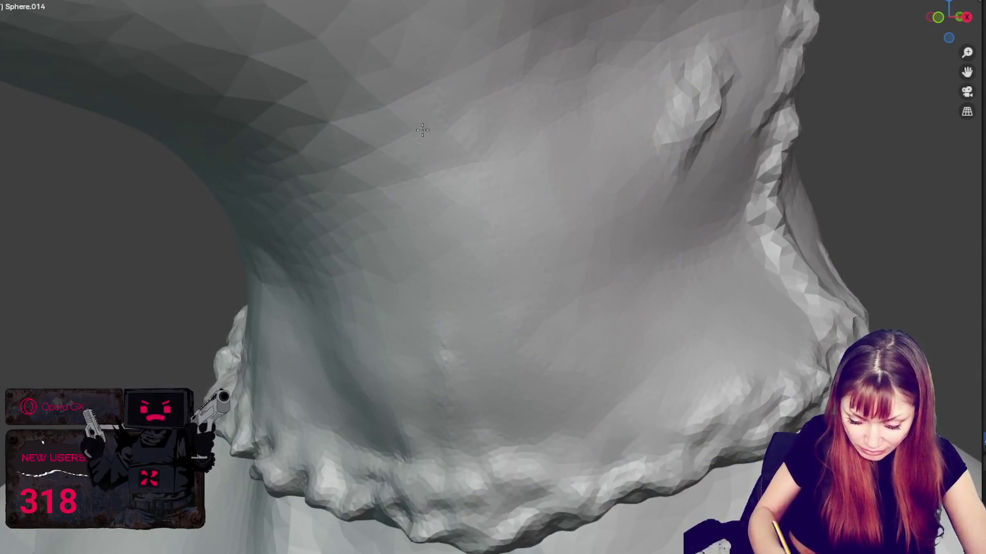
# Step: Check the sculpted neck from several angles, ending on a front view of the whole bust
pyautogui.moveTo(654, 187)
pyautogui.mouseDown(button='middle')
pyautogui.moveTo(718, 281)
pyautogui.moveTo(626, 329)
pyautogui.mouseUp(button='middle')
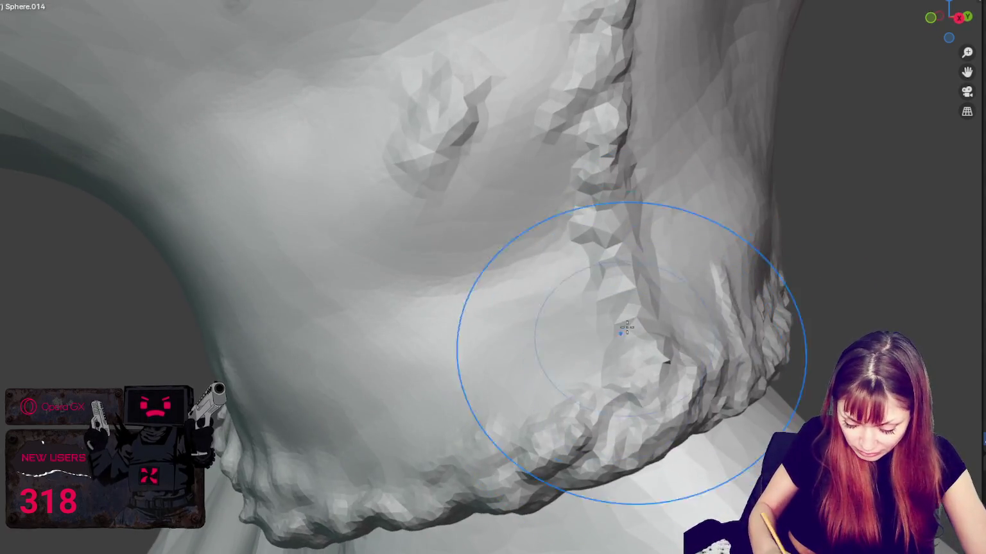
pyautogui.moveTo(660, 363); pyautogui.dragTo(502, 374, button='middle')
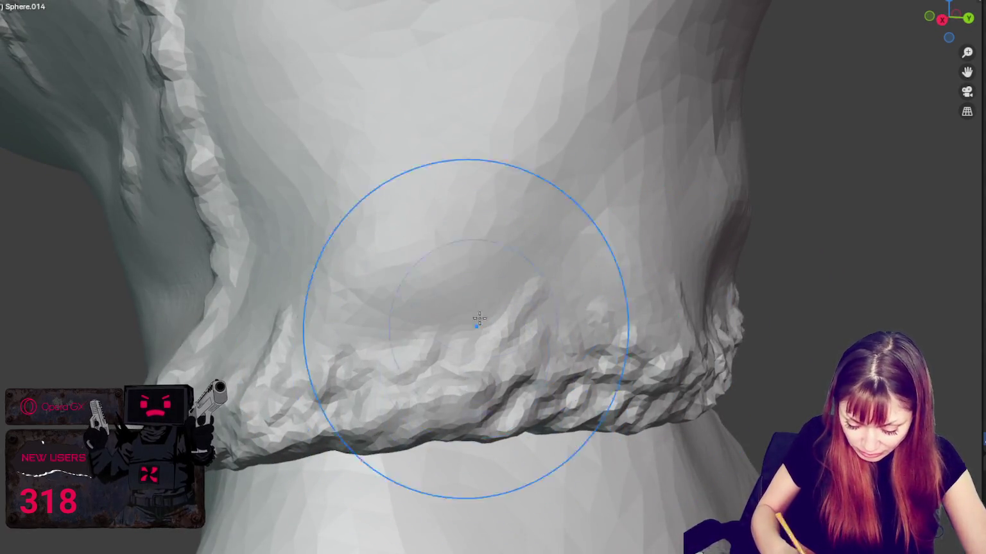
pyautogui.scroll(-3, 627, 392)
pyautogui.moveTo(563, 205); pyautogui.dragTo(623, 308, button='middle')
pyautogui.moveTo(648, 357)
pyautogui.mouseDown(button='middle')
pyautogui.moveTo(539, 352)
pyautogui.moveTo(573, 385)
pyautogui.mouseUp(button='middle')
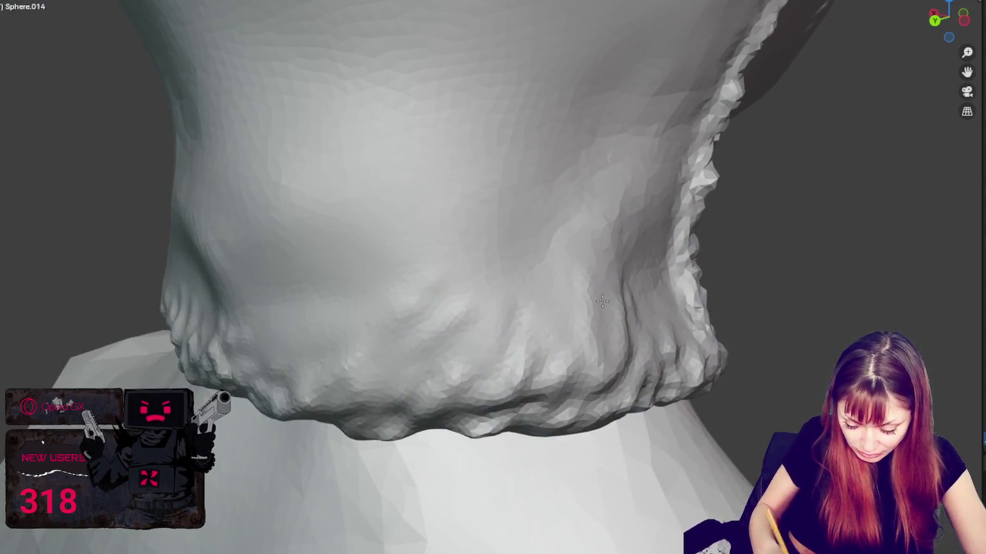
pyautogui.moveTo(602, 302); pyautogui.dragTo(611, 369, button='middle')
pyautogui.moveTo(562, 334); pyautogui.dragTo(447, 353, button='middle')
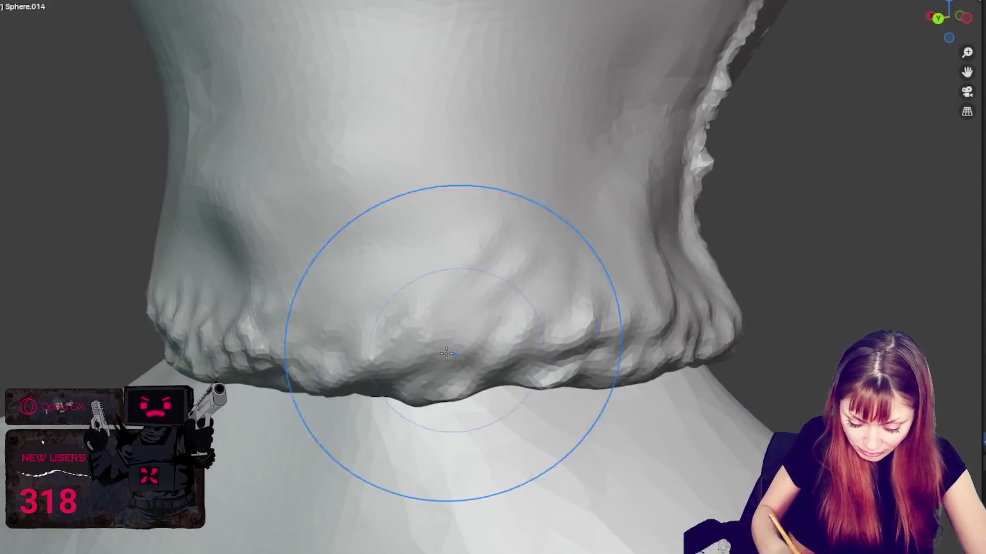
pyautogui.moveTo(298, 308)
pyautogui.mouseDown(button='middle')
pyautogui.moveTo(539, 352)
pyautogui.moveTo(724, 319)
pyautogui.moveTo(623, 338)
pyautogui.mouseUp(button='middle')
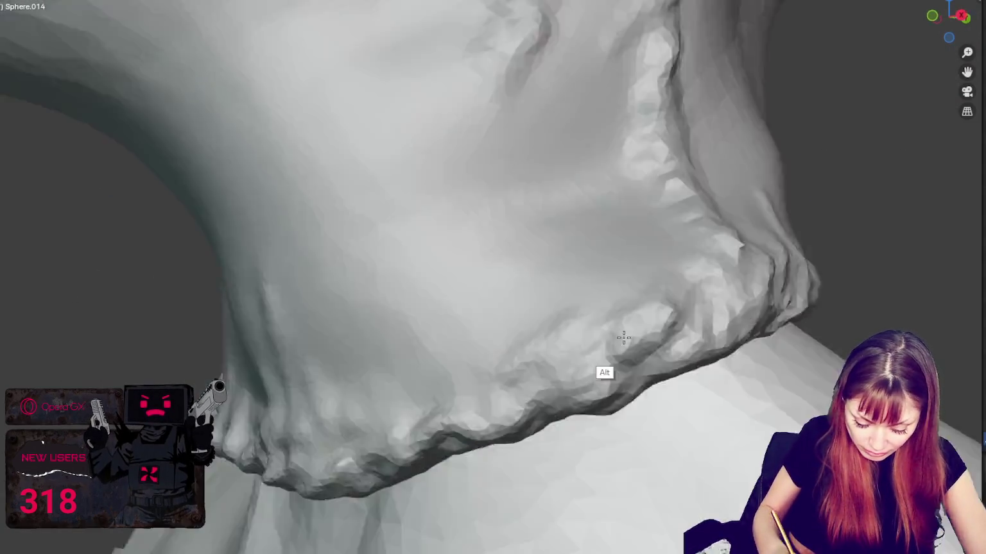
pyautogui.scroll(-3, 623, 338)
pyautogui.scroll(-4, 603, 340)
pyautogui.moveTo(611, 271); pyautogui.dragTo(602, 213, button='middle')
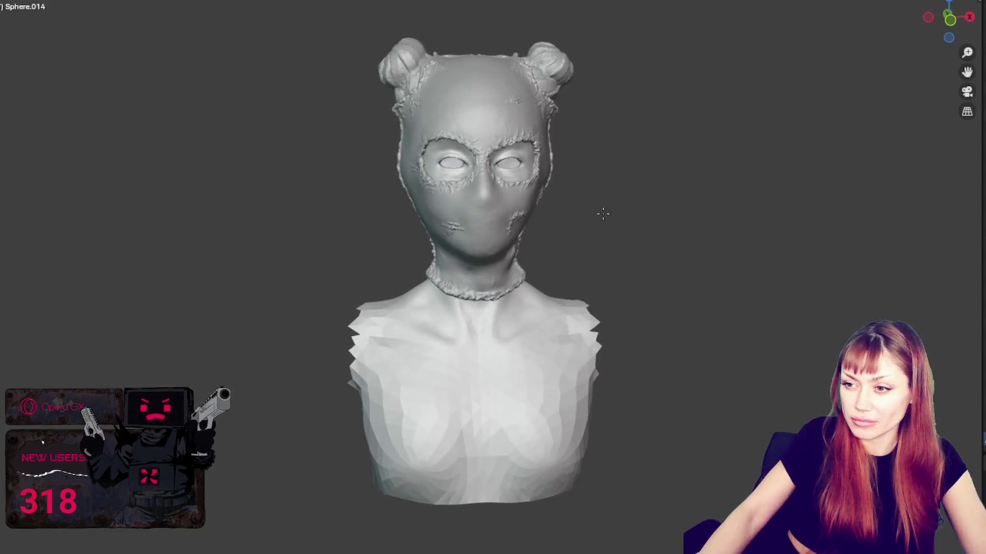
# Step: Zoom in on the neck, shrink the brush, and refine fine crinkles along the hem edge
pyautogui.scroll(5, 616, 288)
pyautogui.moveTo(632, 359); pyautogui.dragTo(637, 407, button='middle')
pyautogui.scroll(3, 623, 376)
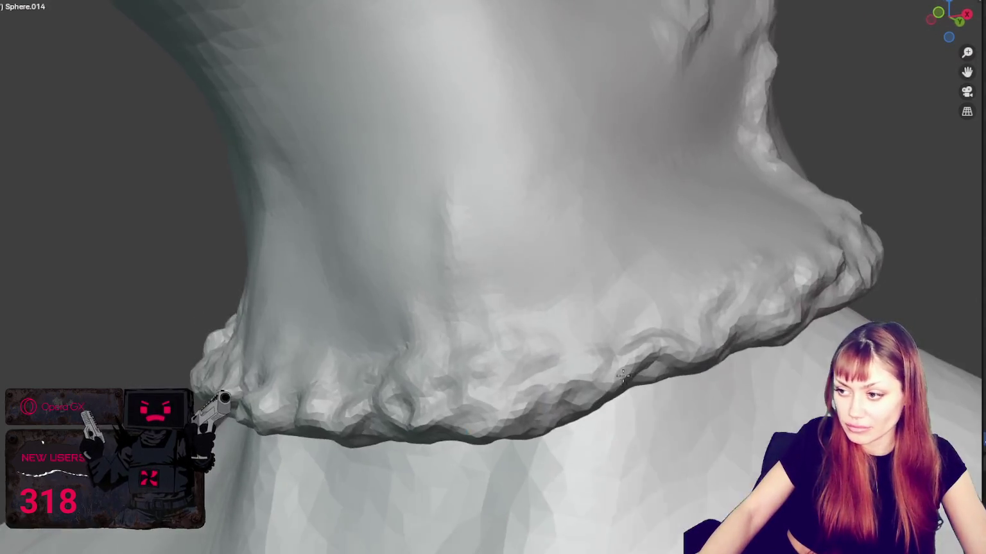
pyautogui.press('[')
pyautogui.press('[')
pyautogui.press('[')
pyautogui.moveTo(718, 313)
pyautogui.mouseDown()
pyautogui.moveTo(741, 306)
pyautogui.moveTo(706, 350)
pyautogui.mouseUp()
pyautogui.moveTo(706, 350)
pyautogui.mouseDown(button='middle')
pyautogui.moveTo(720, 352)
pyautogui.moveTo(656, 359)
pyautogui.moveTo(691, 345)
pyautogui.mouseUp(button='middle')
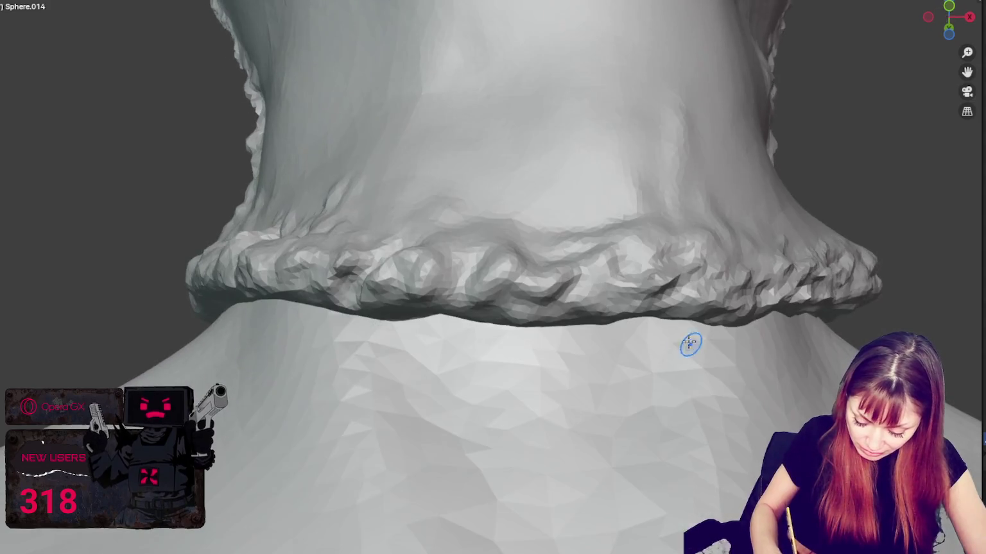
# Step: Orbit around the rolled neck hem to inspect it from several sides
pyautogui.moveTo(753, 304); pyautogui.dragTo(651, 324, button='middle')
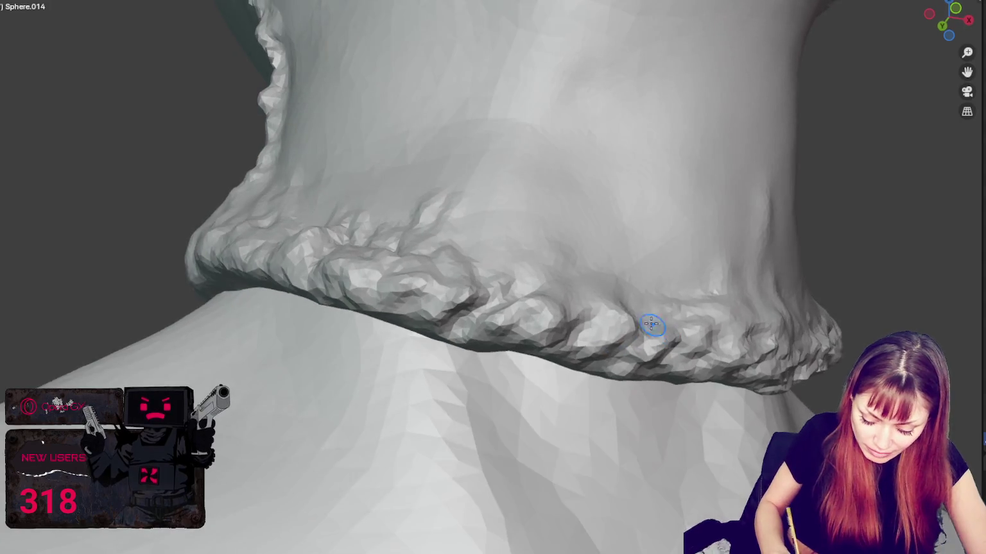
pyautogui.moveTo(579, 335); pyautogui.dragTo(685, 347, button='middle')
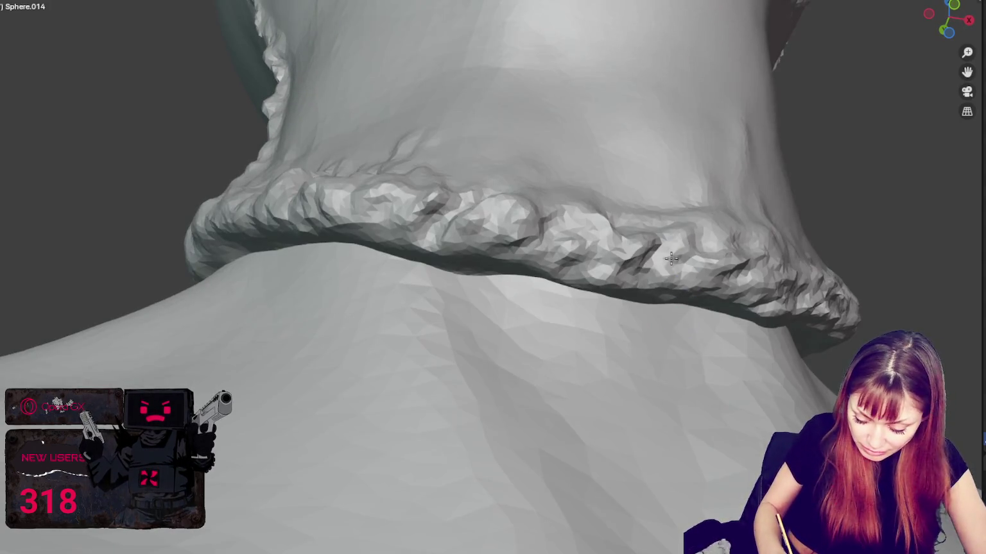
pyautogui.moveTo(732, 273); pyautogui.dragTo(737, 273, button='middle')
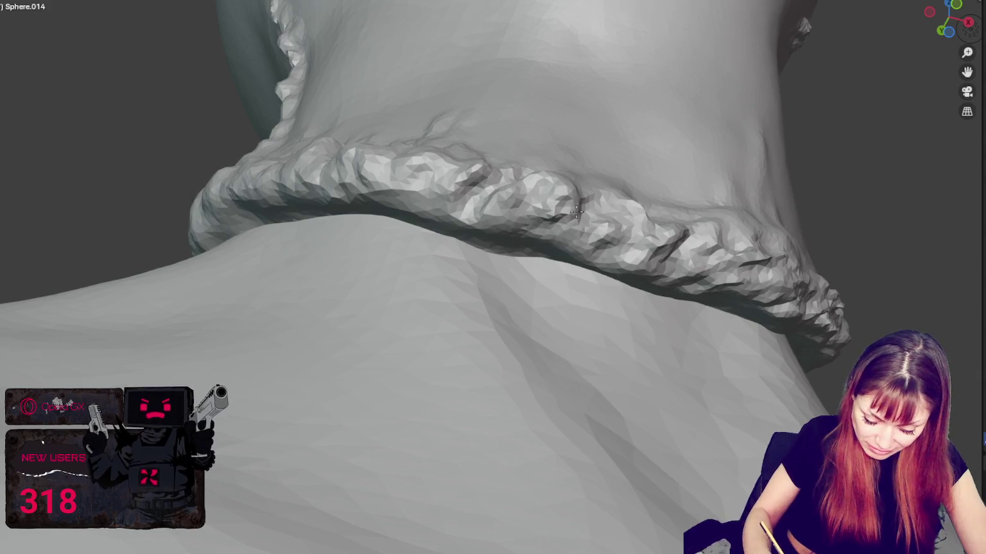
pyautogui.moveTo(566, 182)
pyautogui.mouseDown(button='middle')
pyautogui.moveTo(581, 271)
pyautogui.moveTo(577, 239)
pyautogui.moveTo(539, 215)
pyautogui.moveTo(543, 190)
pyautogui.mouseUp(button='middle')
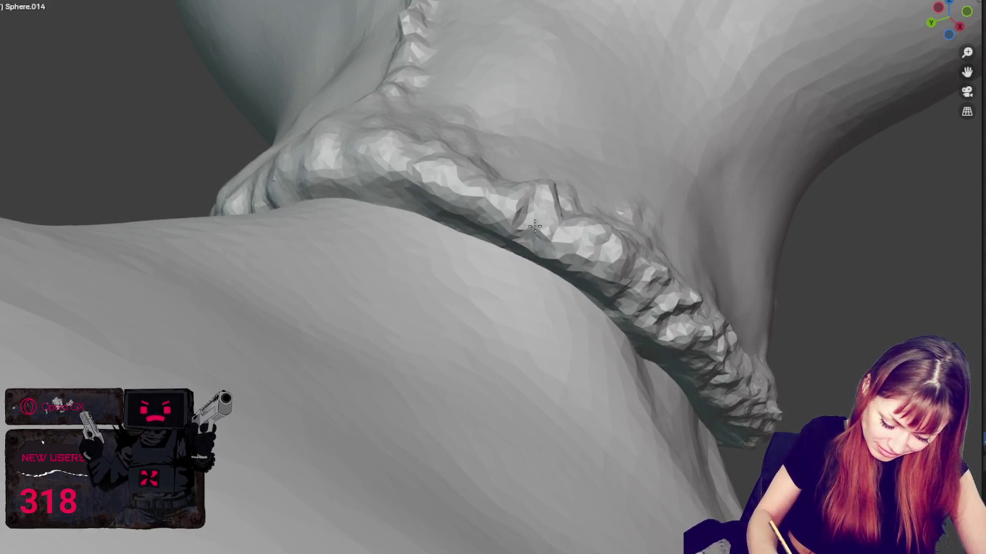
pyautogui.moveTo(602, 286)
pyautogui.mouseDown(button='middle')
pyautogui.moveTo(518, 248)
pyautogui.moveTo(513, 373)
pyautogui.mouseUp(button='middle')
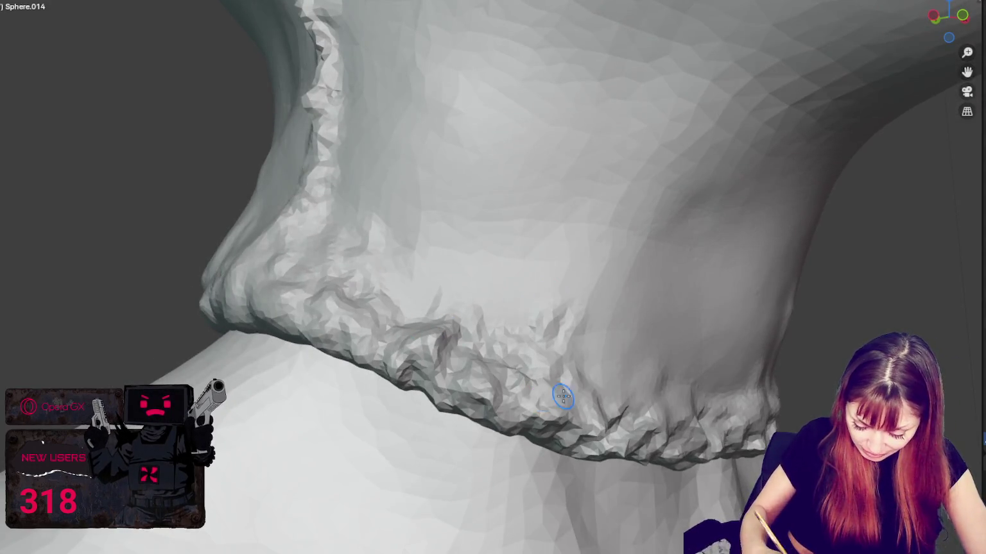
pyautogui.moveTo(563, 396); pyautogui.dragTo(582, 444, button='middle')
pyautogui.moveTo(443, 410); pyautogui.dragTo(550, 451, button='middle')
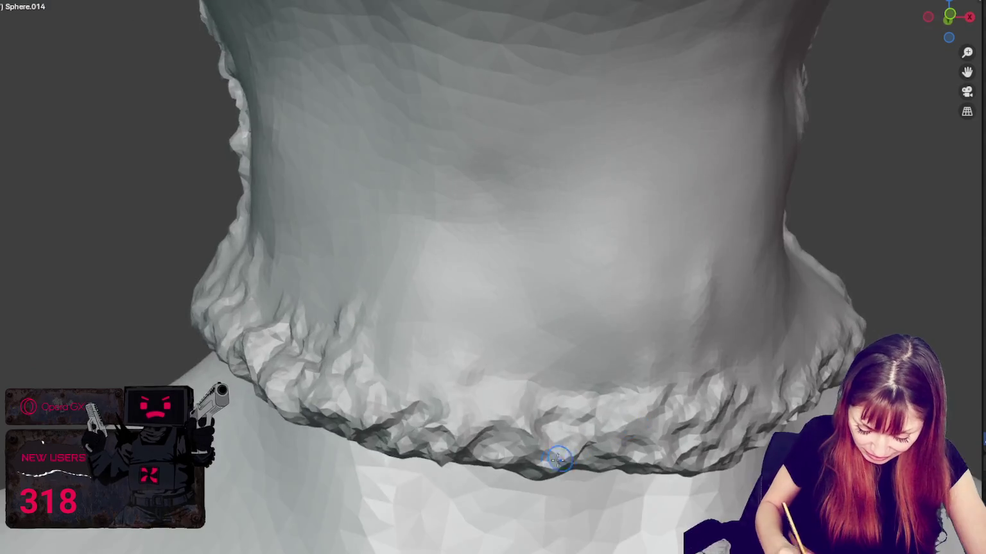
pyautogui.moveTo(531, 414); pyautogui.dragTo(613, 410, button='middle')
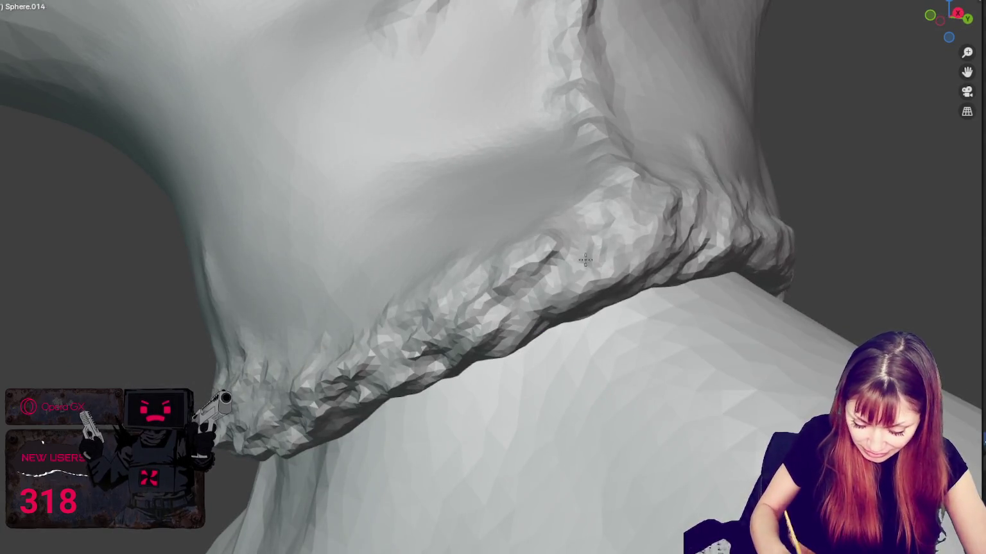
pyautogui.moveTo(622, 257); pyautogui.dragTo(528, 235, button='middle')
pyautogui.moveTo(609, 286); pyautogui.dragTo(639, 257, button='middle')
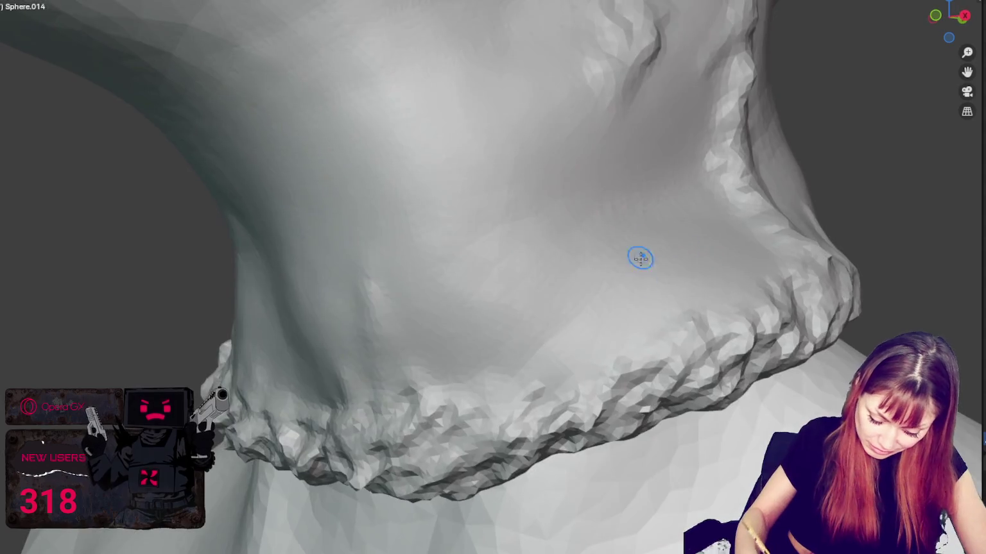
pyautogui.moveTo(764, 319); pyautogui.dragTo(641, 347, button='middle')
pyautogui.moveTo(552, 295)
pyautogui.mouseDown(button='middle')
pyautogui.moveTo(631, 352)
pyautogui.moveTo(653, 345)
pyautogui.mouseUp(button='middle')
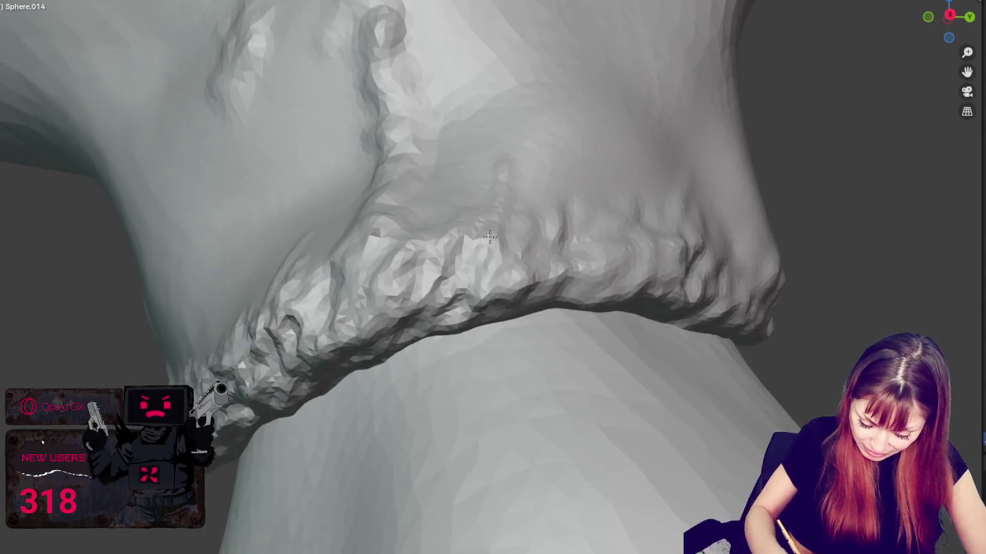
# Step: Carve crinkle grooves and wrinkle strokes into the rolled neck hem
pyautogui.moveTo(561, 286); pyautogui.dragTo(264, 253, button='middle')
pyautogui.moveTo(263, 253)
pyautogui.mouseDown()
pyautogui.moveTo(384, 226)
pyautogui.moveTo(475, 308)
pyautogui.mouseUp()
pyautogui.moveTo(500, 302); pyautogui.dragTo(486, 303, button='middle')
pyautogui.moveTo(339, 280)
pyautogui.mouseDown()
pyautogui.moveTo(398, 308)
pyautogui.moveTo(421, 286)
pyautogui.mouseUp()
pyautogui.moveTo(541, 327)
pyautogui.mouseDown()
pyautogui.moveTo(559, 347)
pyautogui.moveTo(638, 315)
pyautogui.mouseUp()
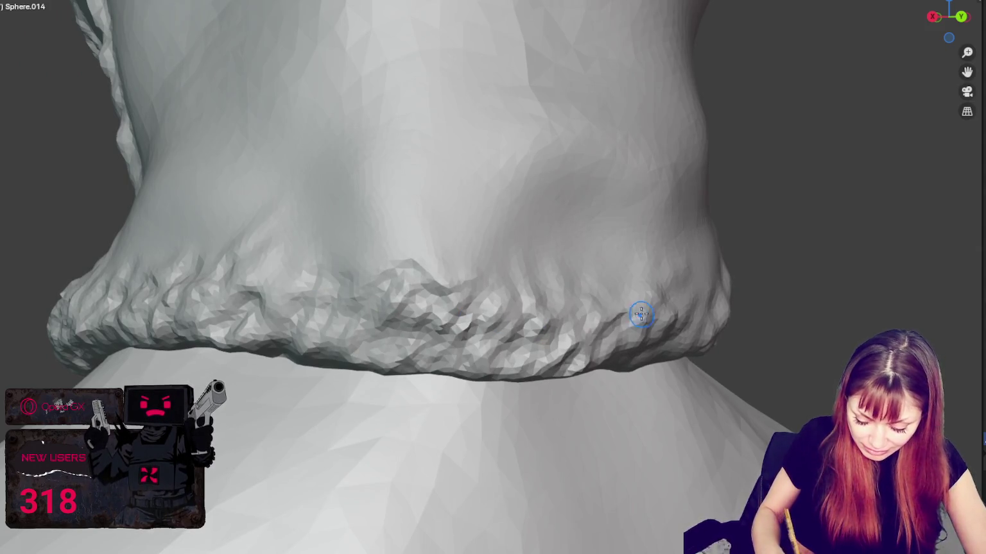
pyautogui.moveTo(638, 314); pyautogui.dragTo(468, 345, button='middle')
pyautogui.moveTo(468, 345)
pyautogui.mouseDown()
pyautogui.moveTo(493, 288)
pyautogui.moveTo(578, 315)
pyautogui.mouseUp()
# Step: Carve more folds into the front and side of the hem
pyautogui.moveTo(578, 314); pyautogui.dragTo(406, 368, button='middle')
pyautogui.moveTo(406, 367)
pyautogui.mouseDown()
pyautogui.moveTo(449, 288)
pyautogui.moveTo(595, 278)
pyautogui.moveTo(642, 318)
pyautogui.mouseUp()
pyautogui.moveTo(641, 318); pyautogui.dragTo(612, 329, button='middle')
pyautogui.moveTo(612, 330)
pyautogui.mouseDown()
pyautogui.moveTo(616, 308)
pyautogui.moveTo(695, 353)
pyautogui.moveTo(635, 355)
pyautogui.mouseUp()
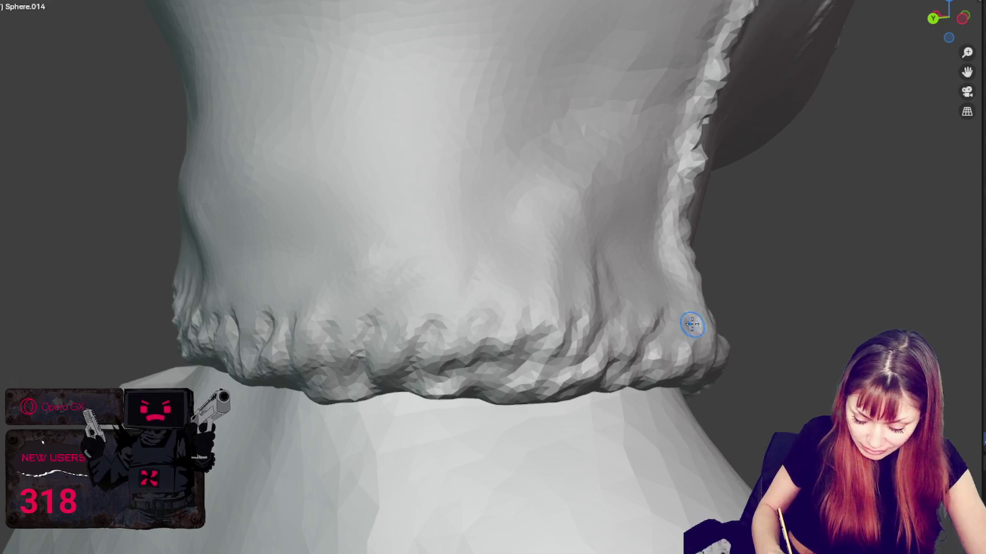
pyautogui.moveTo(691, 325); pyautogui.dragTo(660, 341, button='middle')
pyautogui.moveTo(660, 341)
pyautogui.mouseDown()
pyautogui.moveTo(616, 308)
pyautogui.moveTo(509, 295)
pyautogui.mouseUp()
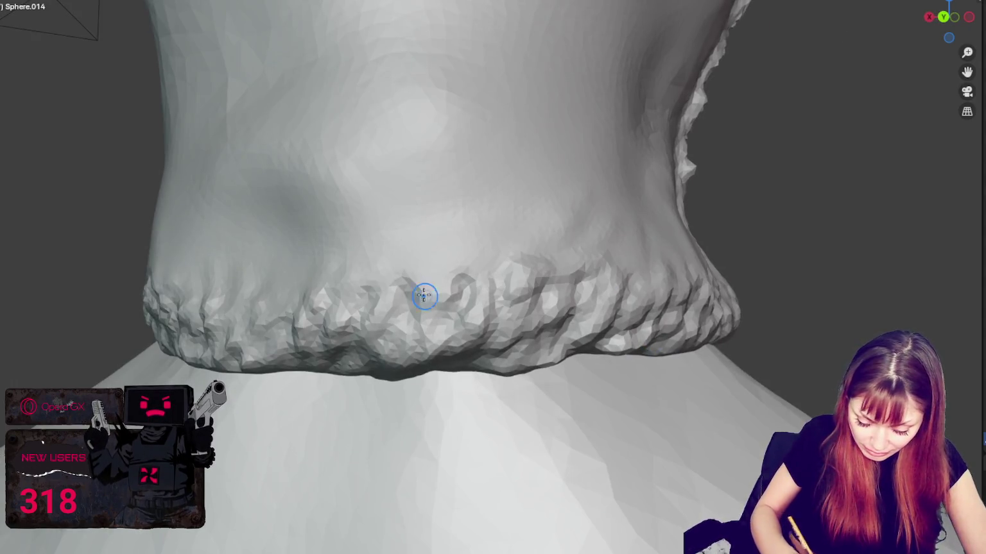
# Step: Turn the view around the collar to another side and zoom out
pyautogui.moveTo(396, 293); pyautogui.dragTo(334, 320)
pyautogui.moveTo(334, 321); pyautogui.dragTo(553, 340, button='middle')
pyautogui.moveTo(376, 295)
pyautogui.mouseDown(button='middle')
pyautogui.moveTo(576, 329)
pyautogui.moveTo(674, 321)
pyautogui.mouseUp(button='middle')
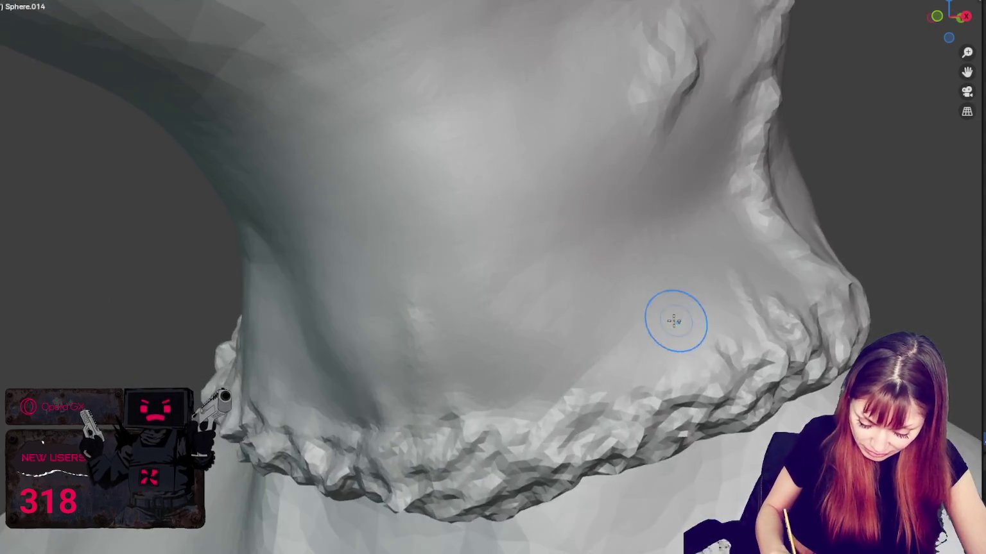
pyautogui.moveTo(641, 376); pyautogui.dragTo(743, 357, button='middle')
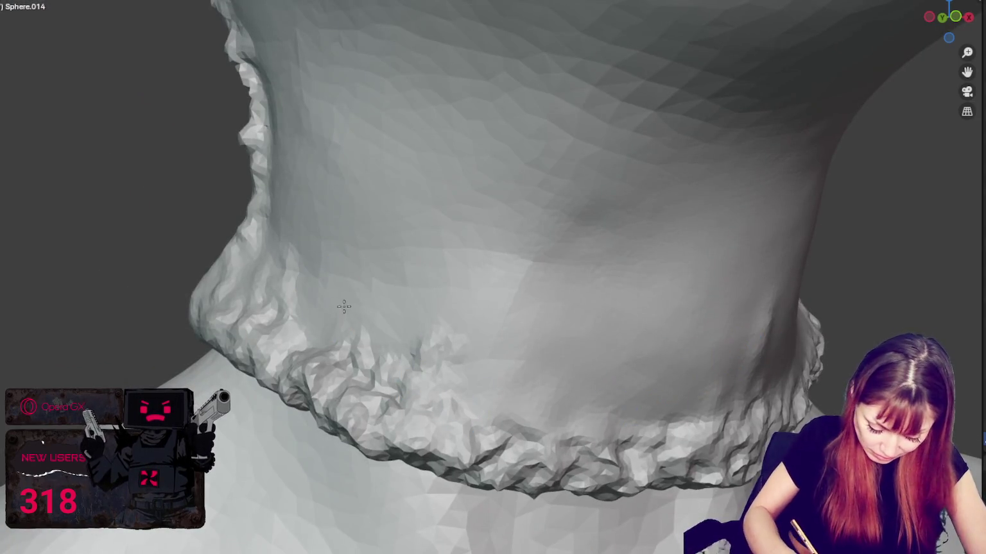
pyautogui.scroll(-5, 318, 343)
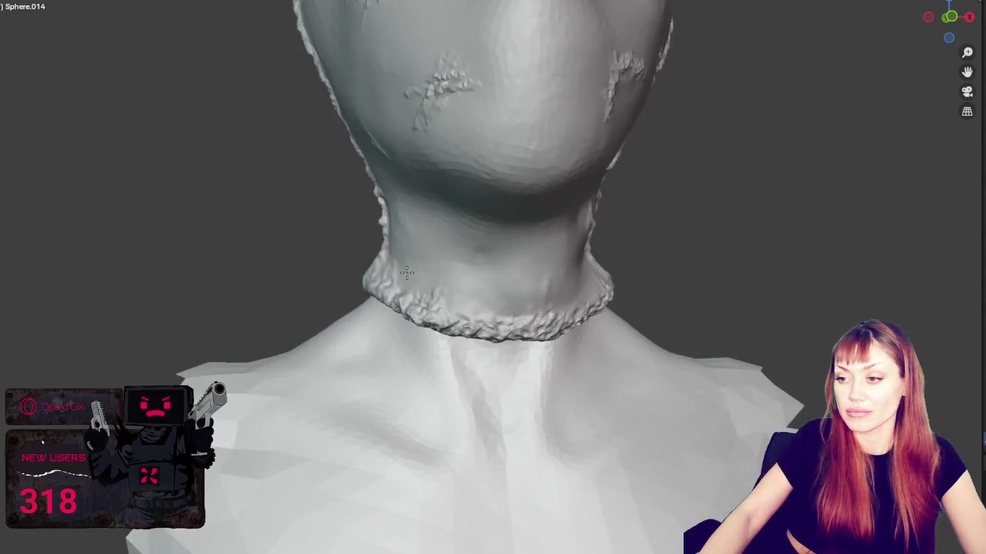
pyautogui.moveTo(360, 302); pyautogui.dragTo(398, 271, button='middle')
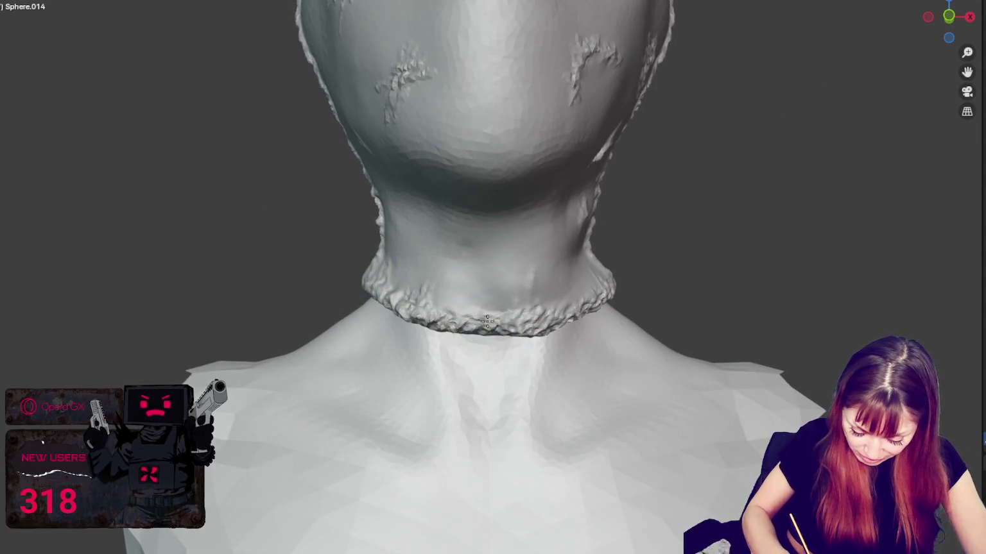
pyautogui.moveTo(485, 331); pyautogui.dragTo(512, 331, button='middle')
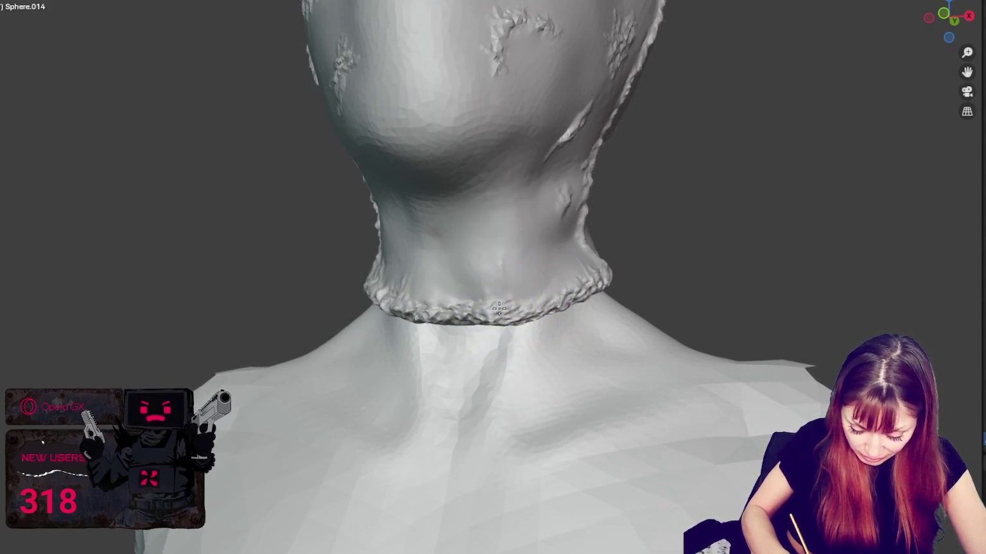
pyautogui.moveTo(579, 287)
pyautogui.mouseDown(button='middle')
pyautogui.moveTo(583, 299)
pyautogui.moveTo(537, 307)
pyautogui.moveTo(579, 310)
pyautogui.moveTo(532, 309)
pyautogui.moveTo(590, 273)
pyautogui.moveTo(517, 282)
pyautogui.moveTo(574, 294)
pyautogui.moveTo(544, 313)
pyautogui.moveTo(557, 323)
pyautogui.moveTo(545, 343)
pyautogui.moveTo(557, 352)
pyautogui.moveTo(548, 356)
pyautogui.moveTo(557, 353)
pyautogui.moveTo(545, 359)
pyautogui.moveTo(534, 348)
pyautogui.moveTo(572, 360)
pyautogui.moveTo(535, 326)
pyautogui.moveTo(612, 325)
pyautogui.moveTo(565, 320)
pyautogui.moveTo(602, 333)
pyautogui.moveTo(567, 325)
pyautogui.moveTo(567, 347)
pyautogui.moveTo(538, 328)
pyautogui.moveTo(558, 315)
pyautogui.mouseUp(button='middle')
pyautogui.moveTo(556, 260)
pyautogui.mouseDown(button='middle')
pyautogui.moveTo(584, 277)
pyautogui.moveTo(662, 292)
pyautogui.moveTo(590, 297)
pyautogui.moveTo(596, 303)
pyautogui.moveTo(561, 340)
pyautogui.moveTo(468, 335)
pyautogui.mouseUp(button='middle')
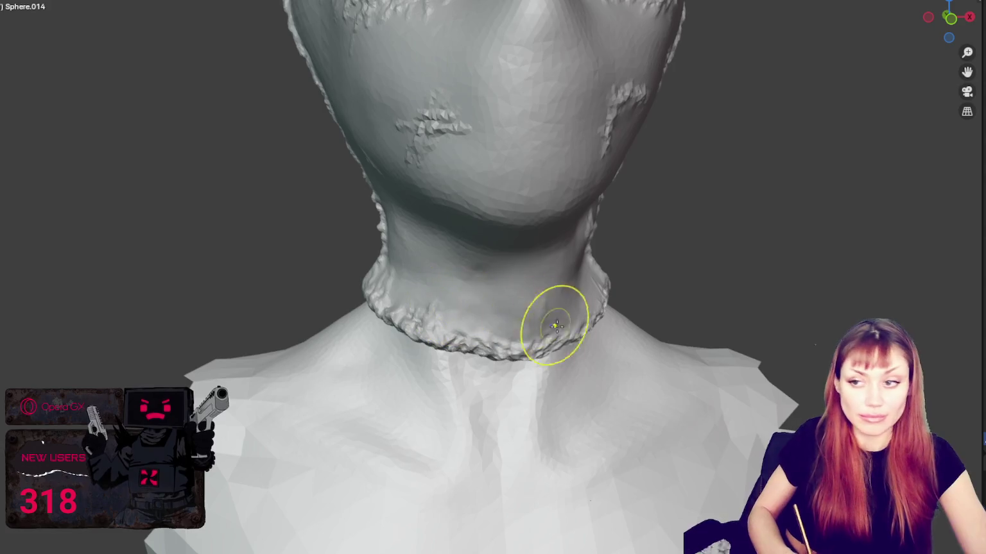
pyautogui.moveTo(550, 325); pyautogui.dragTo(550, 314, button='middle')
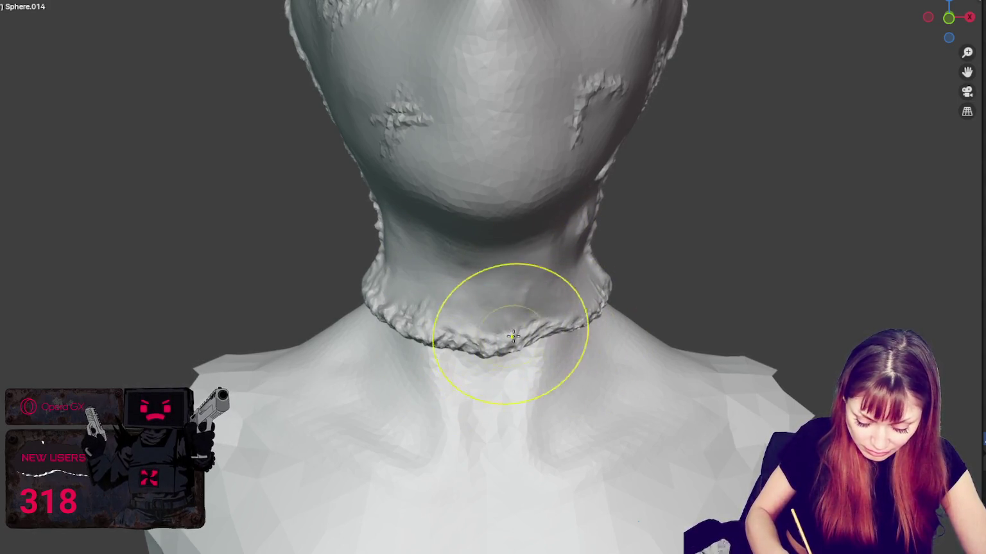
pyautogui.moveTo(539, 330)
pyautogui.mouseDown(button='middle')
pyautogui.moveTo(476, 349)
pyautogui.moveTo(506, 302)
pyautogui.moveTo(543, 336)
pyautogui.moveTo(523, 308)
pyautogui.mouseUp(button='middle')
pyautogui.moveTo(466, 276); pyautogui.dragTo(616, 282, button='middle')
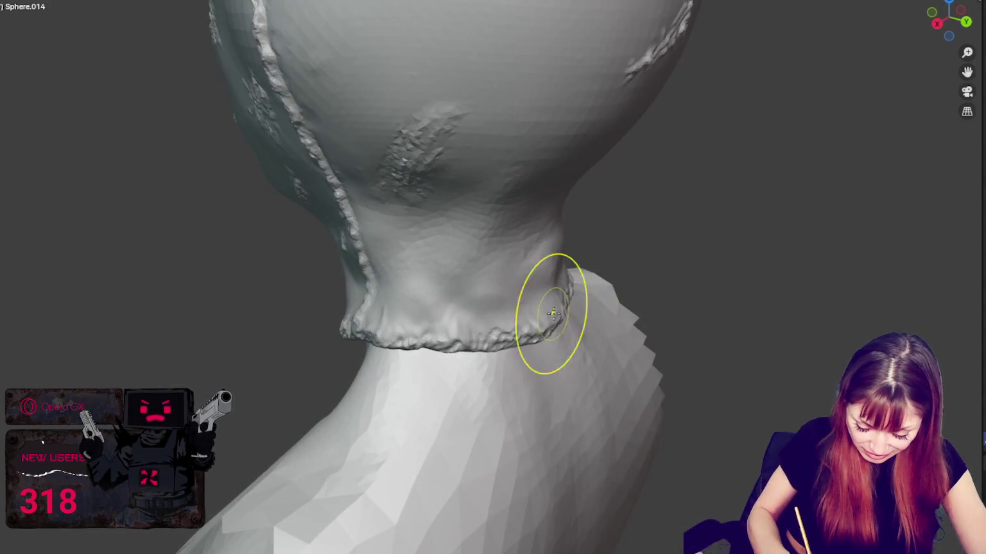
pyautogui.moveTo(451, 357)
pyautogui.mouseDown(button='middle')
pyautogui.moveTo(556, 336)
pyautogui.moveTo(592, 346)
pyautogui.moveTo(555, 337)
pyautogui.moveTo(568, 330)
pyautogui.mouseUp(button='middle')
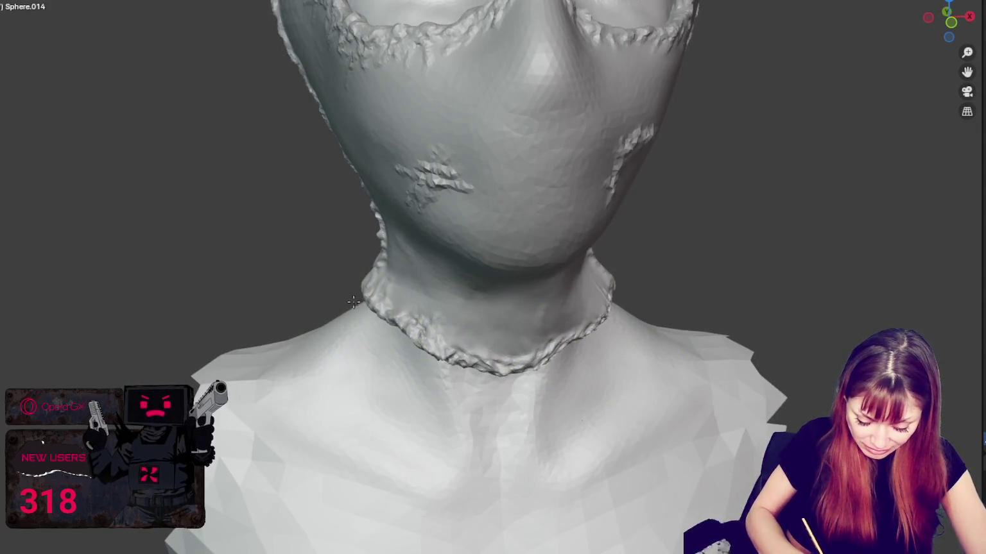
pyautogui.scroll(-3, 359, 238)
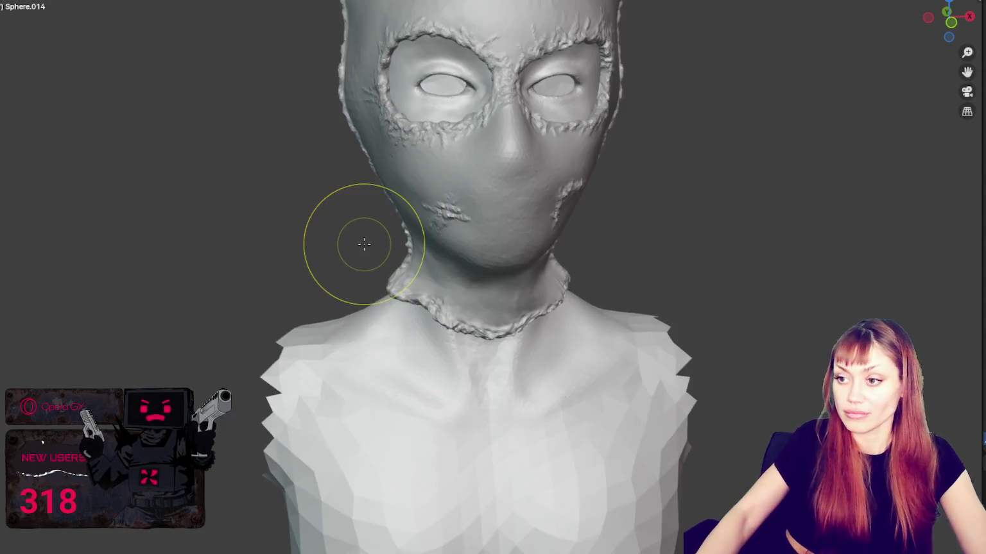
pyautogui.scroll(-2, 364, 244)
pyautogui.moveTo(600, 232); pyautogui.dragTo(594, 198, button='middle')
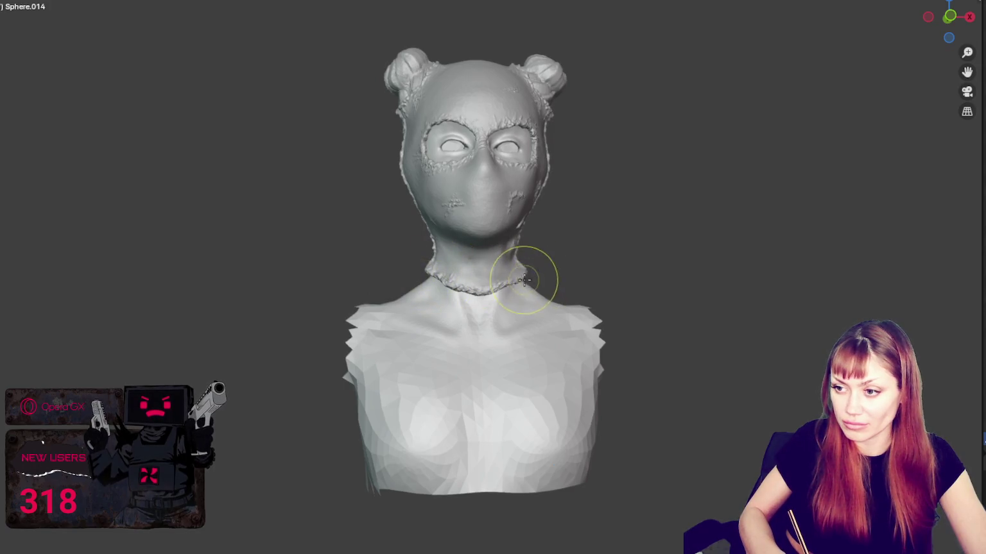
pyautogui.moveTo(494, 286)
pyautogui.mouseDown(button='middle')
pyautogui.moveTo(458, 287)
pyautogui.moveTo(494, 257)
pyautogui.moveTo(469, 227)
pyautogui.moveTo(611, 513)
pyautogui.moveTo(627, 433)
pyautogui.moveTo(548, 401)
pyautogui.mouseUp(button='middle')
pyautogui.scroll(4, 467, 231)
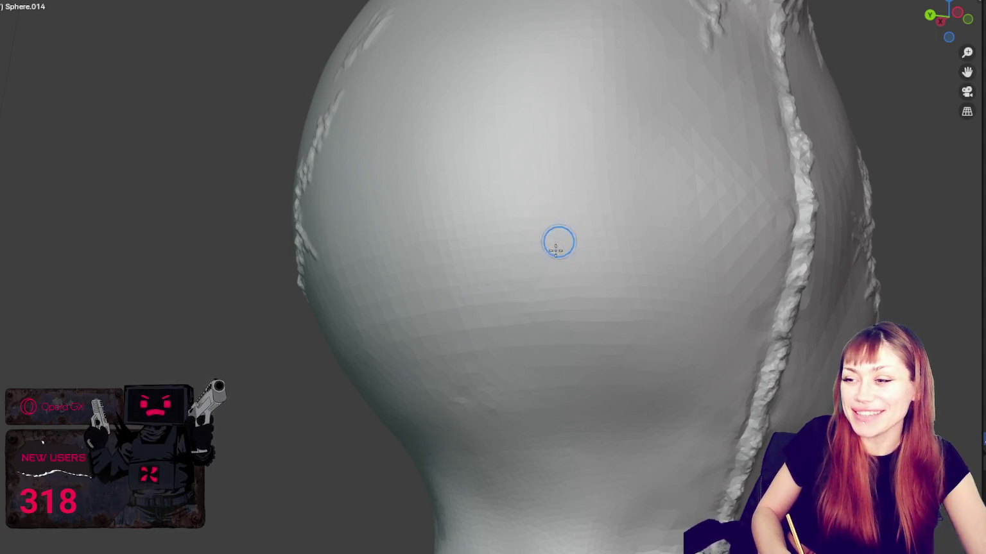
# Step: Smooth small bumps on the back of the head, then shrink the brush radius with F twice
pyautogui.moveTo(574, 276); pyautogui.dragTo(572, 274, button='middle')
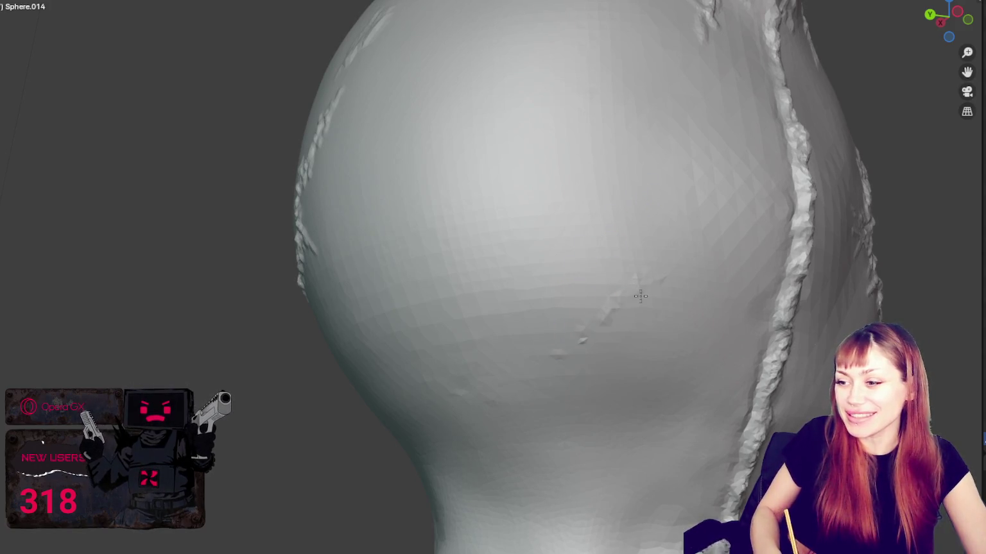
pyautogui.keyDown('shift'); pyautogui.moveTo(687, 304); pyautogui.dragTo(632, 307); pyautogui.keyUp('shift')
pyautogui.press('f')
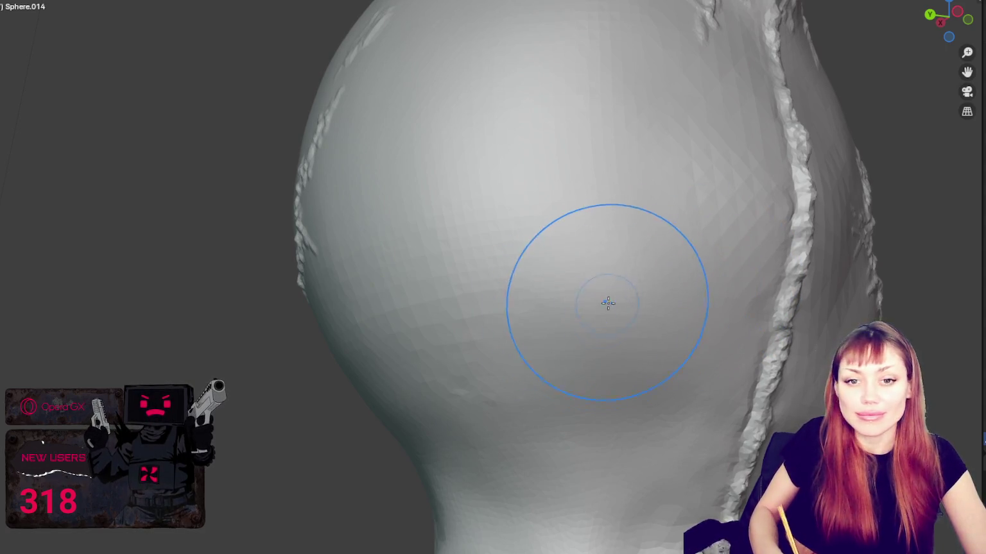
pyautogui.click(539, 326)
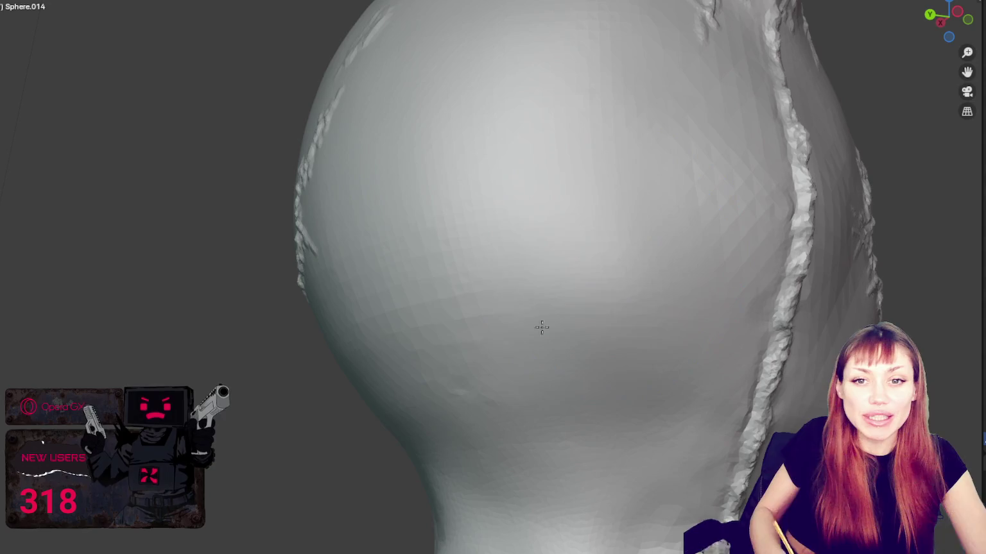
pyautogui.press('f')
pyautogui.click(576, 267)
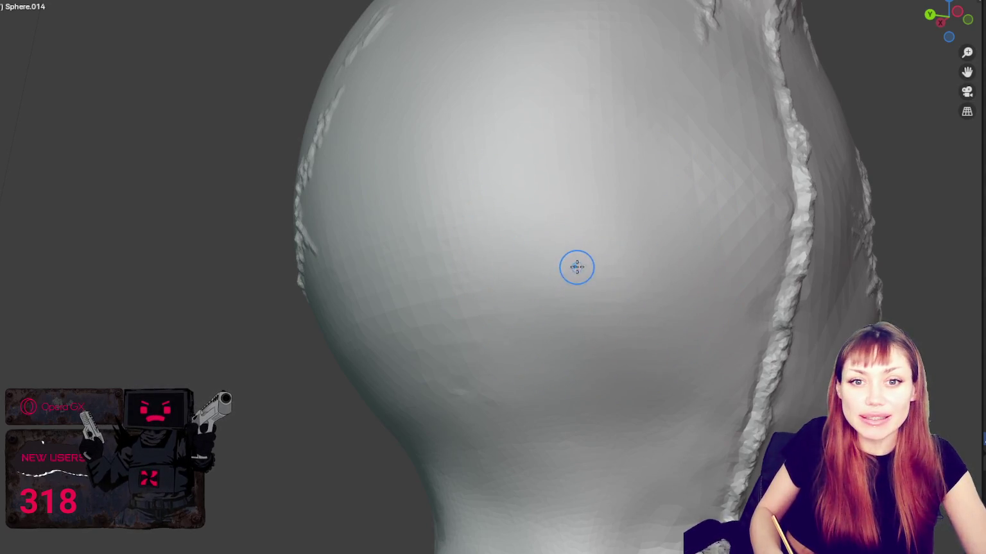
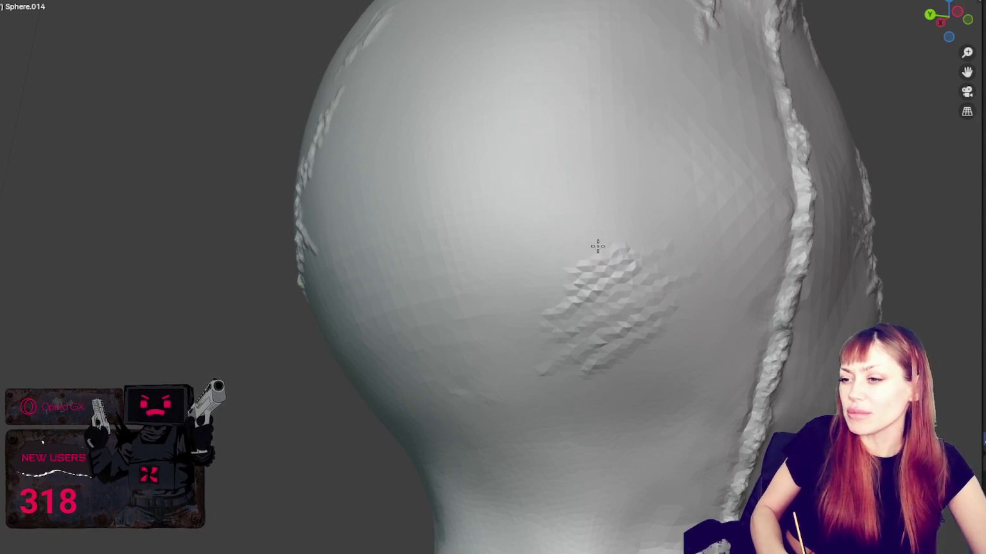
# Step: Sculpt along the faint diagonal scratch scar on the side of the hood
pyautogui.moveTo(660, 285)
pyautogui.mouseDown(button='middle')
pyautogui.moveTo(623, 308)
pyautogui.moveTo(627, 297)
pyautogui.mouseUp(button='middle')
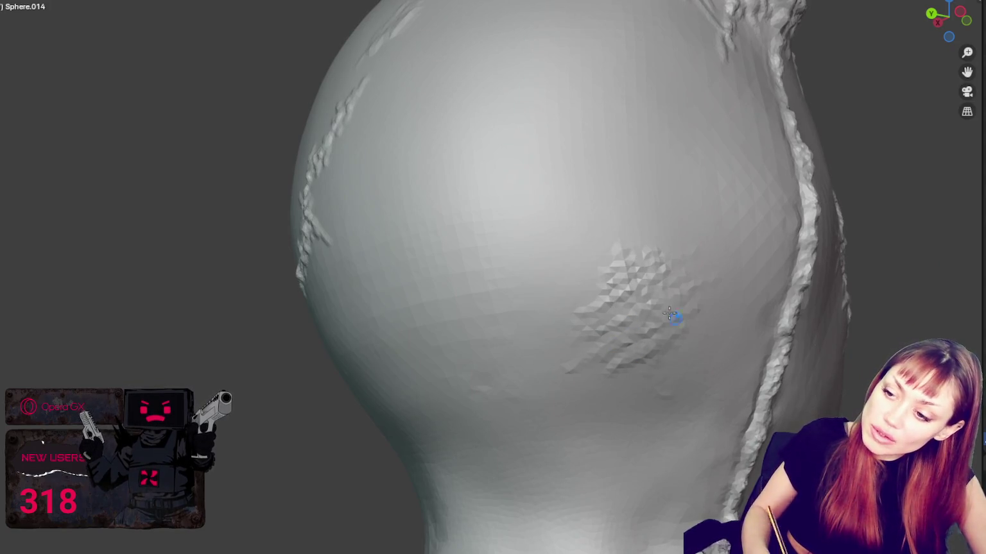
pyautogui.moveTo(673, 319); pyautogui.dragTo(660, 292, button='middle')
pyautogui.moveTo(636, 234); pyautogui.dragTo(638, 223, button='middle')
pyautogui.moveTo(572, 259); pyautogui.dragTo(609, 243)
pyautogui.moveTo(619, 231); pyautogui.dragTo(645, 213, button='middle')
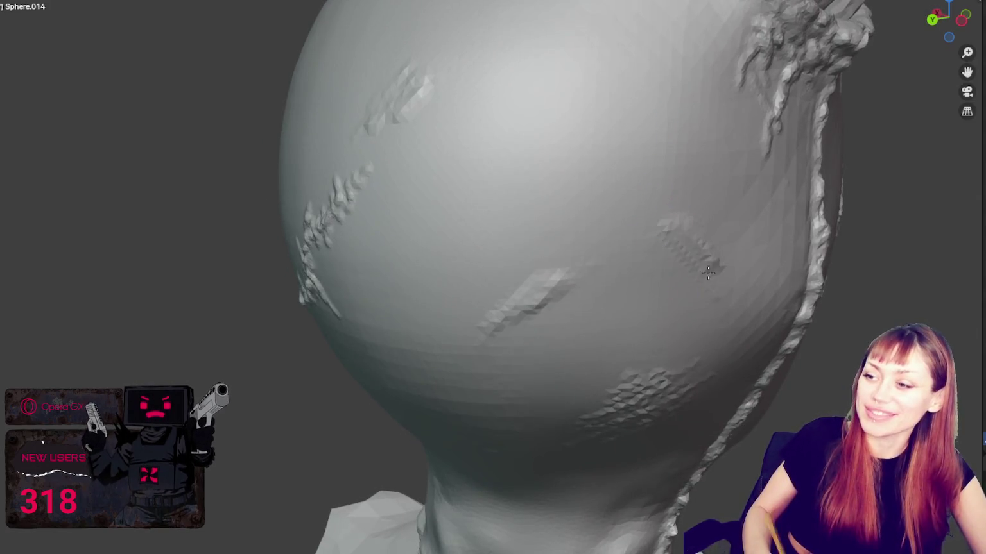
# Step: Orbit and zoom in to frame the back of the hooded head and neck
pyautogui.scroll(-5, 744, 300)
pyautogui.moveTo(629, 165)
pyautogui.mouseDown(button='middle')
pyautogui.moveTo(812, 149)
pyautogui.moveTo(521, 259)
pyautogui.moveTo(520, 316)
pyautogui.mouseUp(button='middle')
pyautogui.scroll(3, 520, 315)
pyautogui.scroll(2, 526, 288)
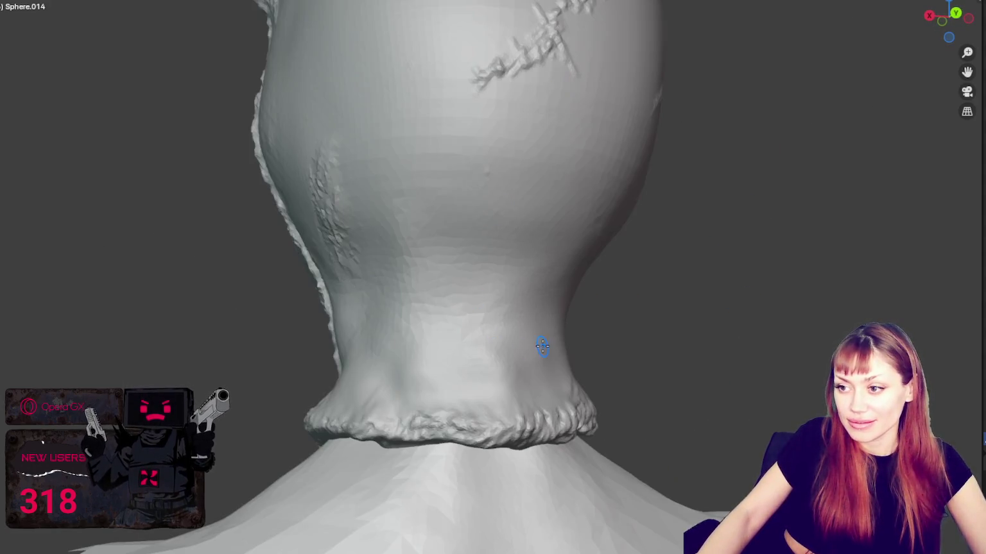
pyautogui.scroll(2, 543, 346)
pyautogui.scroll(2, 530, 325)
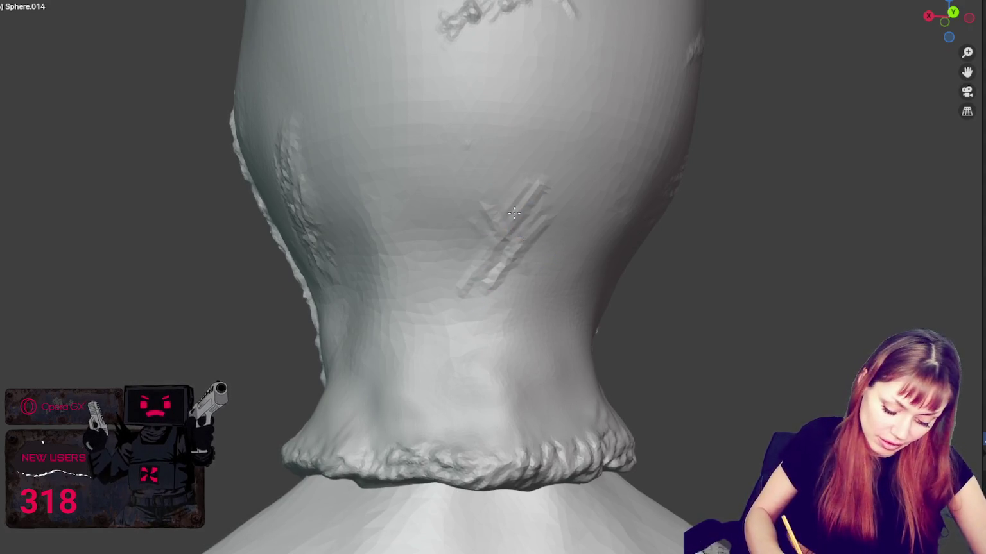
pyautogui.moveTo(554, 181)
pyautogui.mouseDown(button='middle')
pyautogui.moveTo(505, 252)
pyautogui.moveTo(513, 326)
pyautogui.mouseUp(button='middle')
pyautogui.scroll(2, 513, 308)
pyautogui.scroll(3, 521, 288)
pyautogui.scroll(-4, 449, 308)
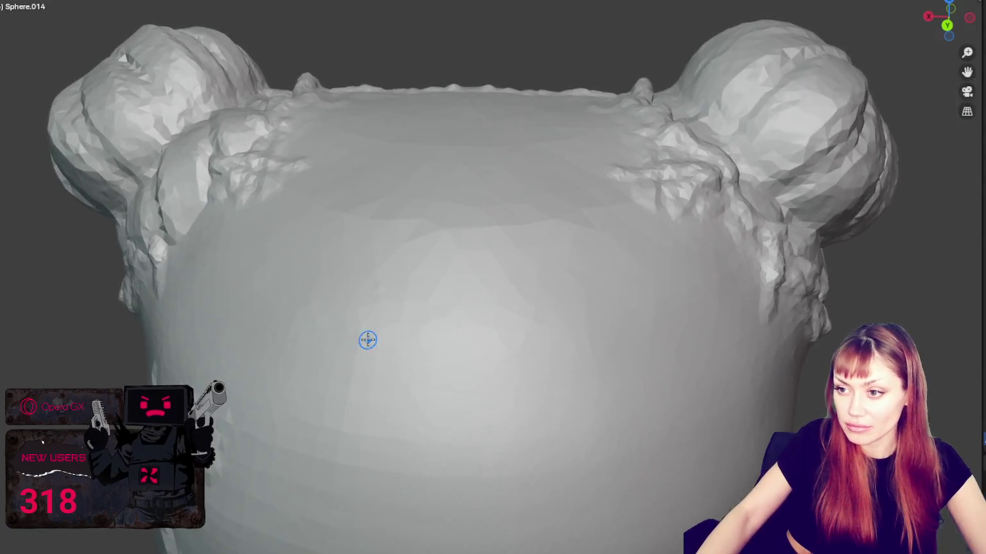
pyautogui.moveTo(367, 339); pyautogui.dragTo(411, 330, button='middle')
# Step: Shrink the brush with F and scribble a raised stitch ridge on the back of the head
pyautogui.press('f')
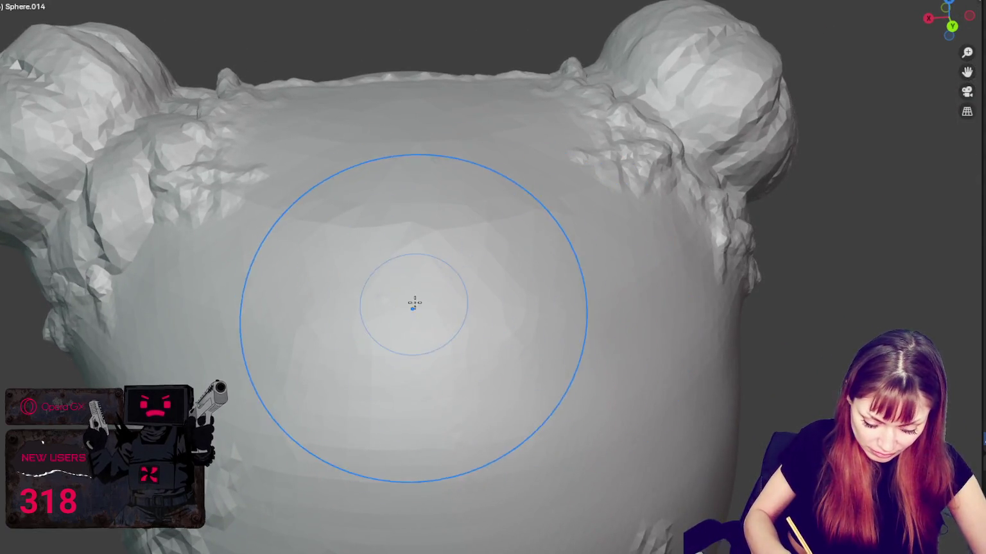
pyautogui.press('f')
pyautogui.moveTo(363, 364)
pyautogui.mouseDown()
pyautogui.moveTo(458, 271)
pyautogui.moveTo(367, 359)
pyautogui.moveTo(441, 326)
pyautogui.moveTo(413, 351)
pyautogui.mouseUp()
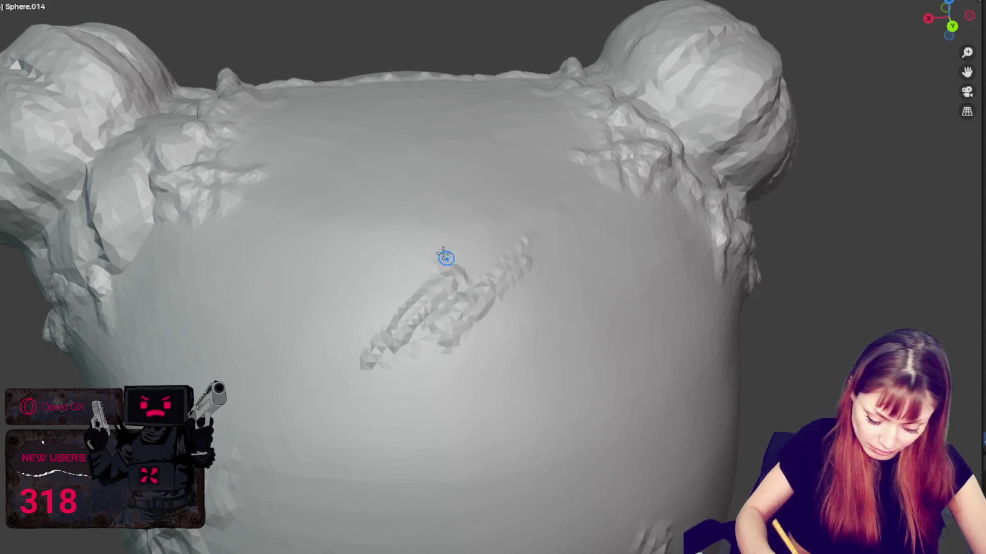
pyautogui.scroll(-5, 533, 256)
pyautogui.moveTo(525, 234)
pyautogui.mouseDown(button='middle')
pyautogui.moveTo(720, 218)
pyautogui.moveTo(519, 216)
pyautogui.moveTo(621, 220)
pyautogui.mouseUp(button='middle')
pyautogui.scroll(1, 621, 211)
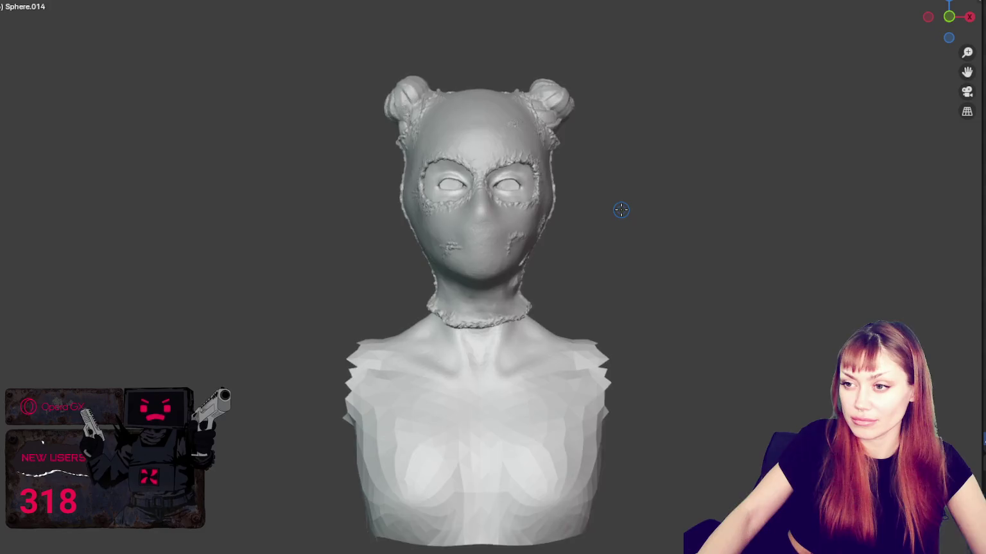
# Step: Work the neck seam on the 3-Head-smug body mesh and zoom in on the neck and chest
pyautogui.scroll(1, 613, 214)
pyautogui.moveTo(484, 357); pyautogui.dragTo(513, 348)
pyautogui.moveTo(545, 334)
pyautogui.mouseDown(button='middle')
pyautogui.moveTo(597, 305)
pyautogui.moveTo(595, 101)
pyautogui.mouseUp(button='middle')
pyautogui.scroll(2, 597, 304)
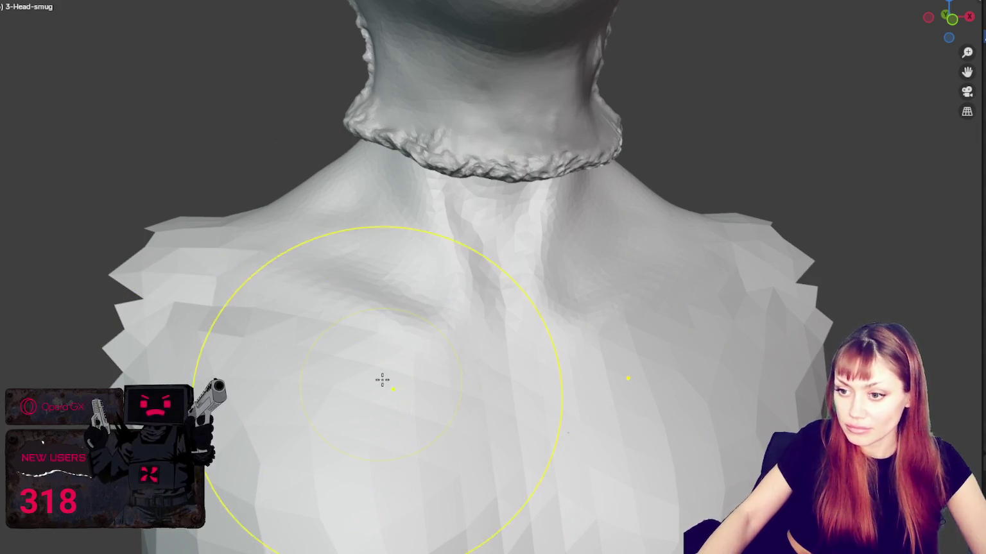
pyautogui.press('ctrl')
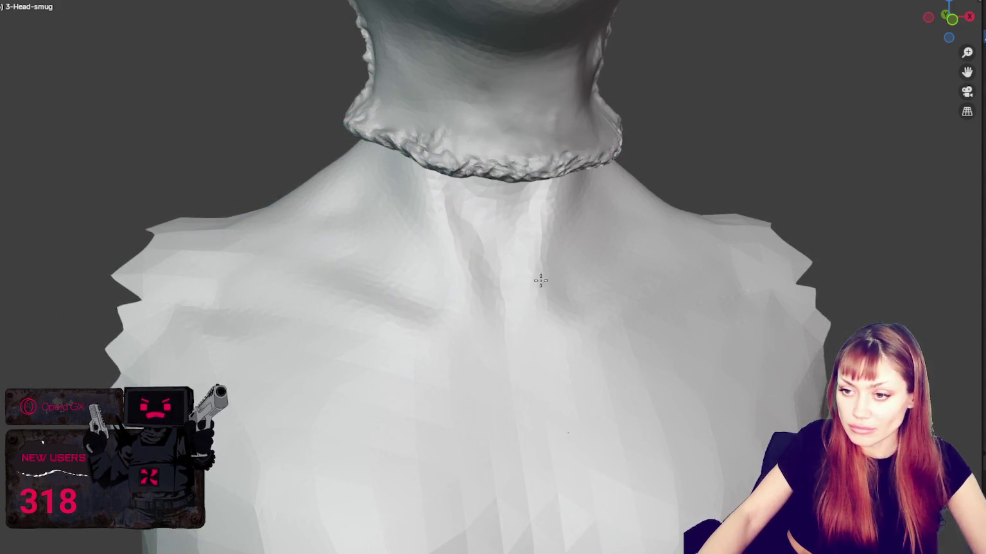
# Step: Shrink the brush and sculpt a sternum ridge and groove on the upper chest
pyautogui.press('f')
pyautogui.click(449, 292)
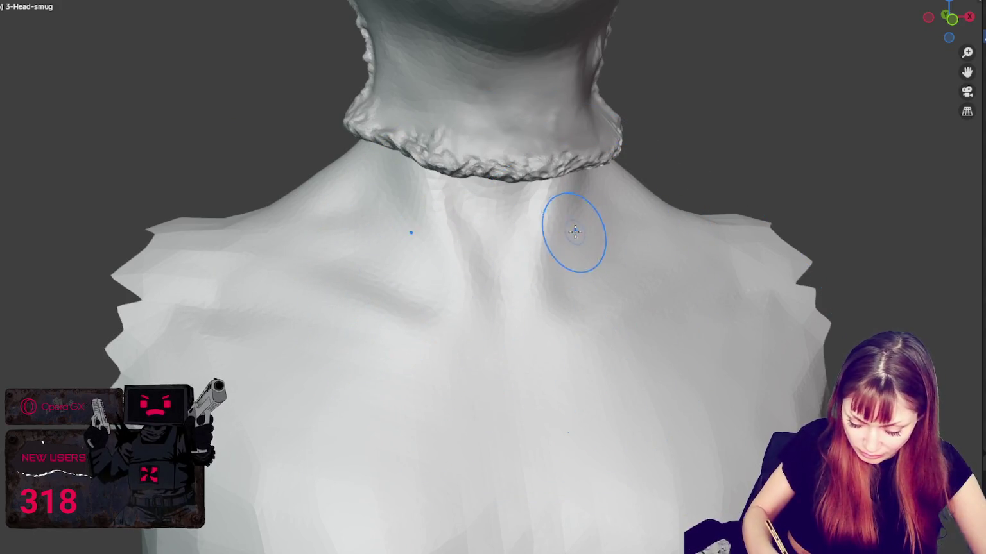
pyautogui.moveTo(573, 229); pyautogui.dragTo(562, 235, button='middle')
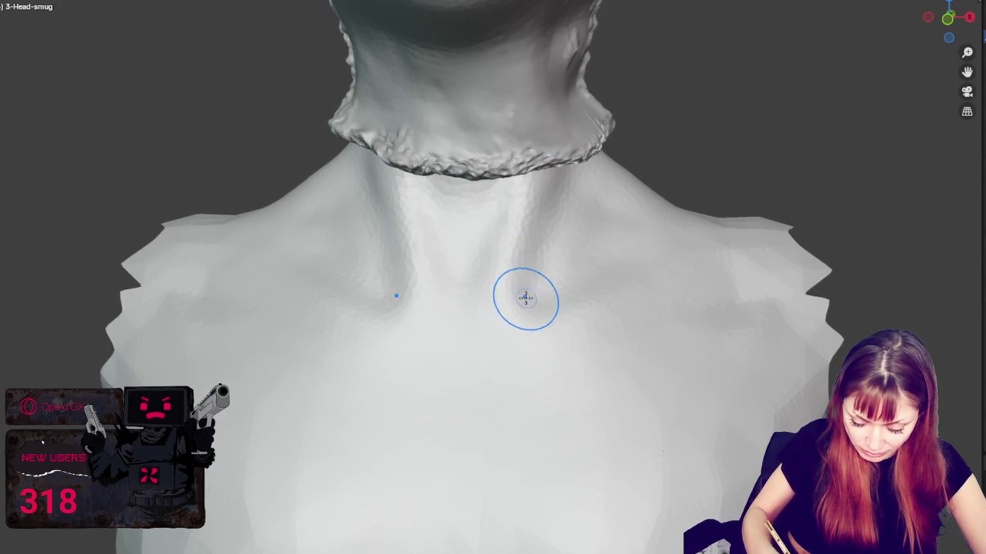
pyautogui.moveTo(455, 356); pyautogui.dragTo(614, 396, button='middle')
pyautogui.moveTo(567, 371)
pyautogui.mouseDown()
pyautogui.moveTo(545, 383)
pyautogui.moveTo(533, 323)
pyautogui.moveTo(535, 334)
pyautogui.moveTo(500, 260)
pyautogui.moveTo(546, 346)
pyautogui.moveTo(559, 337)
pyautogui.moveTo(547, 263)
pyautogui.mouseUp()
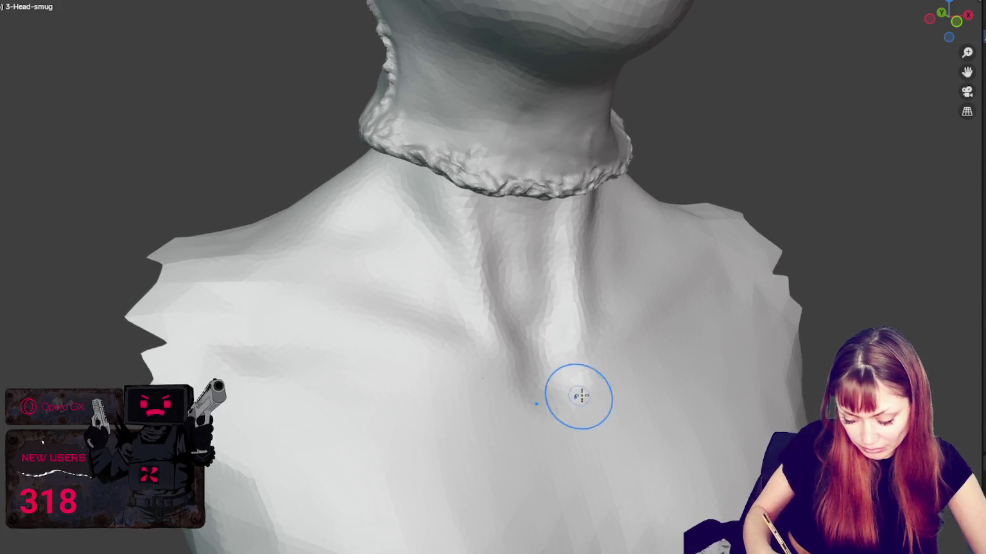
# Step: Carve mirrored collarbone creases and deepen and reshape the sternal notch
pyautogui.moveTo(562, 409); pyautogui.dragTo(590, 390, button='middle')
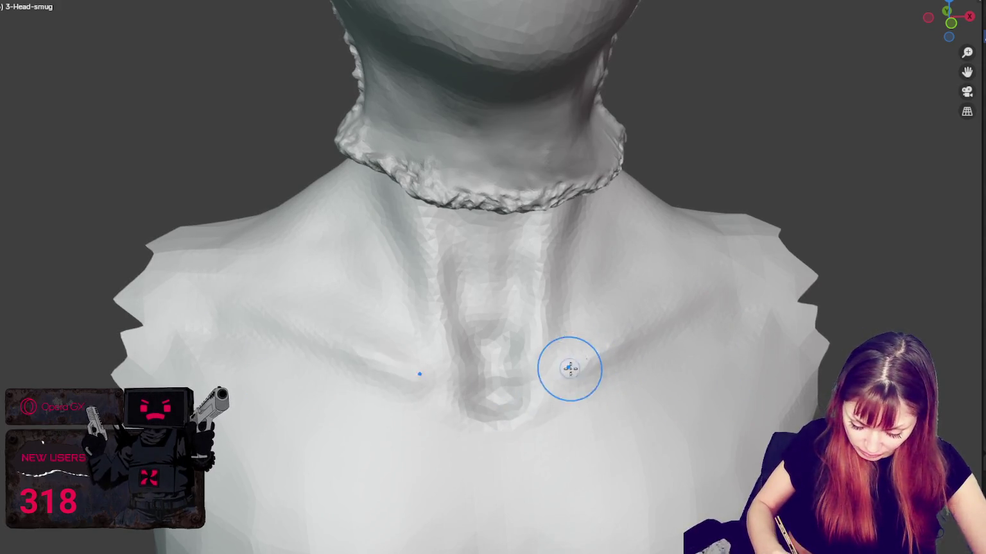
pyautogui.moveTo(572, 370); pyautogui.dragTo(591, 363)
pyautogui.moveTo(543, 402)
pyautogui.mouseDown()
pyautogui.moveTo(570, 368)
pyautogui.moveTo(518, 428)
pyautogui.mouseUp()
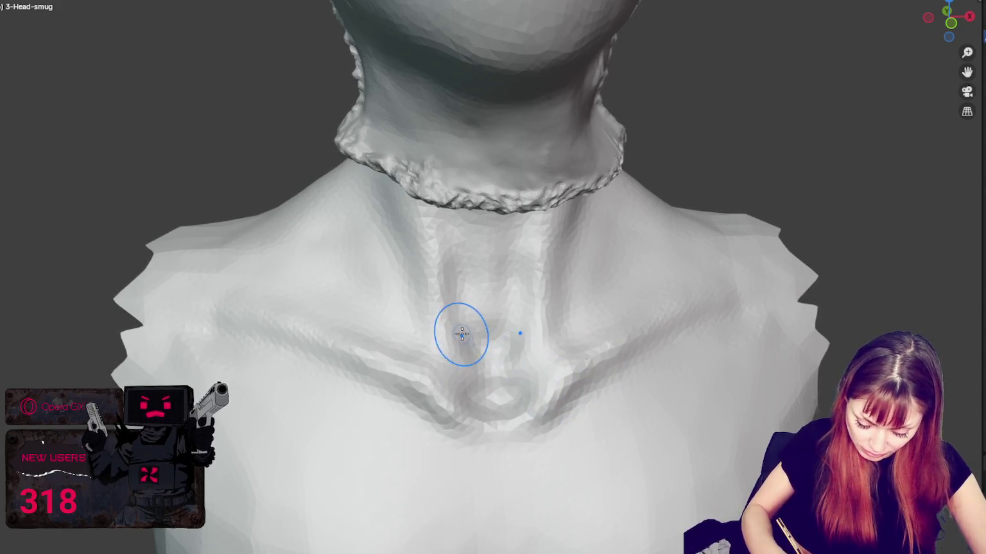
pyautogui.moveTo(460, 330); pyautogui.dragTo(451, 369)
pyautogui.moveTo(496, 297)
pyautogui.mouseDown()
pyautogui.moveTo(429, 369)
pyautogui.moveTo(447, 391)
pyautogui.moveTo(476, 389)
pyautogui.moveTo(453, 340)
pyautogui.moveTo(447, 286)
pyautogui.moveTo(476, 384)
pyautogui.mouseUp()
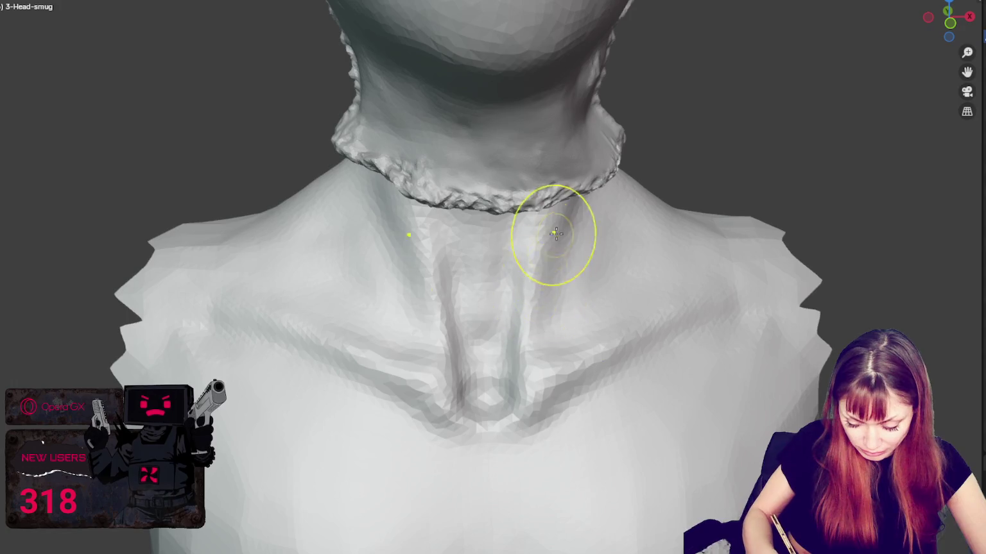
pyautogui.moveTo(493, 447)
pyautogui.mouseDown()
pyautogui.moveTo(462, 433)
pyautogui.moveTo(539, 411)
pyautogui.moveTo(510, 455)
pyautogui.moveTo(535, 392)
pyautogui.mouseUp()
pyautogui.moveTo(535, 392)
pyautogui.mouseDown(button='middle')
pyautogui.moveTo(626, 396)
pyautogui.moveTo(570, 372)
pyautogui.mouseUp(button='middle')
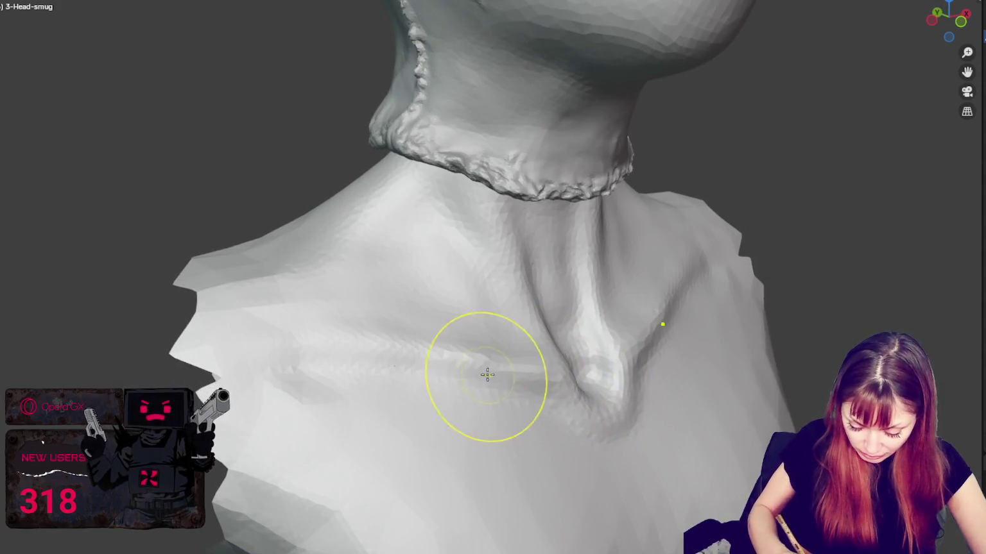
# Step: Carve the left collarbone crease and deepen the neck fold below the collar
pyautogui.moveTo(379, 337)
pyautogui.mouseDown()
pyautogui.moveTo(330, 363)
pyautogui.moveTo(399, 384)
pyautogui.mouseUp()
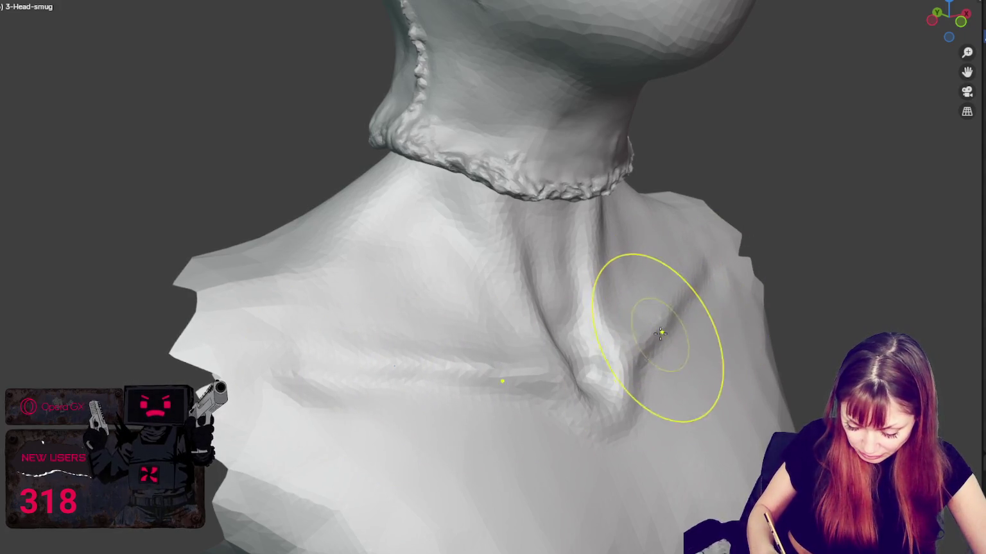
pyautogui.moveTo(718, 334); pyautogui.dragTo(656, 342, button='middle')
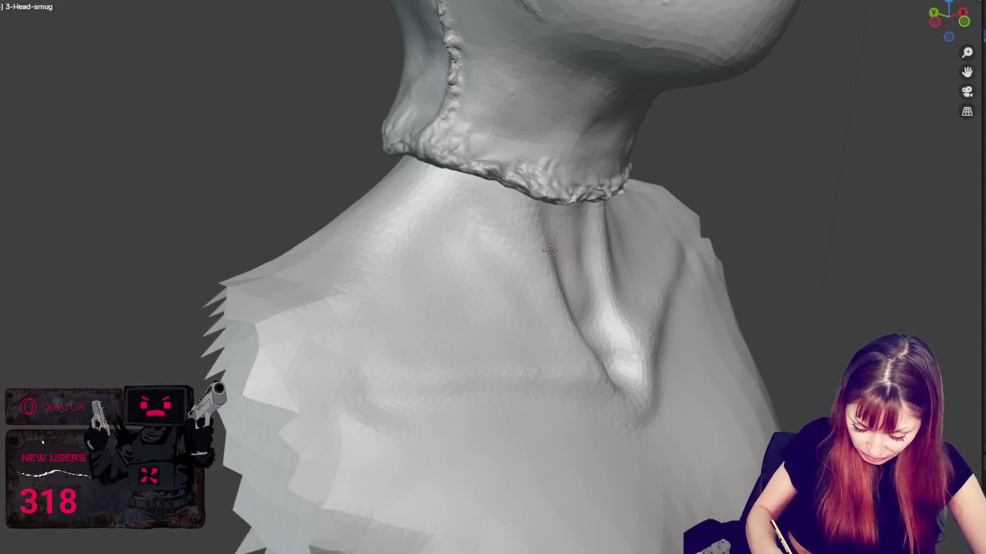
pyautogui.moveTo(571, 341); pyautogui.dragTo(578, 354)
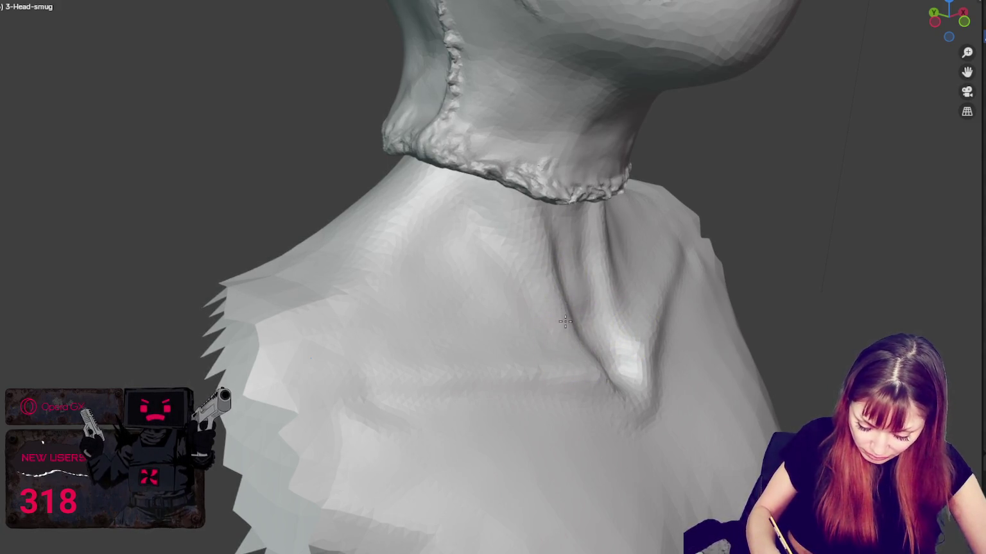
pyautogui.moveTo(549, 251); pyautogui.dragTo(595, 341)
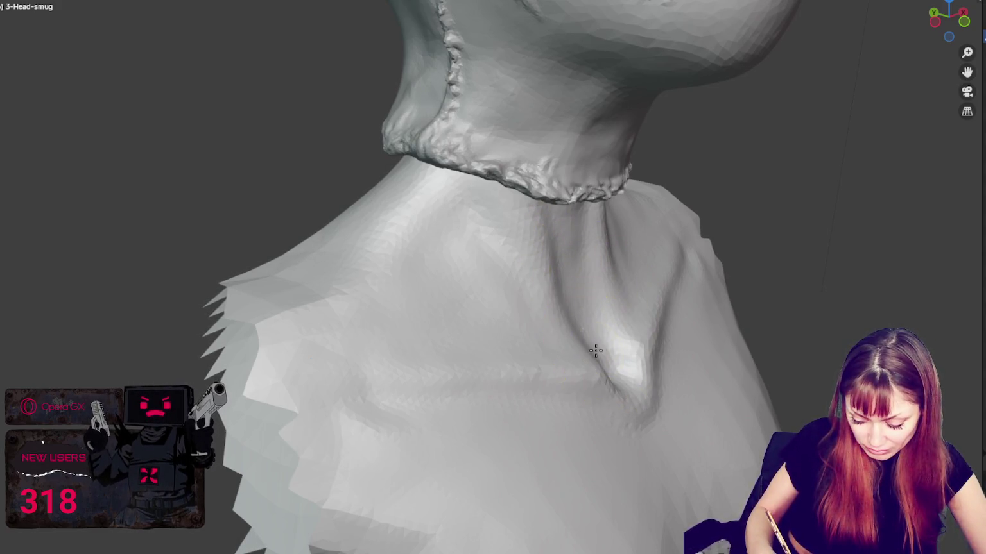
# Step: Orbit between frontal and angled side views to check the neck creases
pyautogui.moveTo(610, 335); pyautogui.dragTo(449, 339, button='middle')
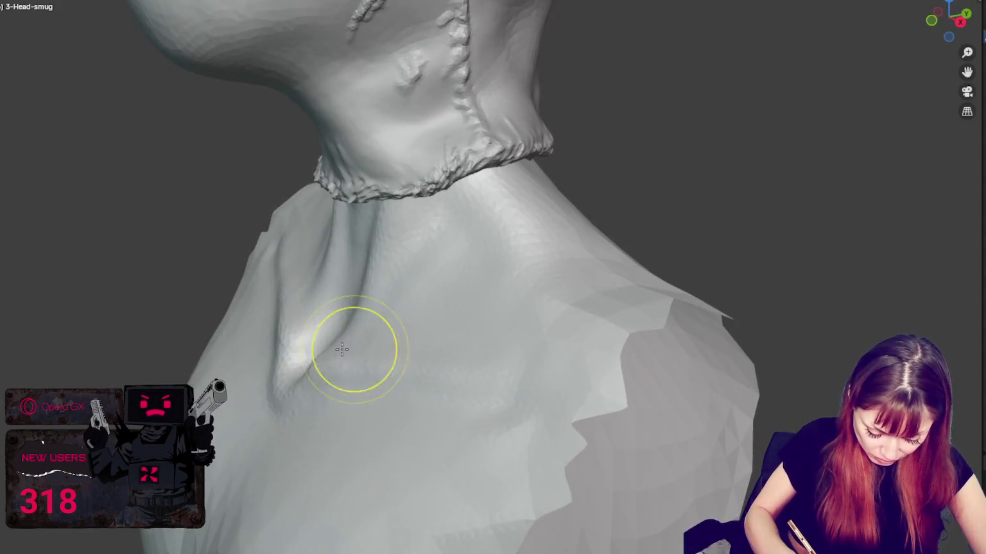
pyautogui.moveTo(303, 339)
pyautogui.mouseDown(button='middle')
pyautogui.moveTo(353, 355)
pyautogui.moveTo(380, 313)
pyautogui.moveTo(409, 305)
pyautogui.mouseUp(button='middle')
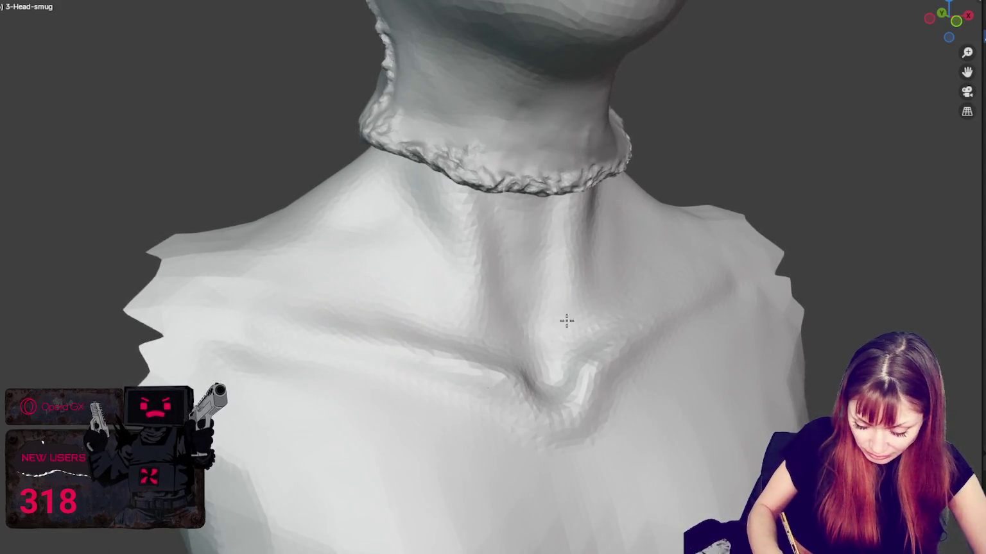
pyautogui.moveTo(506, 299); pyautogui.dragTo(443, 319, button='middle')
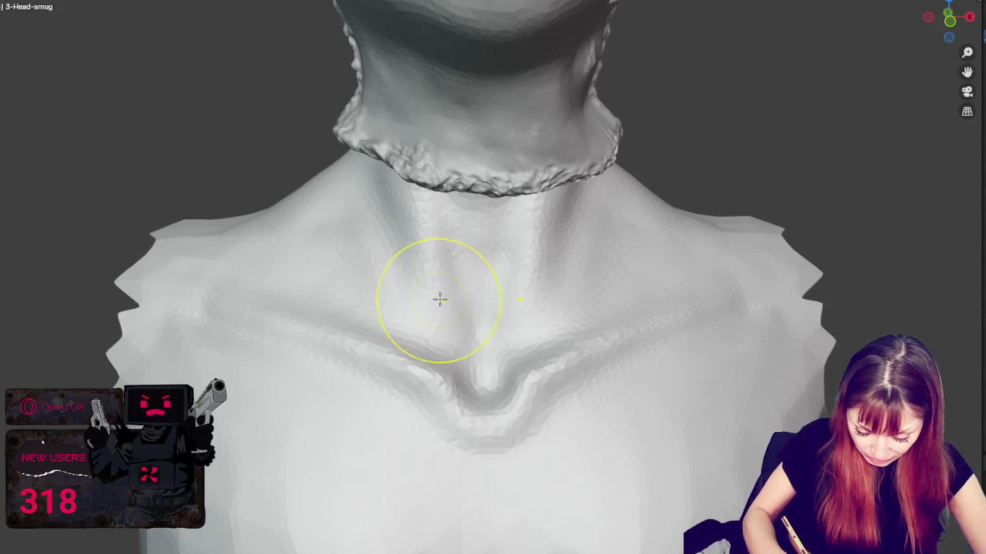
pyautogui.moveTo(361, 260)
pyautogui.mouseDown(button='middle')
pyautogui.moveTo(522, 284)
pyautogui.moveTo(403, 290)
pyautogui.mouseUp(button='middle')
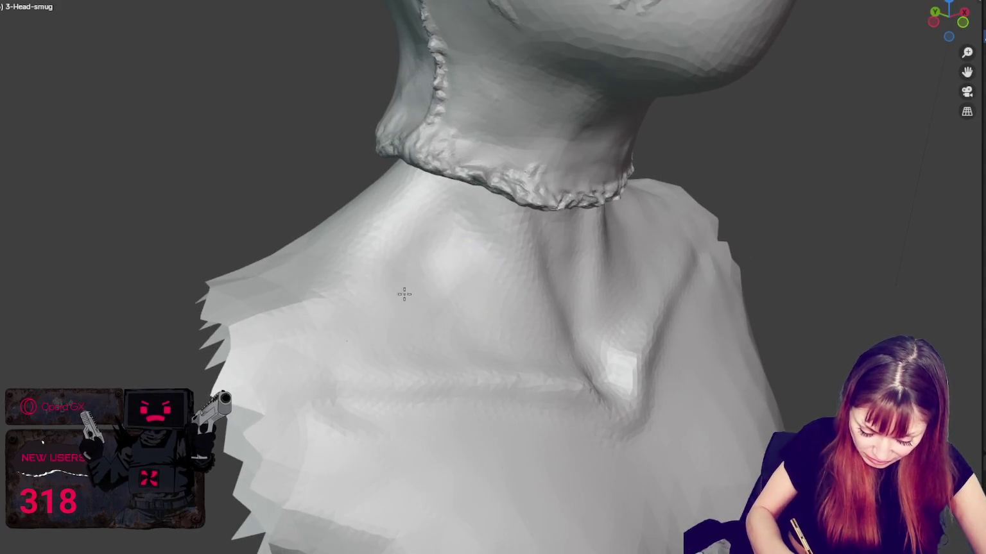
pyautogui.moveTo(309, 275)
pyautogui.mouseDown(button='middle')
pyautogui.moveTo(379, 282)
pyautogui.moveTo(419, 355)
pyautogui.mouseUp(button='middle')
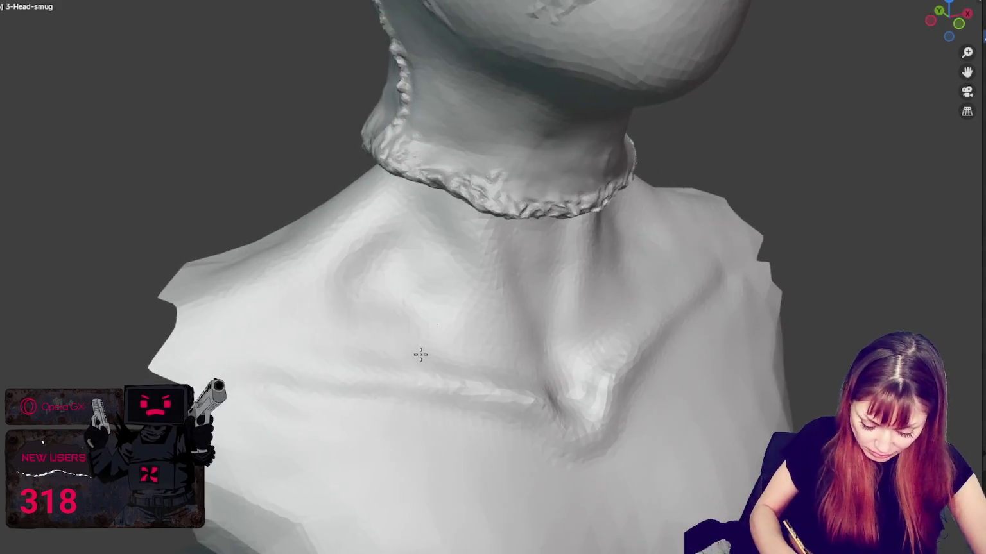
pyautogui.moveTo(306, 260)
pyautogui.mouseDown(button='middle')
pyautogui.moveTo(492, 337)
pyautogui.moveTo(651, 323)
pyautogui.moveTo(656, 308)
pyautogui.mouseUp(button='middle')
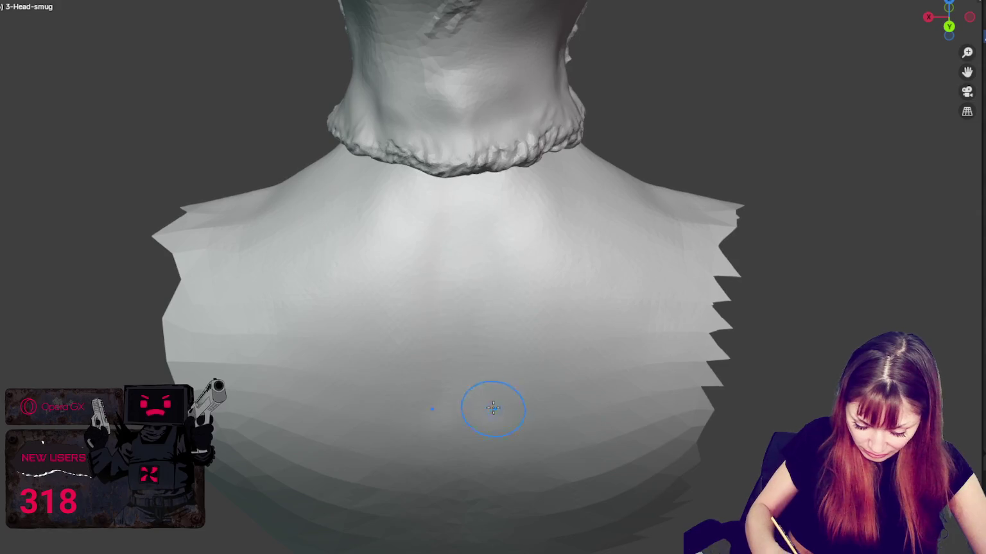
# Step: Undo the vertical ridges down the back, comparing it with and without them
pyautogui.moveTo(493, 408); pyautogui.dragTo(488, 245, button='middle')
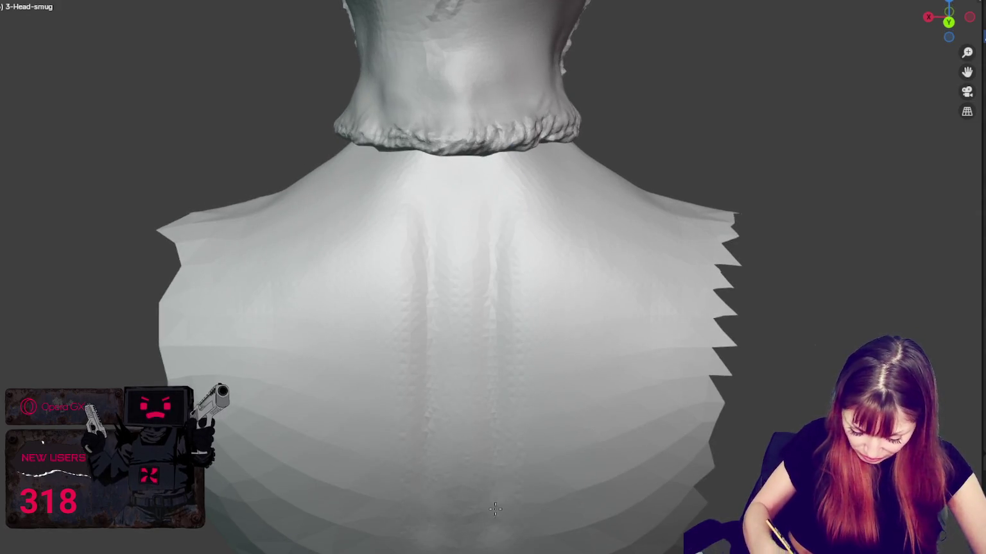
pyautogui.hotkey('ctrl', 'z')
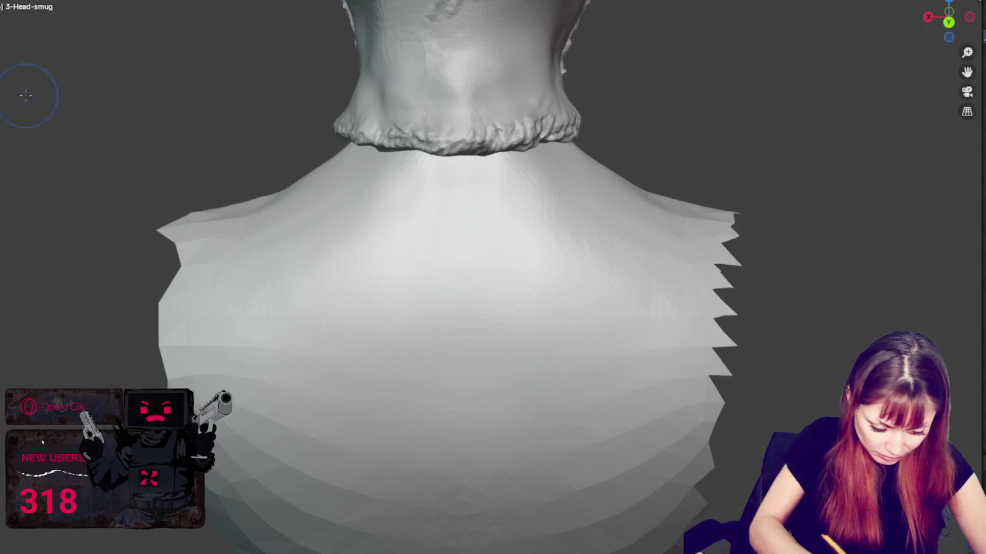
pyautogui.hotkey('ctrl', 'shift', 'z')
pyautogui.hotkey('ctrl', 'z')
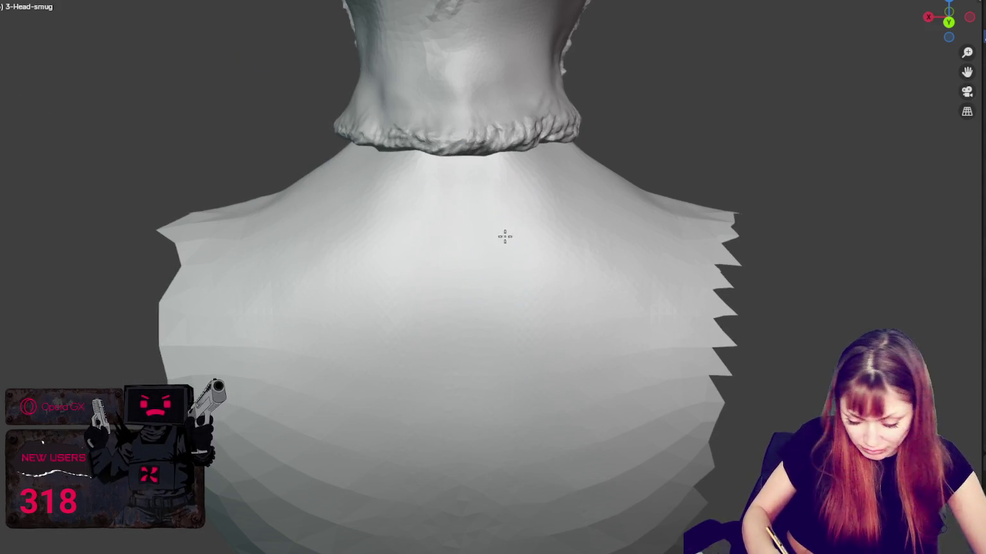
pyautogui.moveTo(462, 213); pyautogui.dragTo(495, 212, button='middle')
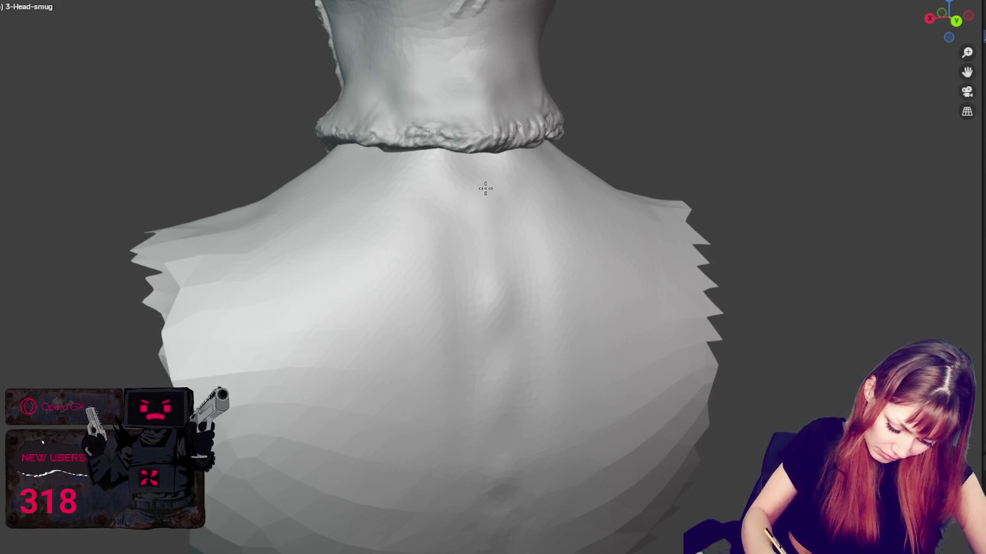
# Step: Smooth the surface of the upper back and the left shoulder edge
pyautogui.moveTo(462, 404); pyautogui.dragTo(302, 484)
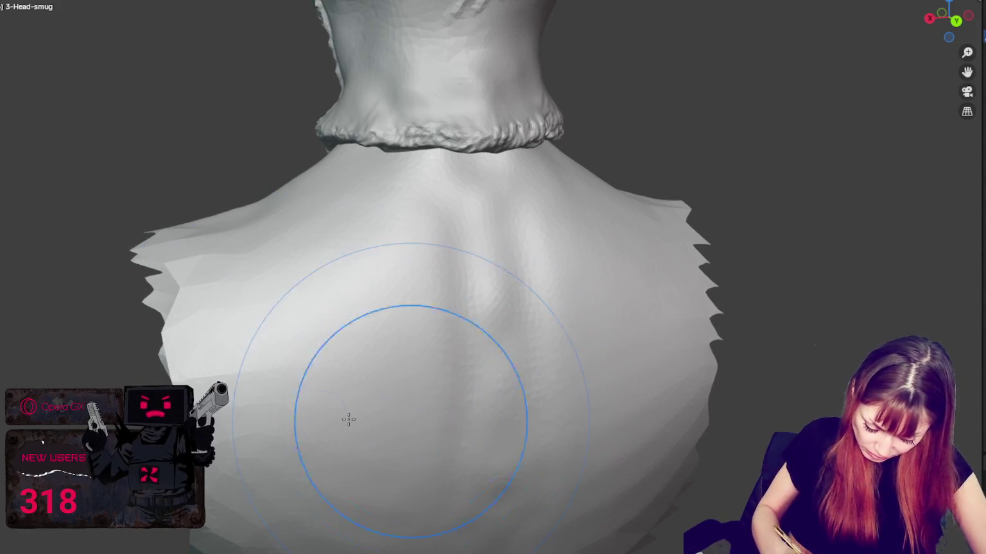
pyautogui.moveTo(387, 334); pyautogui.dragTo(341, 341, button='middle')
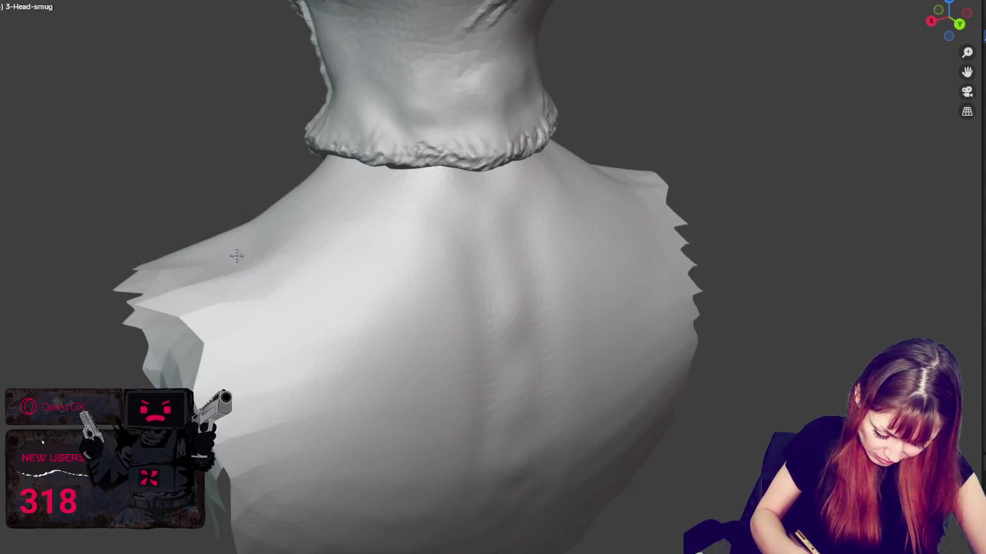
pyautogui.moveTo(203, 342); pyautogui.dragTo(161, 364)
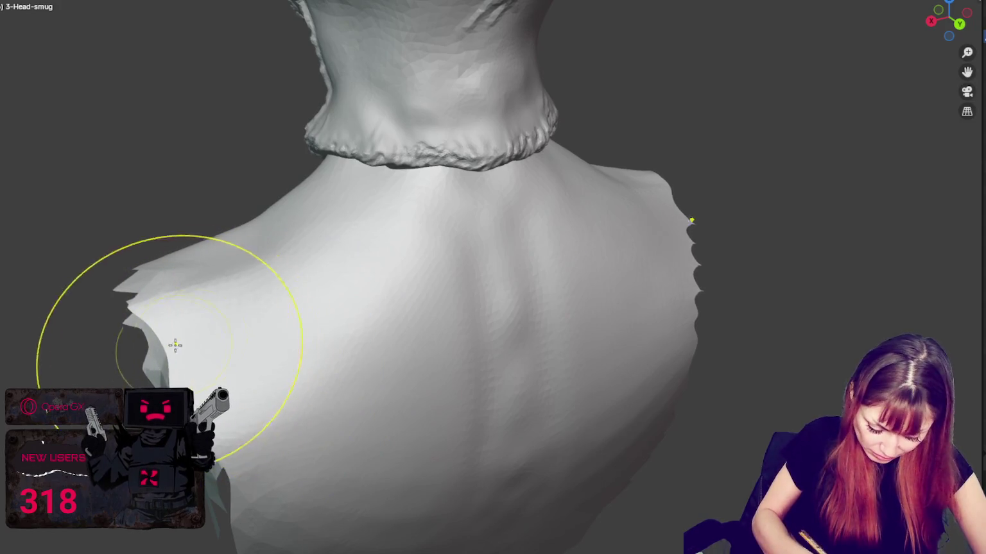
pyautogui.moveTo(175, 345); pyautogui.dragTo(308, 247, button='middle')
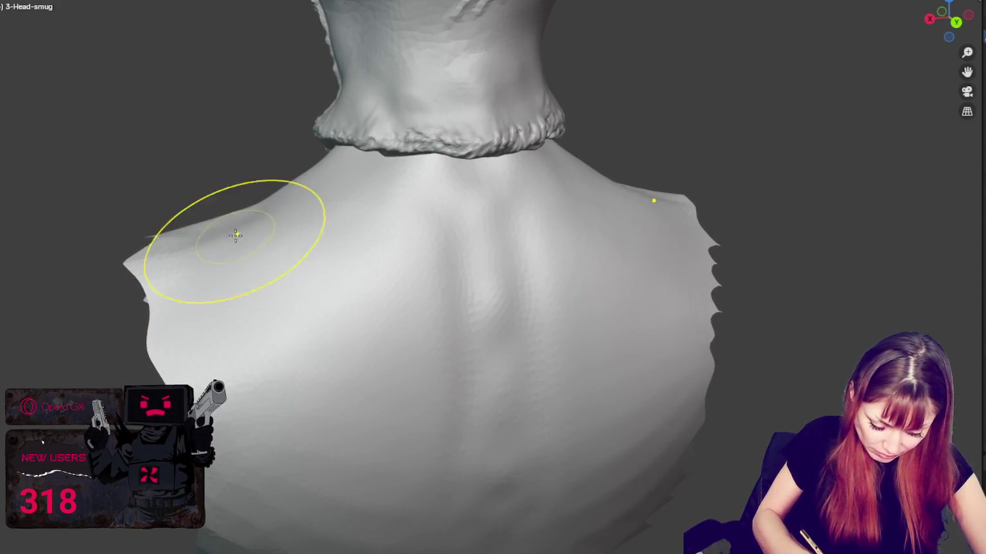
pyautogui.moveTo(237, 220); pyautogui.dragTo(379, 185, button='middle')
pyautogui.moveTo(235, 235); pyautogui.dragTo(482, 381, button='middle')
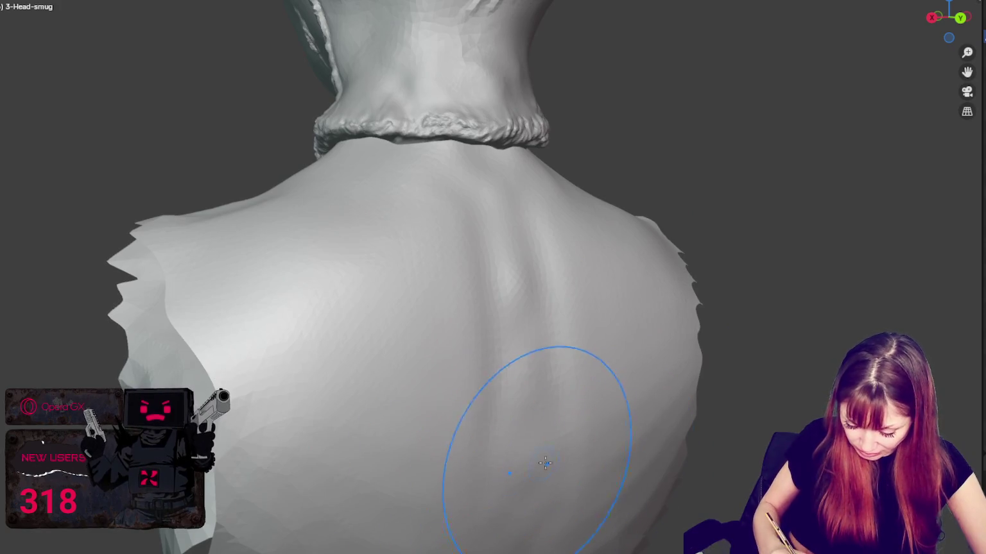
pyautogui.moveTo(570, 405); pyautogui.dragTo(589, 486, button='middle')
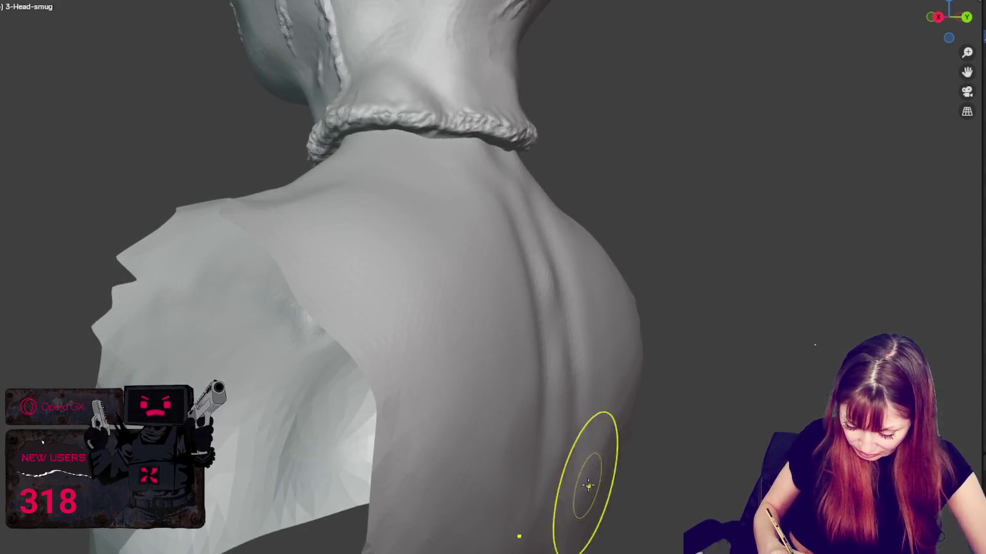
pyautogui.moveTo(534, 452); pyautogui.dragTo(529, 365, button='middle')
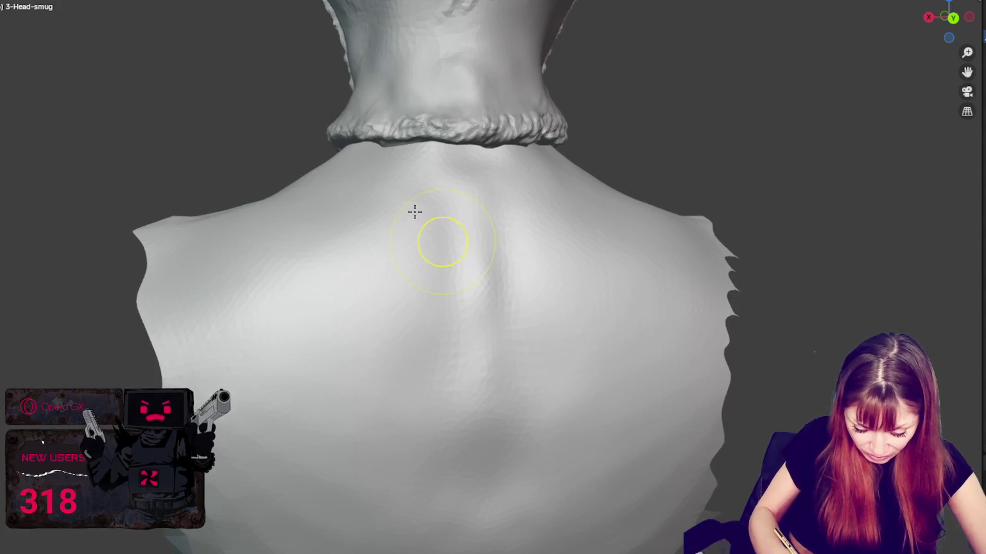
# Step: Invert the brush with Ctrl and review the back, neck and shoulders from several angles
pyautogui.press('ctrl')
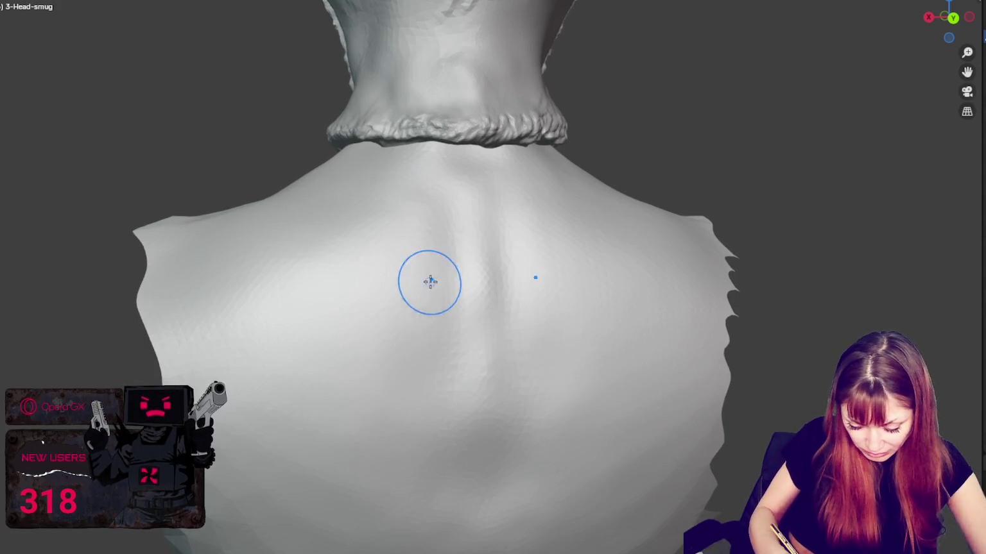
pyautogui.moveTo(286, 286); pyautogui.dragTo(453, 313, button='middle')
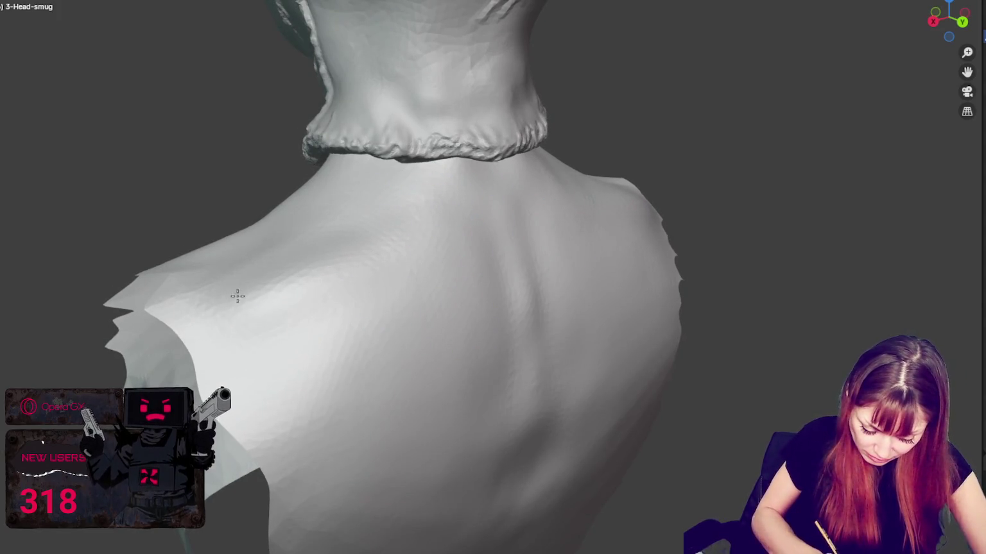
pyautogui.moveTo(311, 271)
pyautogui.mouseDown(button='middle')
pyautogui.moveTo(548, 180)
pyautogui.moveTo(595, 251)
pyautogui.mouseUp(button='middle')
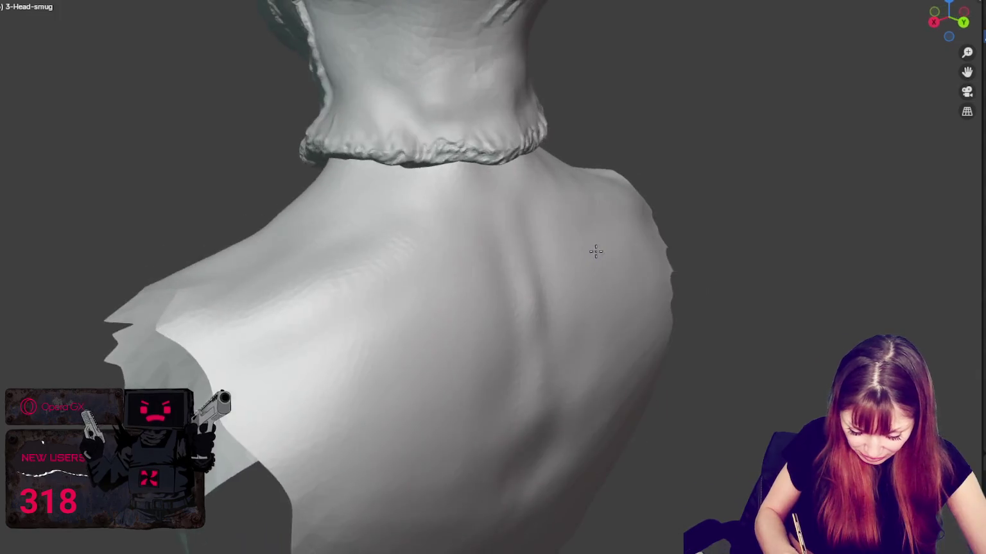
pyautogui.moveTo(214, 308)
pyautogui.mouseDown(button='middle')
pyautogui.moveTo(480, 268)
pyautogui.moveTo(464, 319)
pyautogui.mouseUp(button='middle')
pyautogui.moveTo(511, 367)
pyautogui.mouseDown(button='middle')
pyautogui.moveTo(553, 358)
pyautogui.moveTo(525, 330)
pyautogui.moveTo(607, 306)
pyautogui.moveTo(599, 287)
pyautogui.moveTo(677, 263)
pyautogui.mouseUp(button='middle')
pyautogui.moveTo(680, 312)
pyautogui.mouseDown(button='middle')
pyautogui.moveTo(707, 290)
pyautogui.moveTo(700, 233)
pyautogui.mouseUp(button='middle')
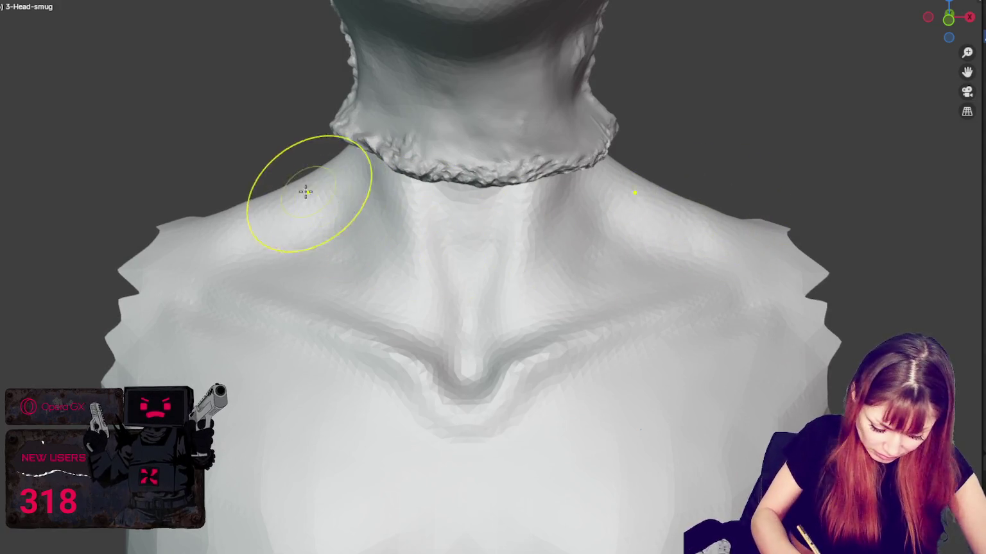
# Step: Resize the brush and sculpt a stroke down the left shoulder blade
pyautogui.press('f')
pyautogui.click(190, 227)
pyautogui.moveTo(236, 227); pyautogui.dragTo(303, 220, button='middle')
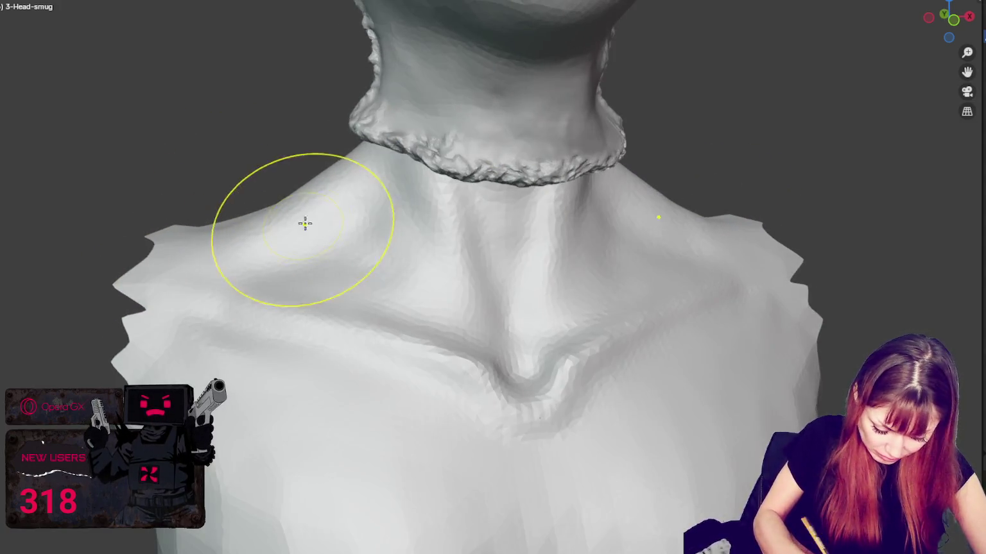
pyautogui.moveTo(315, 171)
pyautogui.mouseDown(button='middle')
pyautogui.moveTo(695, 201)
pyautogui.moveTo(660, 187)
pyautogui.moveTo(659, 221)
pyautogui.mouseUp(button='middle')
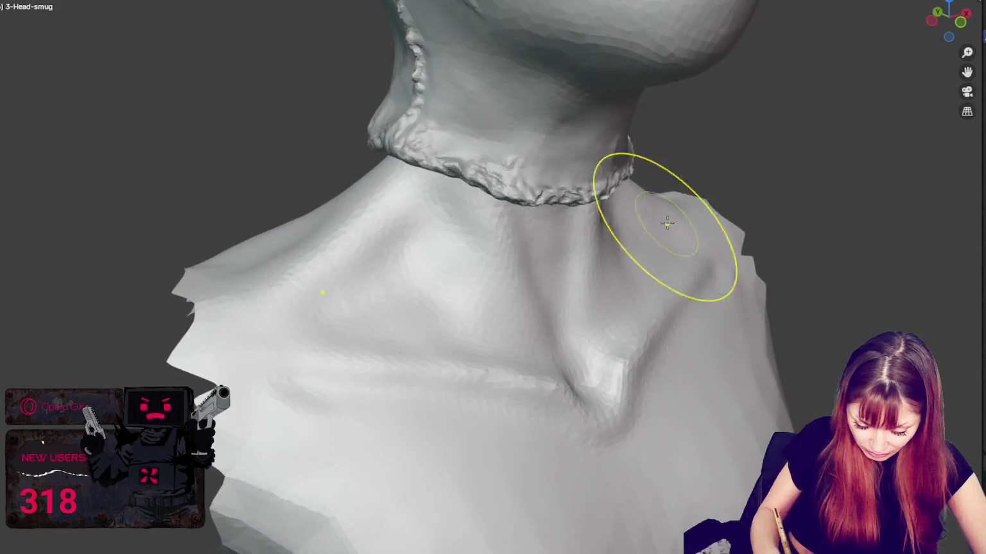
pyautogui.moveTo(423, 264); pyautogui.dragTo(503, 234, button='middle')
pyautogui.moveTo(519, 304); pyautogui.dragTo(542, 239, button='middle')
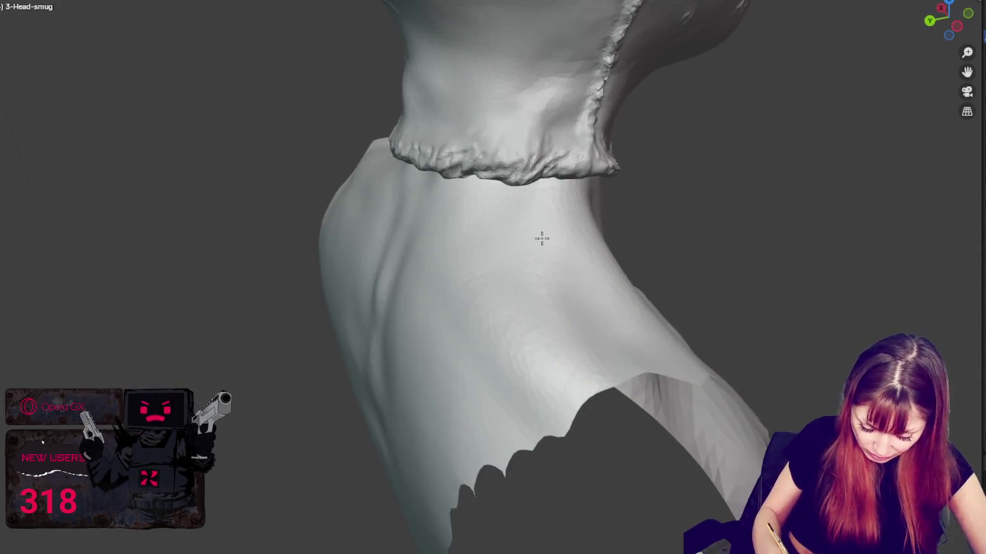
pyautogui.moveTo(590, 330)
pyautogui.mouseDown(button='middle')
pyautogui.moveTo(489, 409)
pyautogui.moveTo(492, 354)
pyautogui.mouseUp(button='middle')
pyautogui.press('f')
pyautogui.click(475, 399)
pyautogui.press('f')
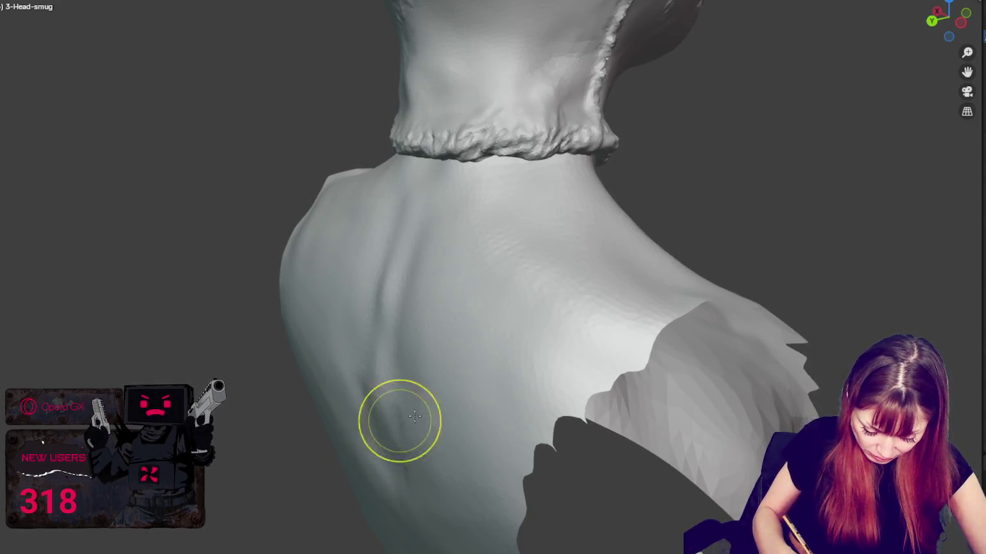
pyautogui.moveTo(403, 429); pyautogui.dragTo(408, 517)
pyautogui.moveTo(408, 516); pyautogui.dragTo(389, 447, button='middle')
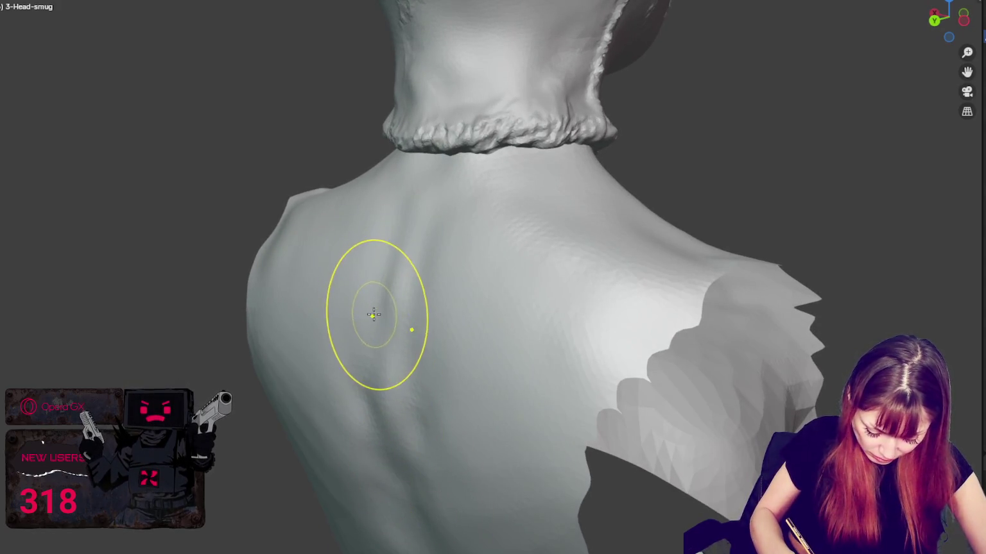
# Step: Zoom out and turn the view round to show the whole bust from the front
pyautogui.moveTo(378, 212)
pyautogui.mouseDown(button='middle')
pyautogui.moveTo(464, 341)
pyautogui.moveTo(447, 322)
pyautogui.moveTo(481, 302)
pyautogui.mouseUp(button='middle')
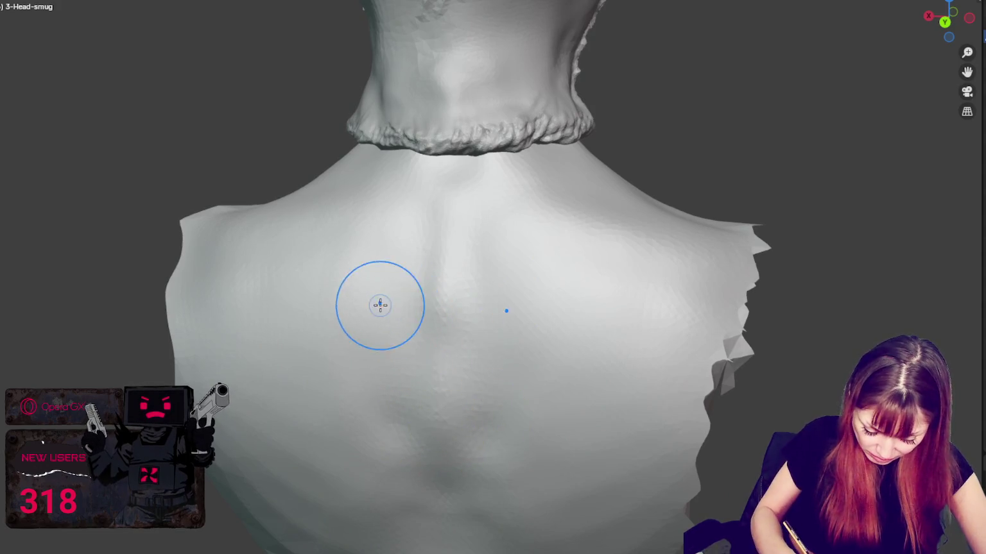
pyautogui.moveTo(430, 382); pyautogui.dragTo(462, 363, button='middle')
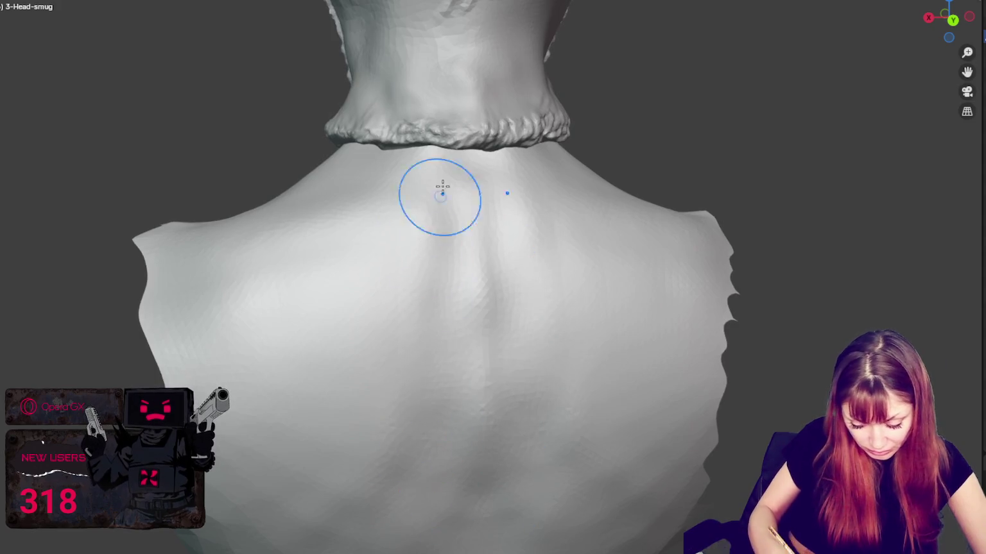
pyautogui.moveTo(338, 547); pyautogui.dragTo(600, 449, button='middle')
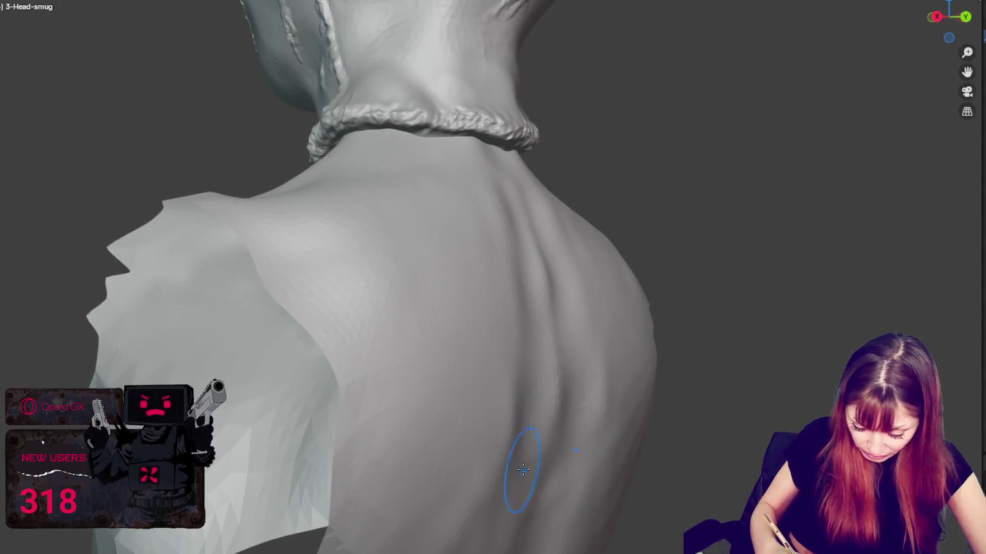
pyautogui.moveTo(523, 470); pyautogui.dragTo(507, 440, button='middle')
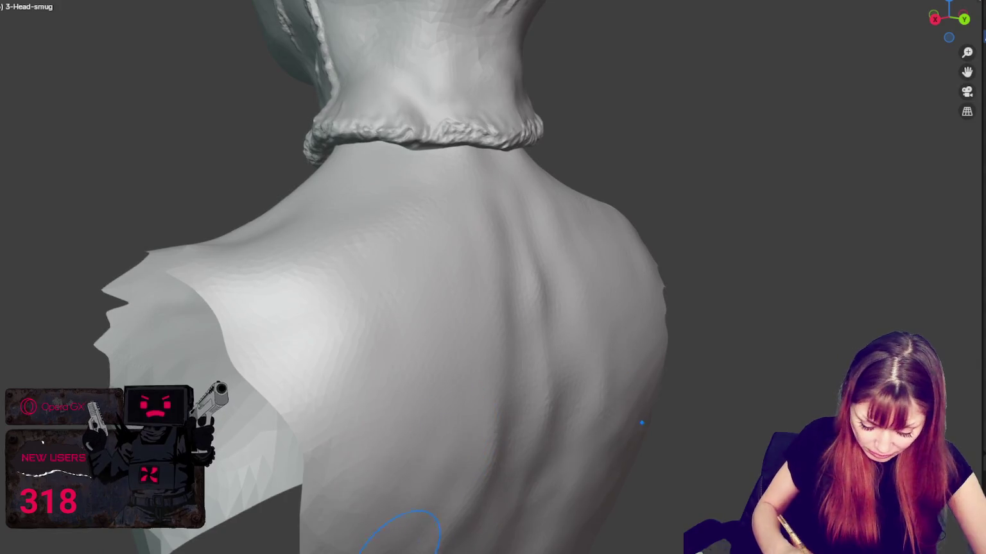
pyautogui.scroll(-5, 392, 467)
pyautogui.moveTo(221, 440)
pyautogui.mouseDown(button='middle')
pyautogui.moveTo(430, 461)
pyautogui.moveTo(667, 335)
pyautogui.mouseUp(button='middle')
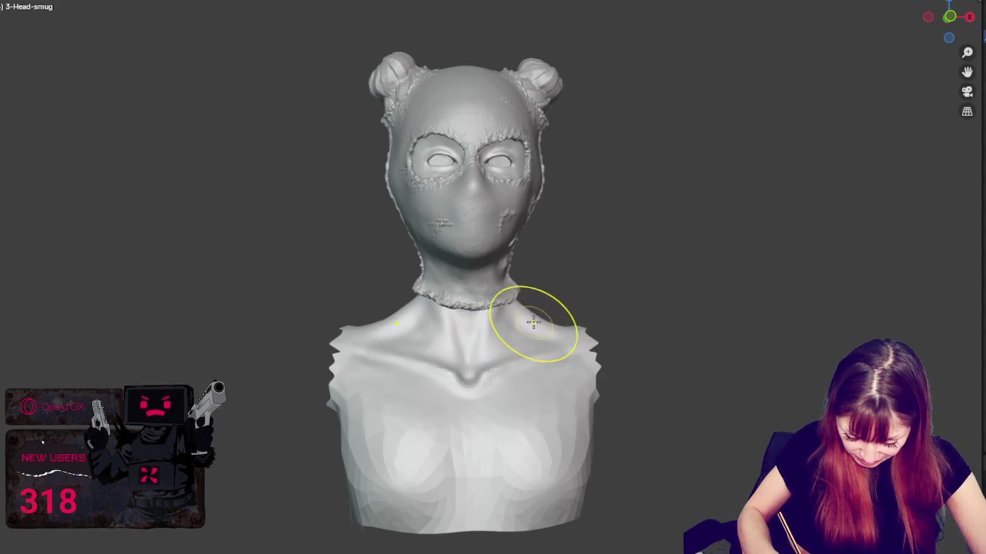
pyautogui.moveTo(542, 321); pyautogui.dragTo(576, 335, button='middle')
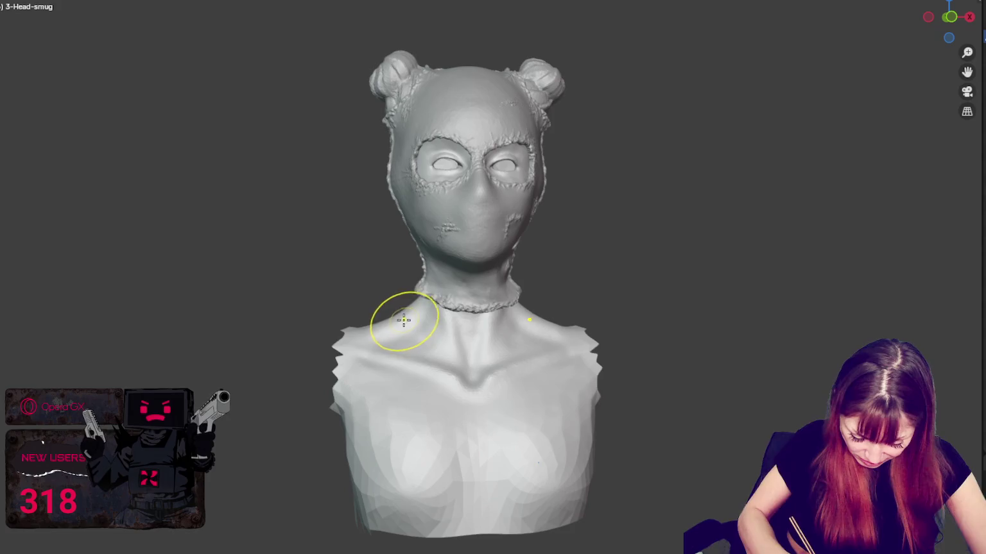
pyautogui.moveTo(391, 319); pyautogui.dragTo(486, 352, button='middle')
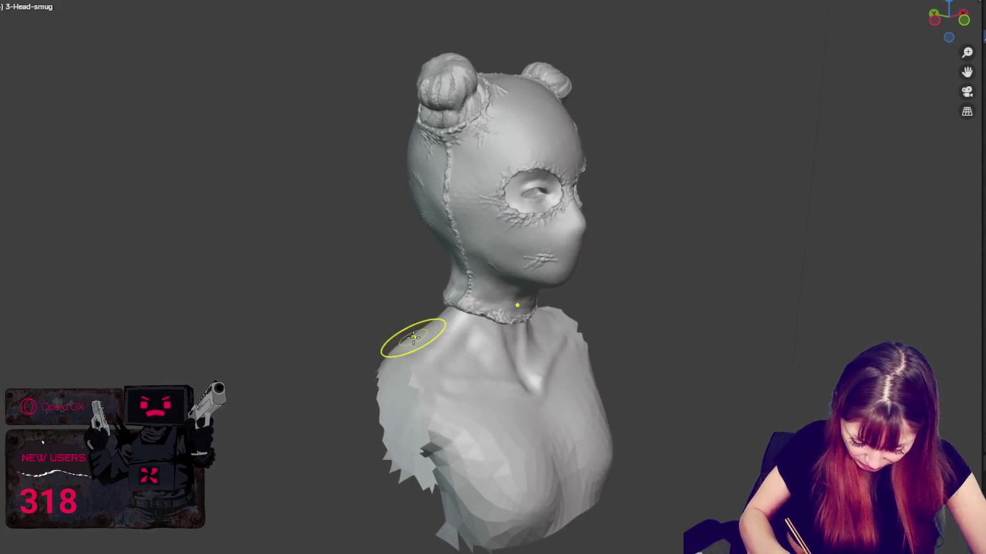
pyautogui.moveTo(453, 367); pyautogui.dragTo(417, 359, button='middle')
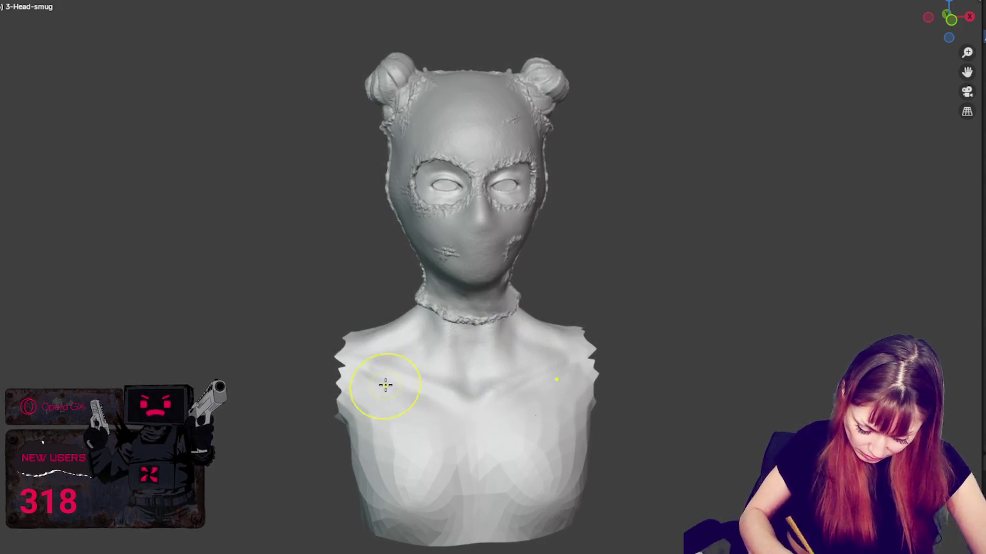
pyautogui.moveTo(484, 395)
pyautogui.mouseDown(button='middle')
pyautogui.moveTo(567, 418)
pyautogui.moveTo(561, 402)
pyautogui.moveTo(522, 430)
pyautogui.moveTo(505, 413)
pyautogui.moveTo(476, 154)
pyautogui.moveTo(541, 114)
pyautogui.moveTo(532, 131)
pyautogui.mouseUp(button='middle')
pyautogui.scroll(3, 505, 414)
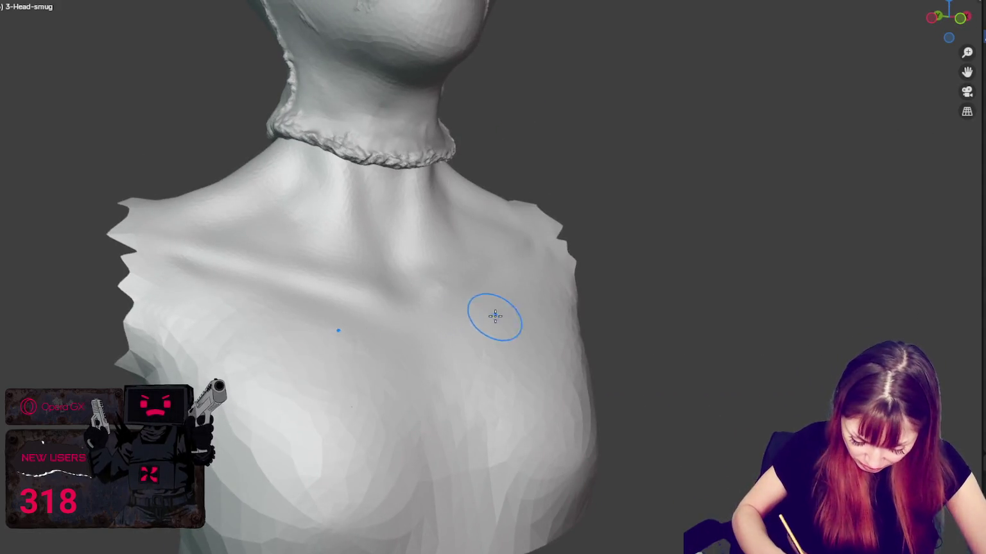
pyautogui.moveTo(497, 317); pyautogui.dragTo(458, 353, button='middle')
pyautogui.moveTo(518, 307); pyautogui.dragTo(589, 320, button='middle')
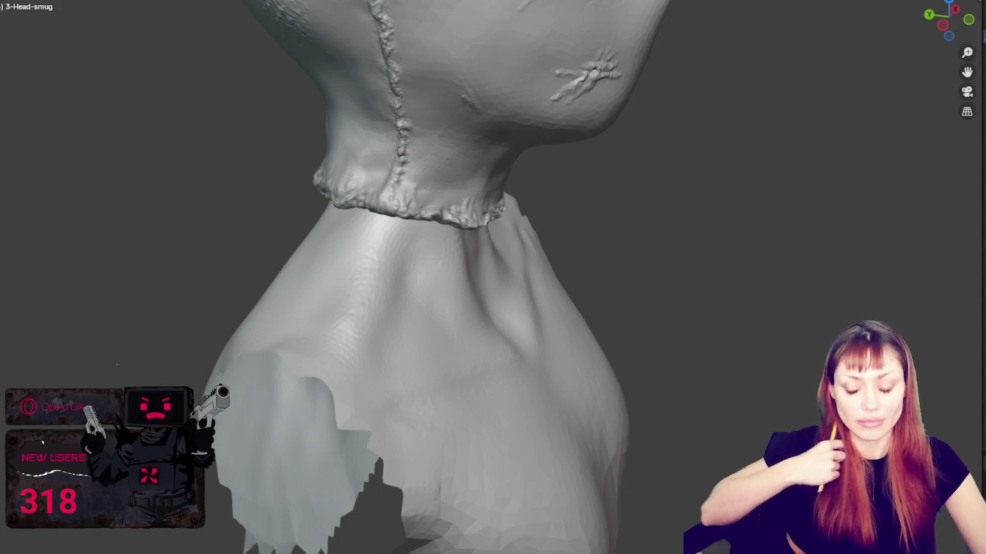
pyautogui.moveTo(514, 308); pyautogui.dragTo(550, 363, button='middle')
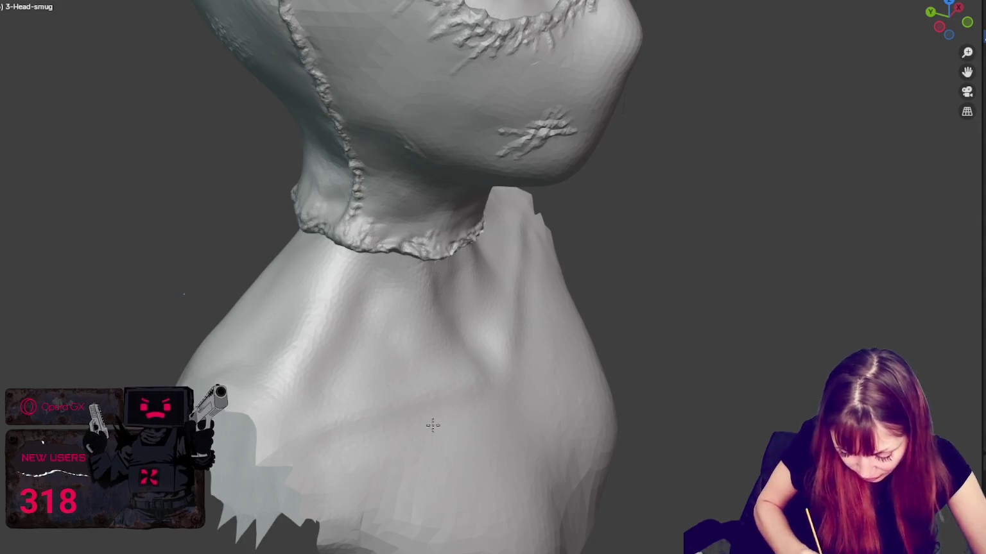
pyautogui.moveTo(403, 463); pyautogui.dragTo(539, 371, button='middle')
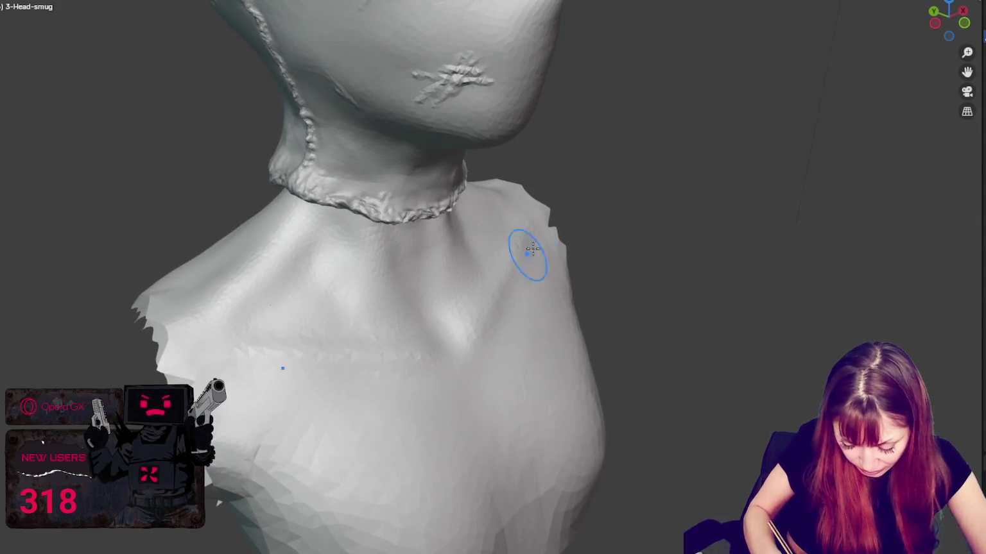
pyautogui.moveTo(498, 341); pyautogui.dragTo(451, 325, button='middle')
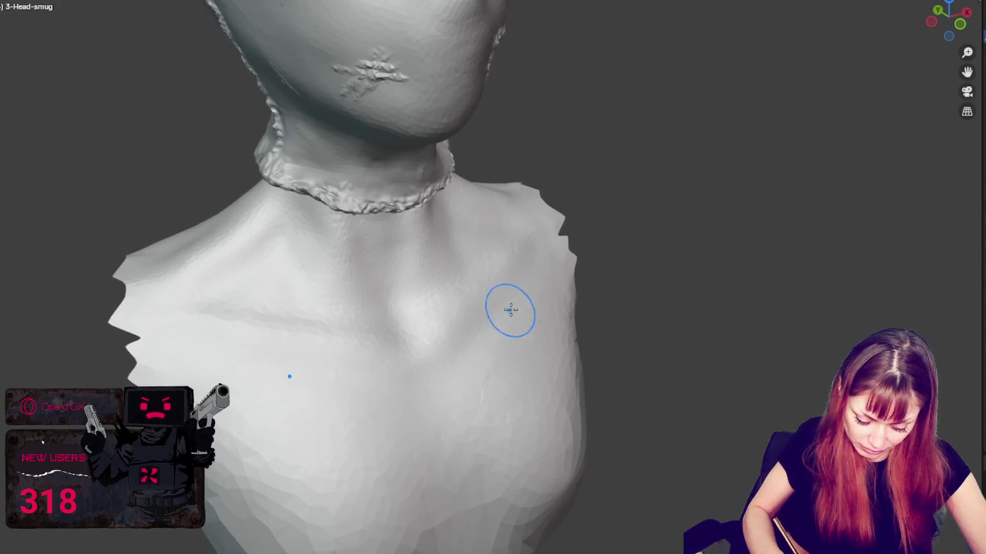
pyautogui.moveTo(510, 311); pyautogui.dragTo(522, 271, button='middle')
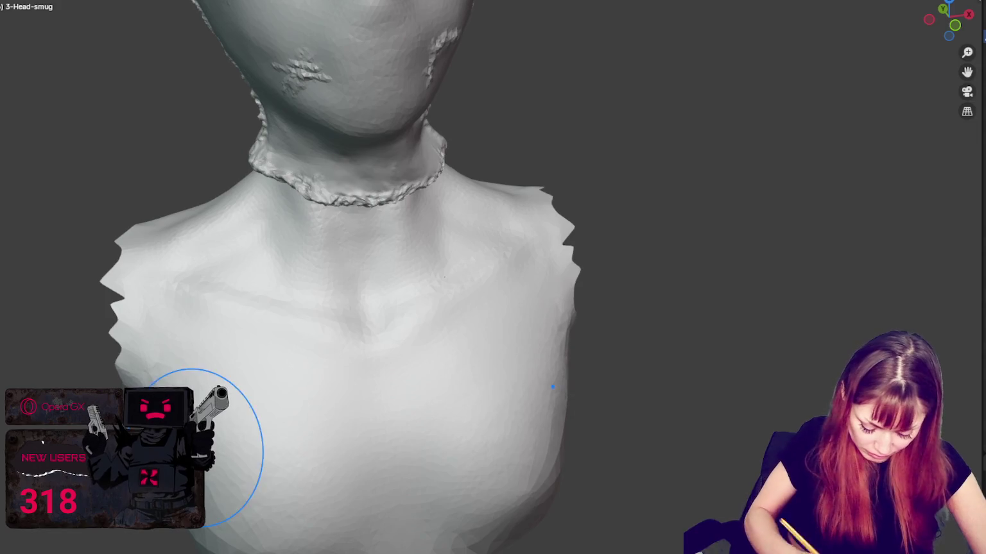
pyautogui.moveTo(385, 417)
pyautogui.mouseDown(button='middle')
pyautogui.moveTo(394, 442)
pyautogui.moveTo(429, 402)
pyautogui.moveTo(429, 434)
pyautogui.mouseUp(button='middle')
pyautogui.moveTo(489, 346)
pyautogui.mouseDown(button='middle')
pyautogui.moveTo(462, 337)
pyautogui.moveTo(499, 337)
pyautogui.moveTo(469, 318)
pyautogui.mouseUp(button='middle')
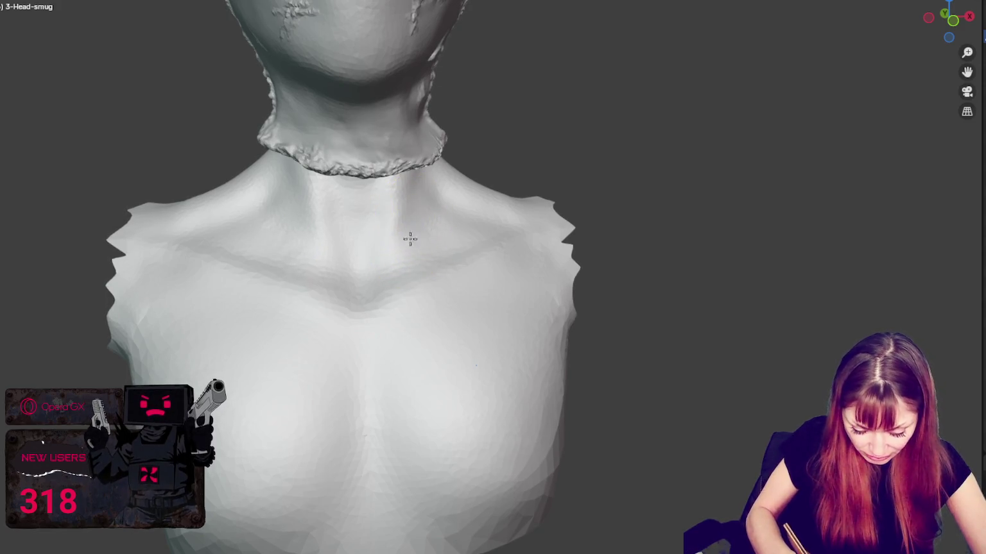
pyautogui.moveTo(483, 207)
pyautogui.mouseDown(button='middle')
pyautogui.moveTo(266, 279)
pyautogui.moveTo(386, 252)
pyautogui.mouseUp(button='middle')
pyautogui.moveTo(344, 297); pyautogui.dragTo(364, 287, button='middle')
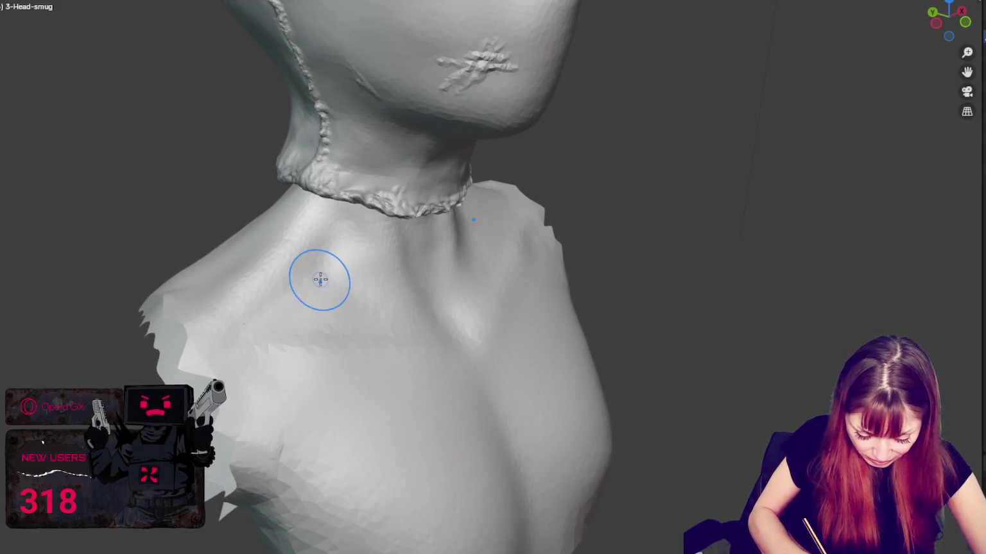
pyautogui.moveTo(196, 316); pyautogui.dragTo(425, 293, button='middle')
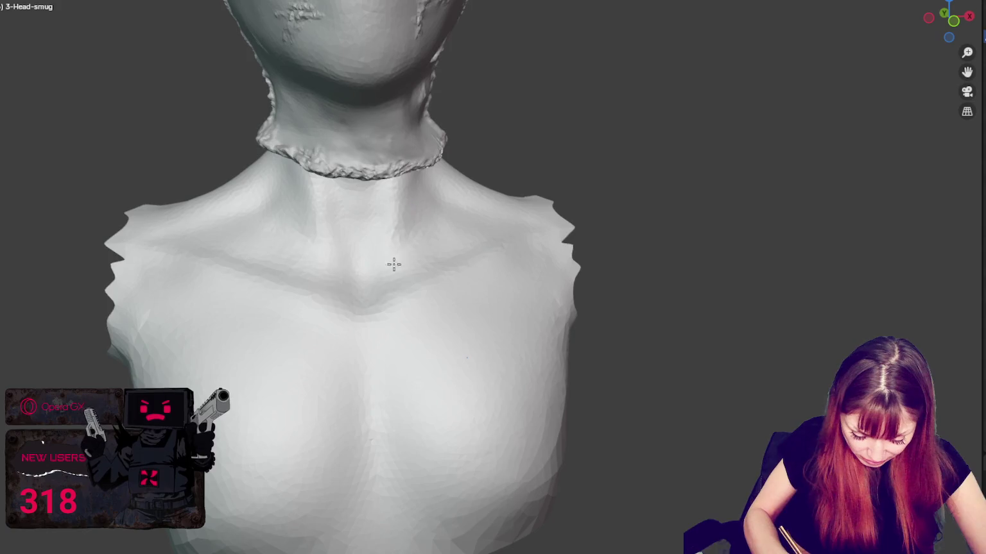
pyautogui.press('s')
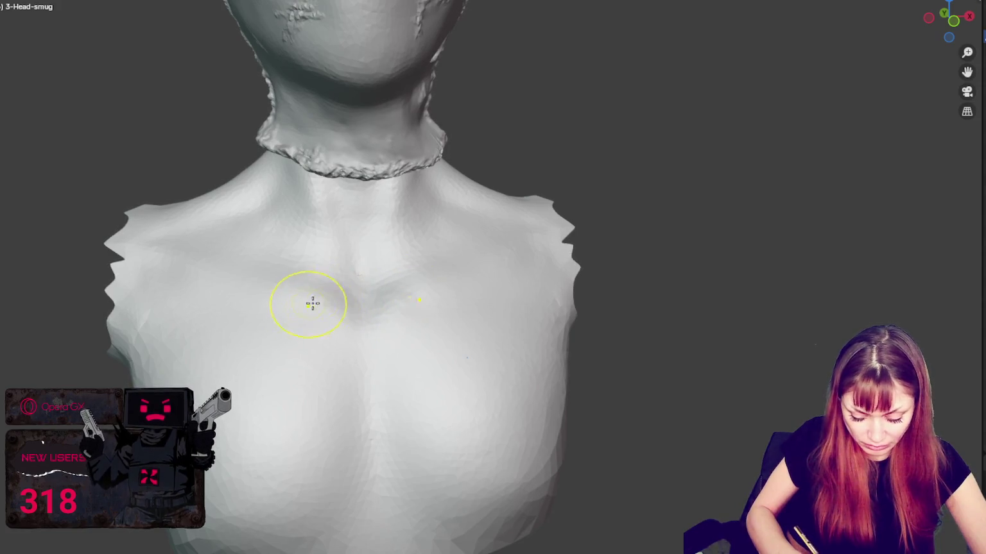
# Step: Orbit the bust through side and three-quarter views, then zoom out to face it front-on
pyautogui.moveTo(371, 240)
pyautogui.mouseDown(button='middle')
pyautogui.moveTo(449, 266)
pyautogui.moveTo(399, 311)
pyautogui.moveTo(418, 302)
pyautogui.moveTo(392, 303)
pyautogui.mouseUp(button='middle')
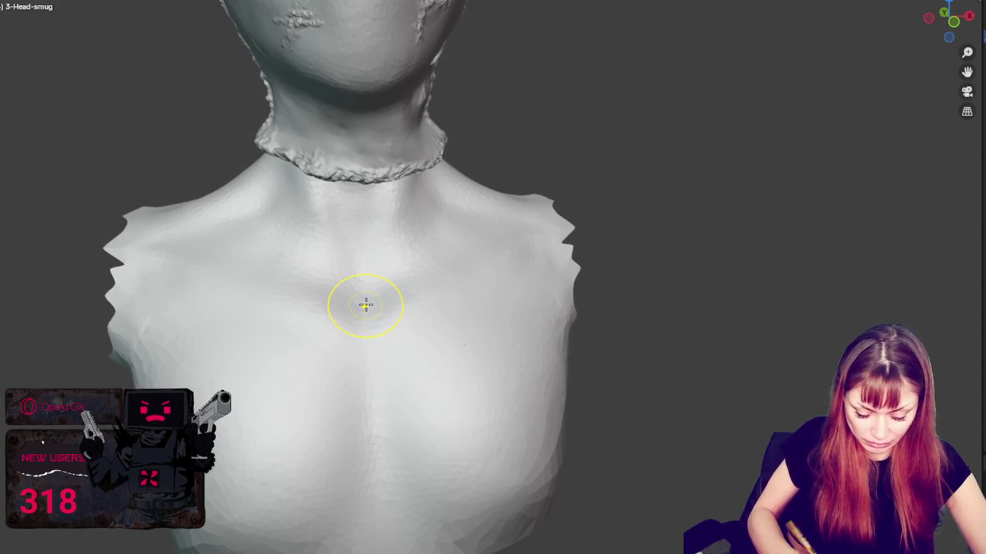
pyautogui.moveTo(366, 305); pyautogui.dragTo(510, 277, button='middle')
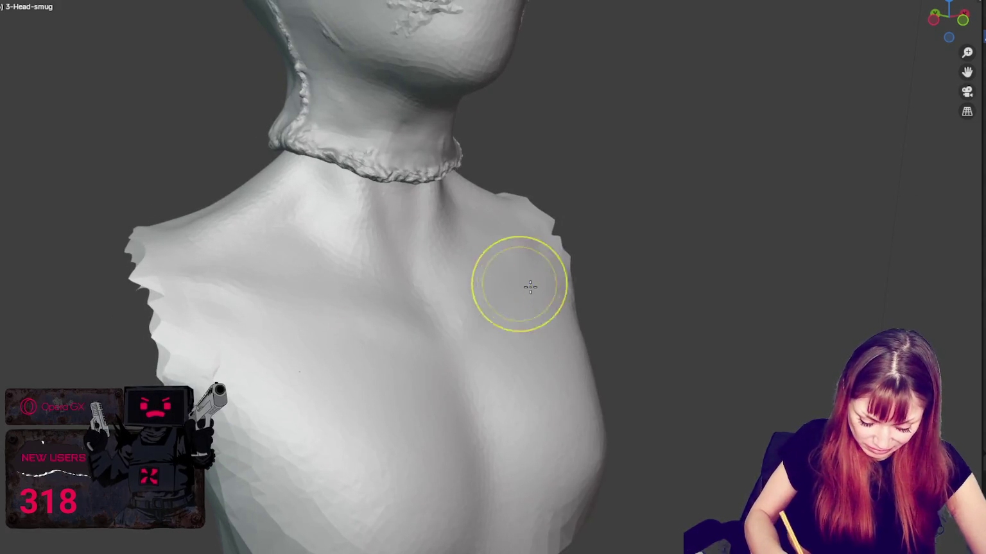
pyautogui.moveTo(583, 341)
pyautogui.mouseDown(button='middle')
pyautogui.moveTo(632, 341)
pyautogui.moveTo(466, 304)
pyautogui.moveTo(422, 337)
pyautogui.moveTo(458, 329)
pyautogui.mouseUp(button='middle')
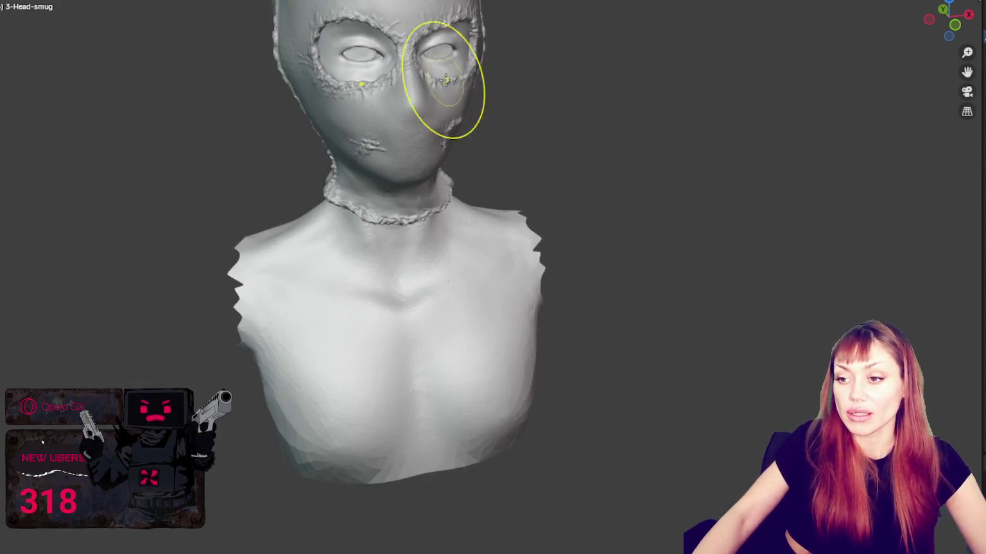
pyautogui.scroll(-3, 430, 317)
pyautogui.moveTo(441, 94); pyautogui.dragTo(427, 16, button='middle')
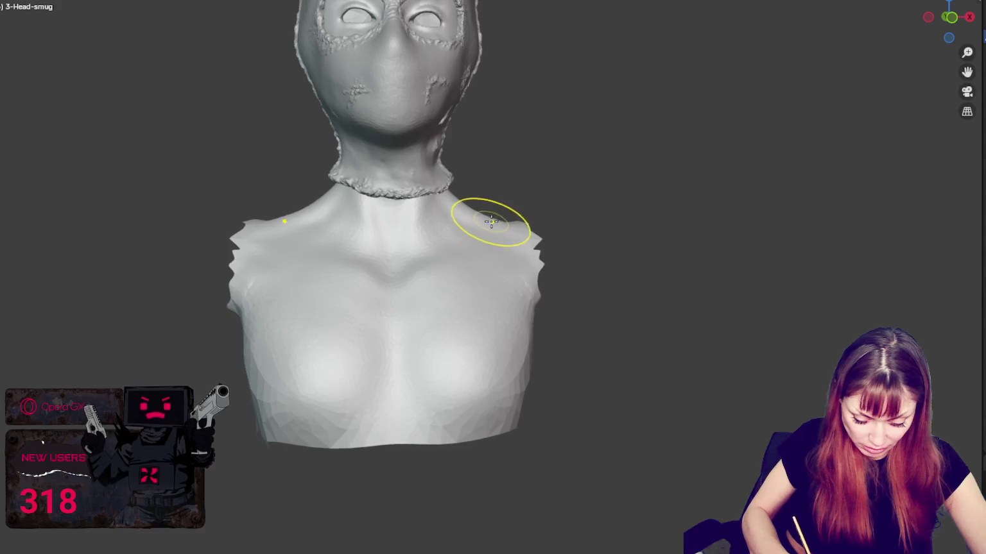
pyautogui.moveTo(440, 209); pyautogui.dragTo(406, 216, button='middle')
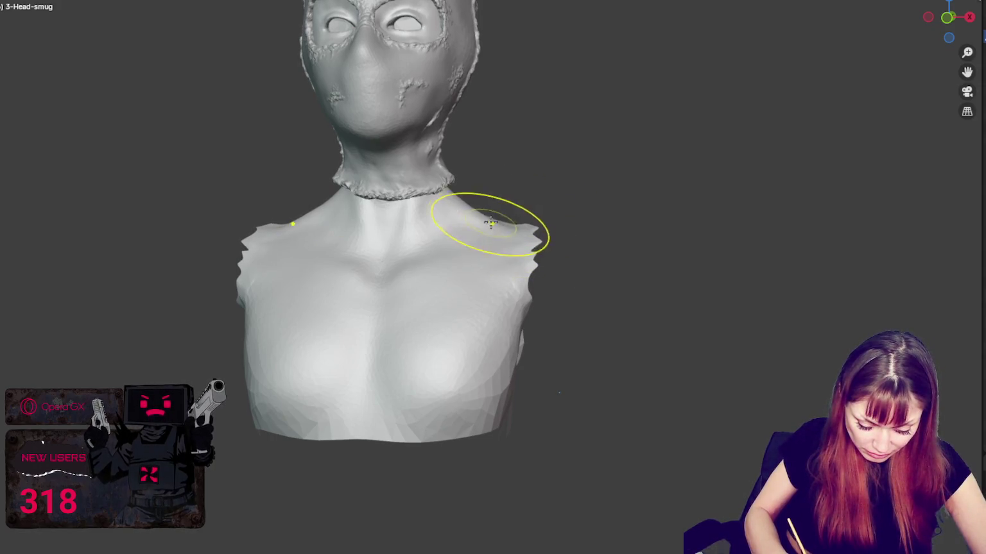
pyautogui.moveTo(483, 226); pyautogui.dragTo(471, 219, button='middle')
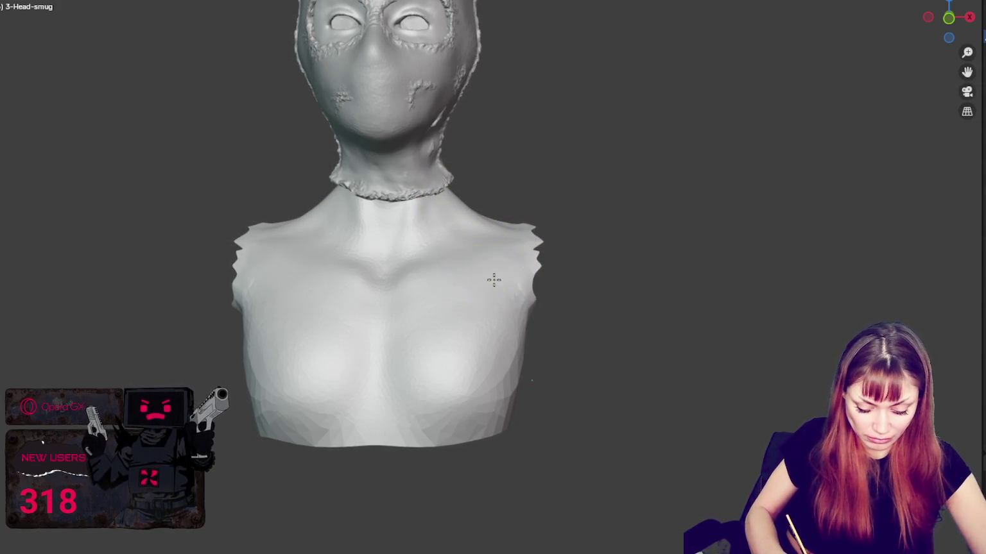
pyautogui.scroll(-3, 529, 242)
# Step: Orbit to the back, zoom in, and carve a spine groove down its centre
pyautogui.moveTo(528, 242)
pyautogui.mouseDown(button='middle')
pyautogui.moveTo(795, 245)
pyautogui.moveTo(787, 249)
pyautogui.mouseUp(button='middle')
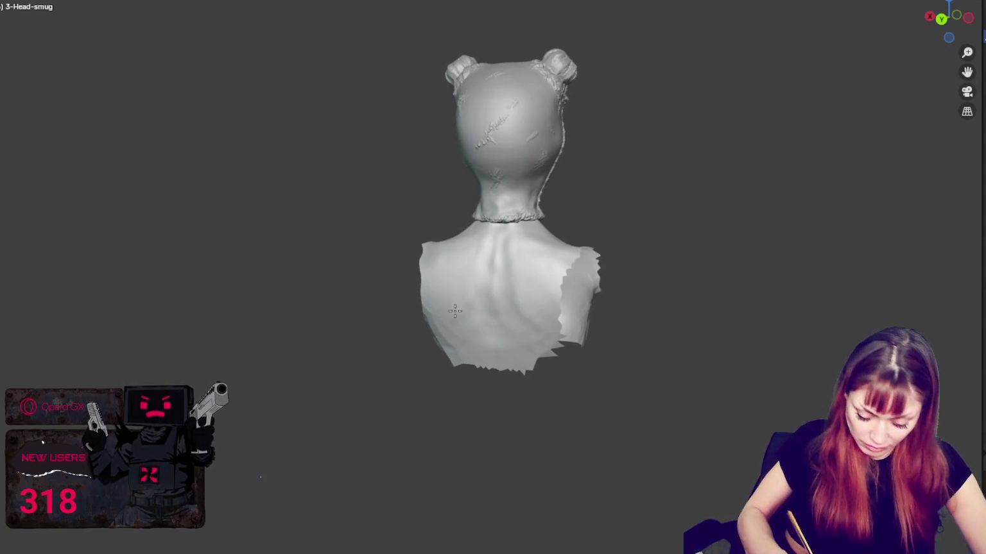
pyautogui.moveTo(475, 331); pyautogui.dragTo(514, 340, button='middle')
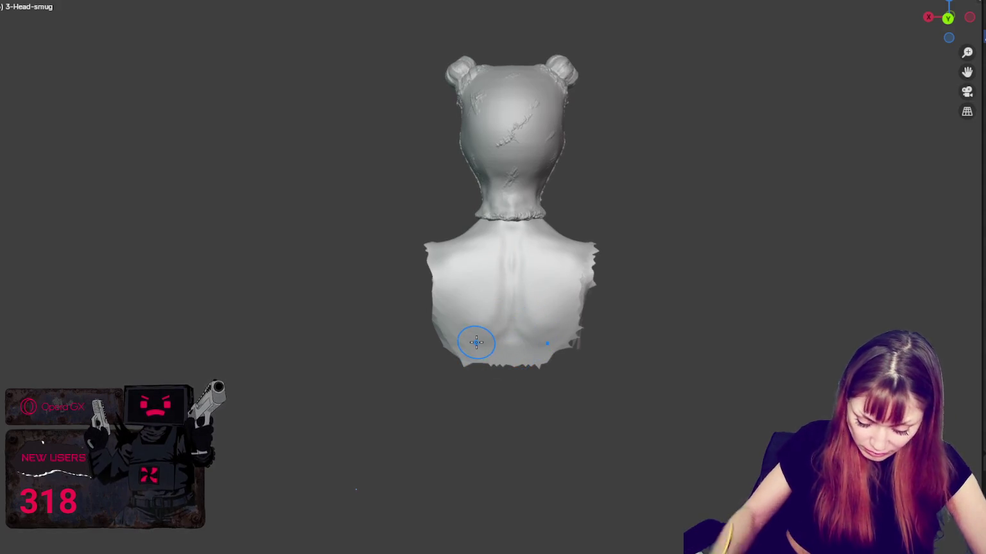
pyautogui.scroll(1, 447, 139)
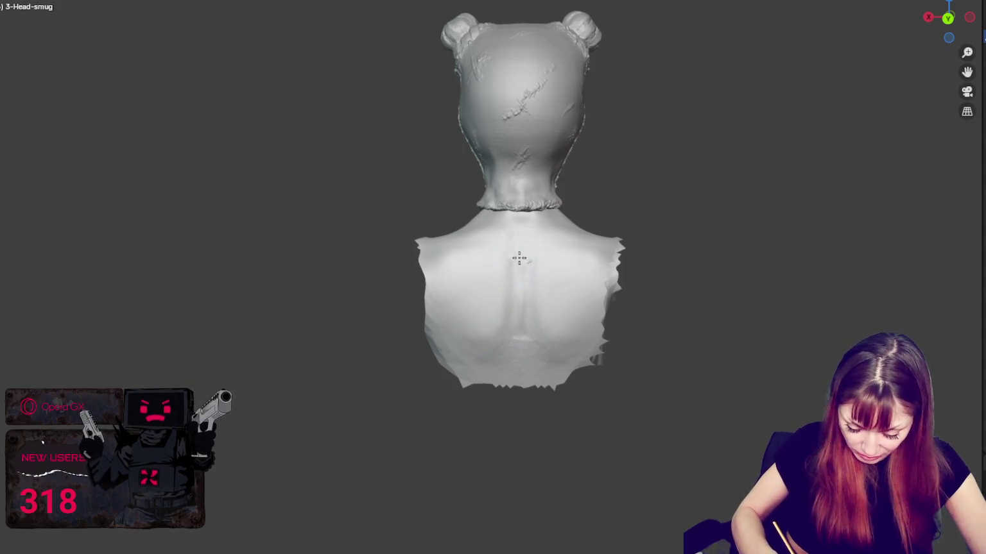
pyautogui.scroll(2, 488, 346)
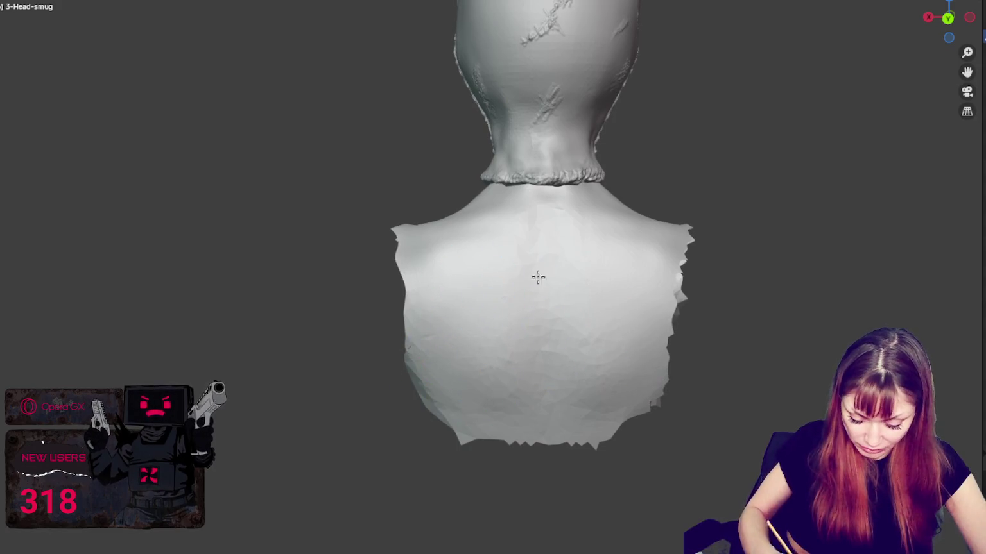
pyautogui.moveTo(544, 225); pyautogui.dragTo(545, 369)
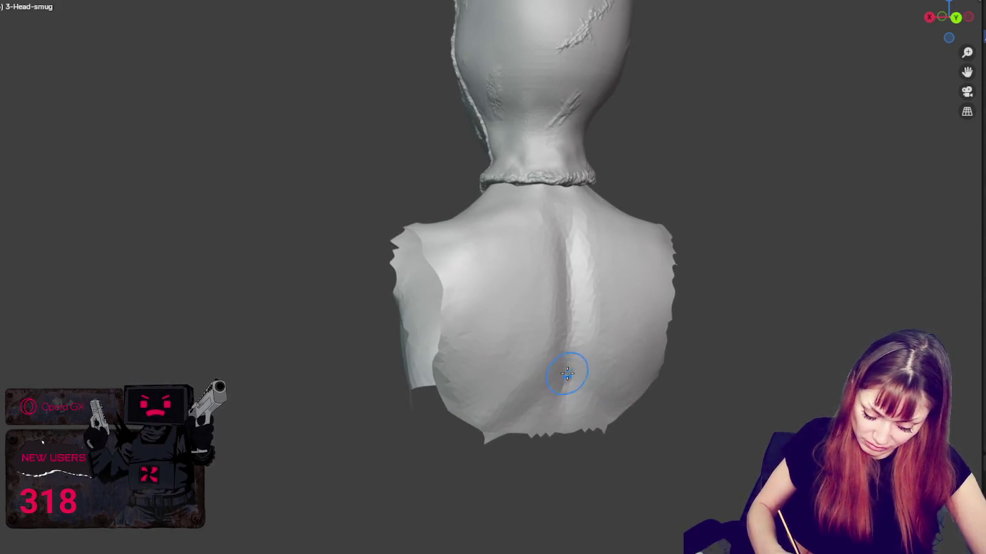
# Step: Orbit to a three-quarter back view framing the whole head and buns
pyautogui.moveTo(522, 222)
pyautogui.mouseDown(button='middle')
pyautogui.moveTo(752, 293)
pyautogui.moveTo(698, 286)
pyautogui.moveTo(737, 264)
pyautogui.moveTo(718, 244)
pyautogui.mouseUp(button='middle')
pyautogui.scroll(-2, 572, 183)
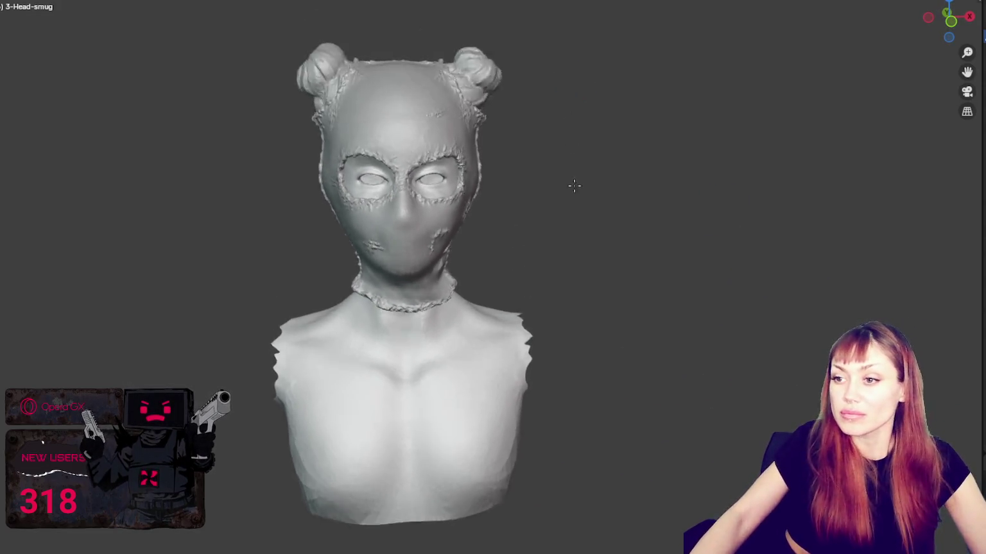
pyautogui.scroll(1, 577, 256)
pyautogui.moveTo(588, 345)
pyautogui.keyDown('shift'); pyautogui.mouseDown(button='middle')
pyautogui.moveTo(632, 273)
pyautogui.moveTo(639, 292)
pyautogui.moveTo(623, 282)
pyautogui.moveTo(649, 283)
pyautogui.mouseUp(button='middle'); pyautogui.keyUp('shift')
# Step: Select the right hair bun and scale it to a new size
pyautogui.scroll(1, 638, 292)
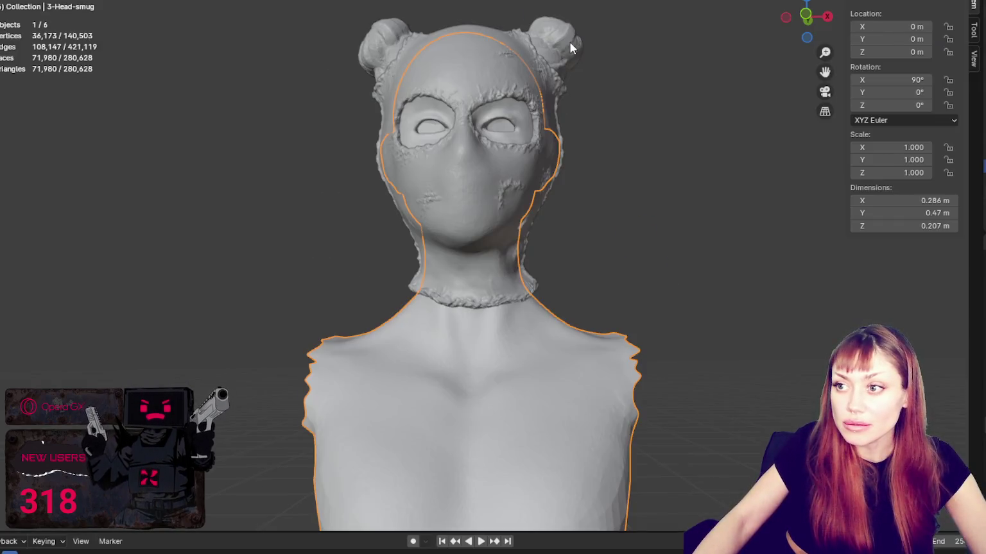
pyautogui.click(570, 42)
pyautogui.scroll(3, 607, 182)
pyautogui.moveTo(607, 182)
pyautogui.mouseDown(button='middle')
pyautogui.moveTo(576, 154)
pyautogui.moveTo(386, 158)
pyautogui.moveTo(660, 159)
pyautogui.mouseUp(button='middle')
pyautogui.scroll(-2, 548, 156)
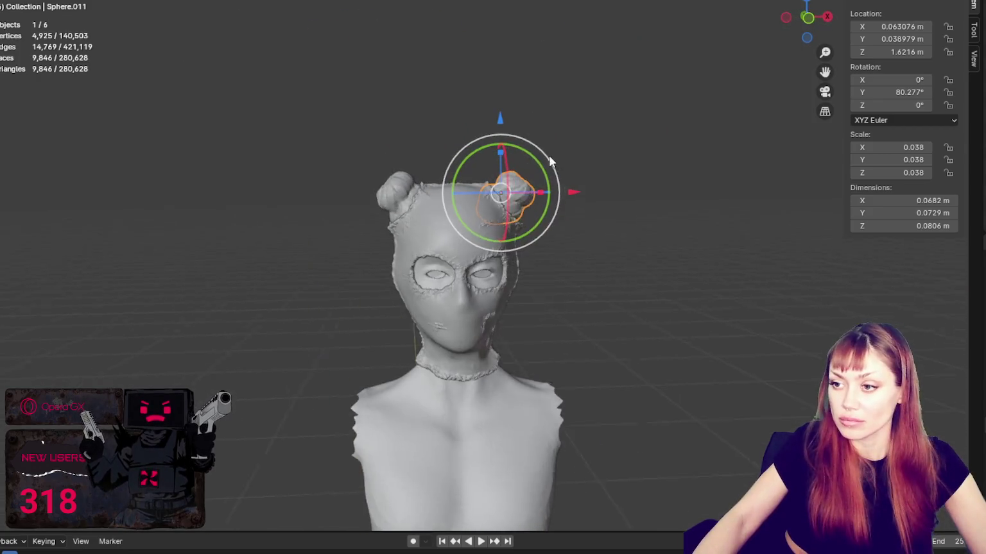
pyautogui.press('s')
pyautogui.click(570, 185)
# Step: Scale the left hair bun down to 0.041 and shift it slightly along X
pyautogui.click(418, 187)
pyautogui.click(400, 195)
pyautogui.press('s')
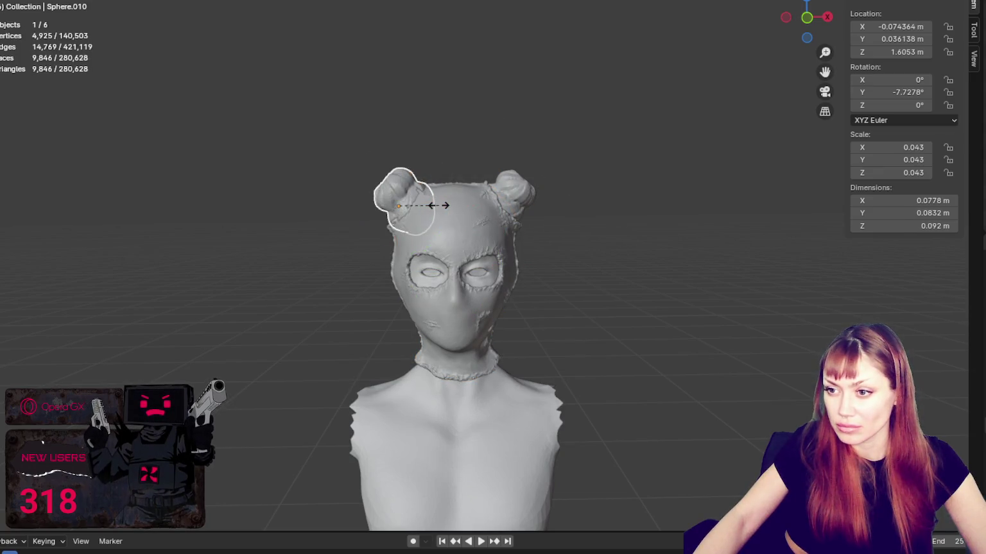
pyautogui.click(437, 205)
pyautogui.press('g')
pyautogui.press('x')
pyautogui.click(466, 204)
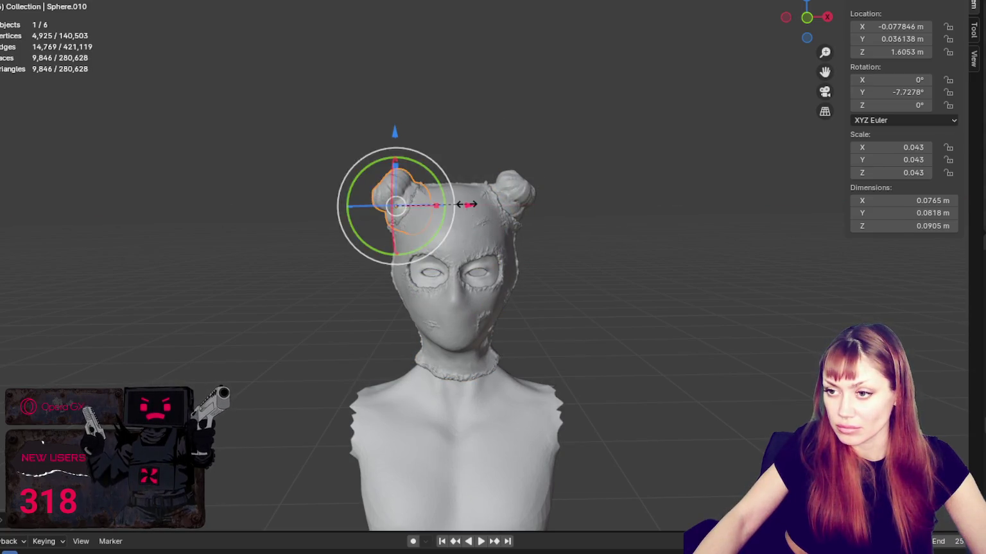
pyautogui.press('g')
pyautogui.press('x')
pyautogui.click(463, 204)
pyautogui.moveTo(464, 204)
pyautogui.mouseDown(button='middle')
pyautogui.moveTo(607, 213)
pyautogui.moveTo(479, 222)
pyautogui.mouseUp(button='middle')
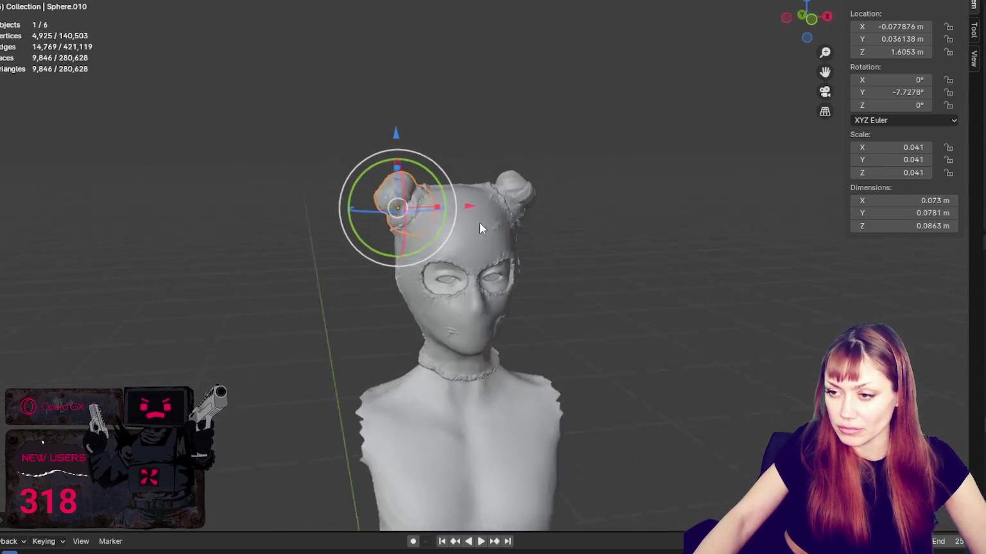
# Step: Select the right bun and maximize the 3D view, zooming in close on it
pyautogui.click(588, 216)
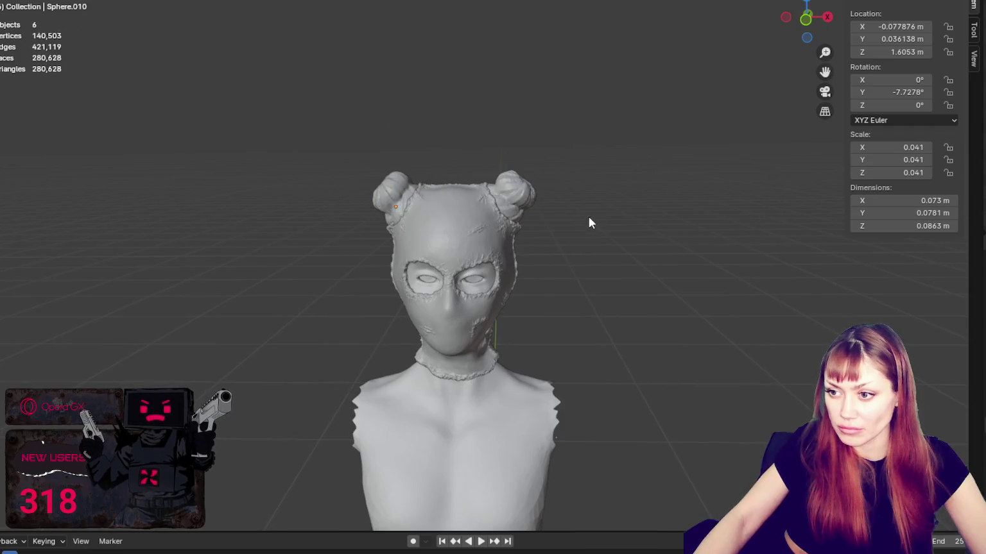
pyautogui.click(525, 186)
pyautogui.hotkey('ctrl', 'alt', 'space')
pyautogui.scroll(7, 493, 302)
pyautogui.scroll(4, 494, 302)
pyautogui.moveTo(493, 302)
pyautogui.mouseDown(button='middle')
pyautogui.moveTo(489, 216)
pyautogui.moveTo(568, 222)
pyautogui.moveTo(571, 275)
pyautogui.mouseUp(button='middle')
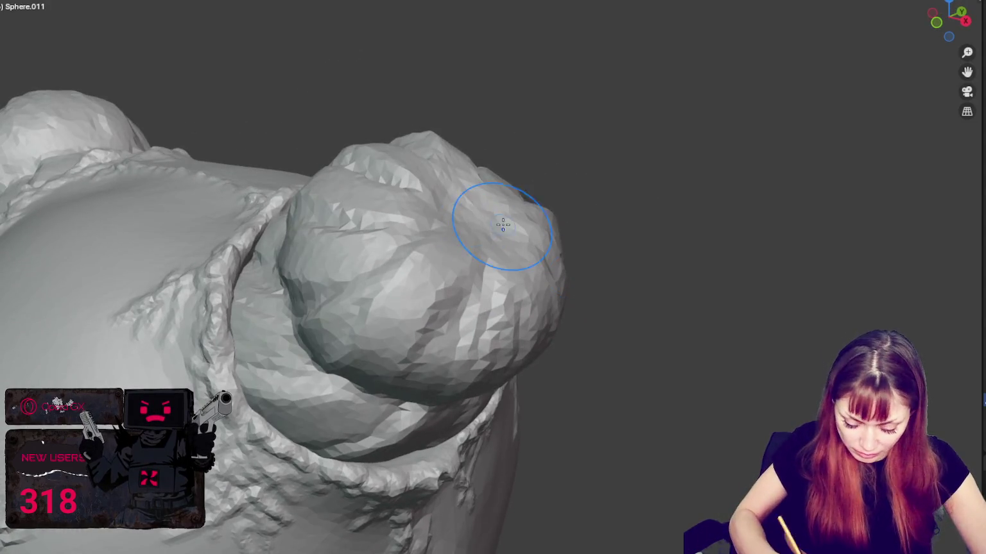
# Step: Carve crease strokes down the right bun, undoing and re-carving one stroke
pyautogui.moveTo(466, 221); pyautogui.dragTo(478, 205, button='middle')
pyautogui.moveTo(463, 166)
pyautogui.mouseDown(button='middle')
pyautogui.moveTo(479, 101)
pyautogui.moveTo(472, 154)
pyautogui.mouseUp(button='middle')
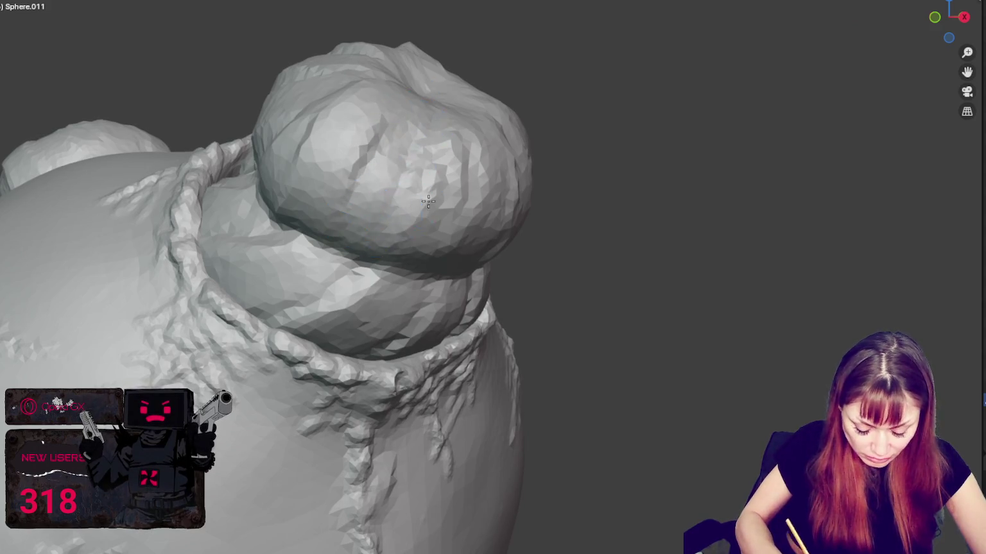
pyautogui.moveTo(427, 201); pyautogui.dragTo(451, 209, button='middle')
pyautogui.moveTo(540, 179); pyautogui.dragTo(545, 198)
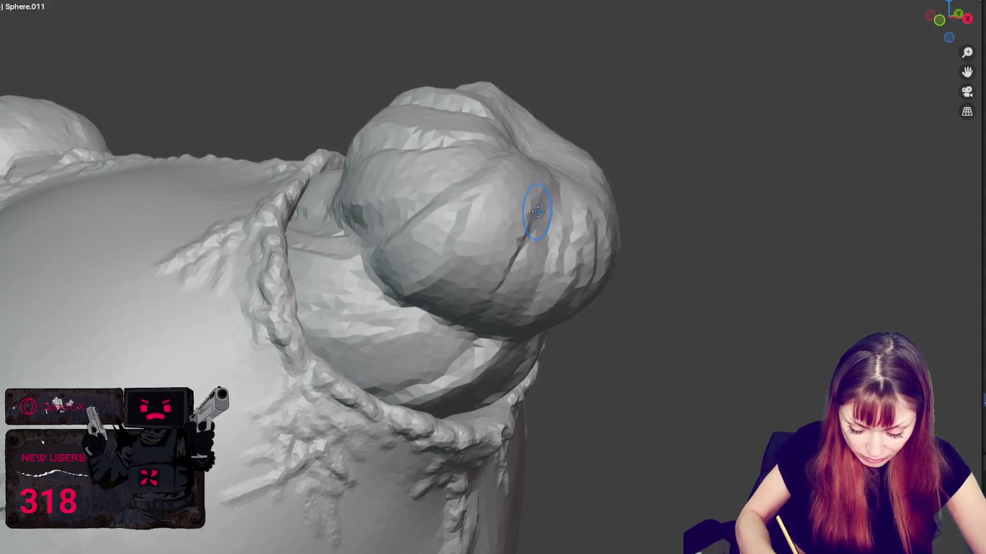
pyautogui.moveTo(507, 259); pyautogui.dragTo(511, 235, button='middle')
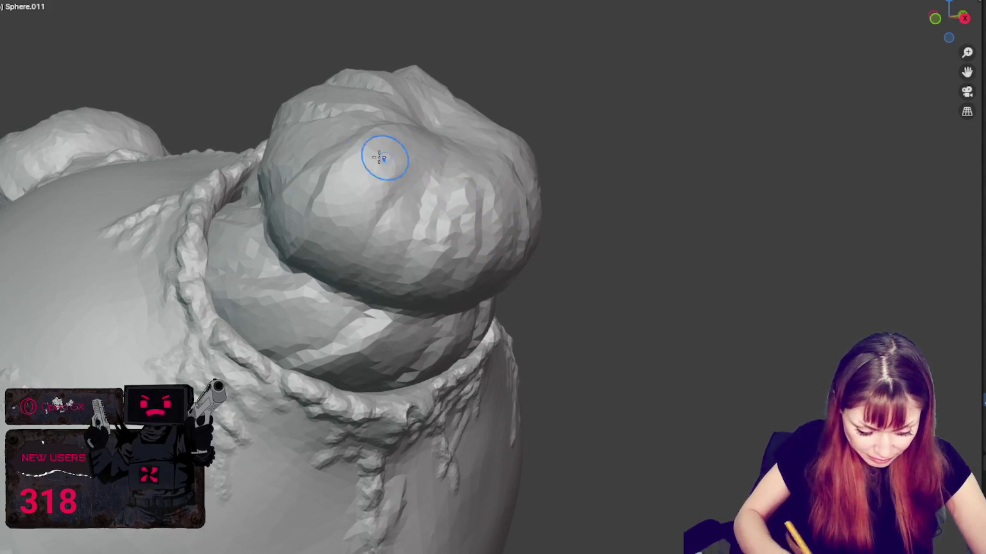
pyautogui.moveTo(436, 158); pyautogui.dragTo(398, 281)
pyautogui.moveTo(398, 289); pyautogui.dragTo(343, 209, button='middle')
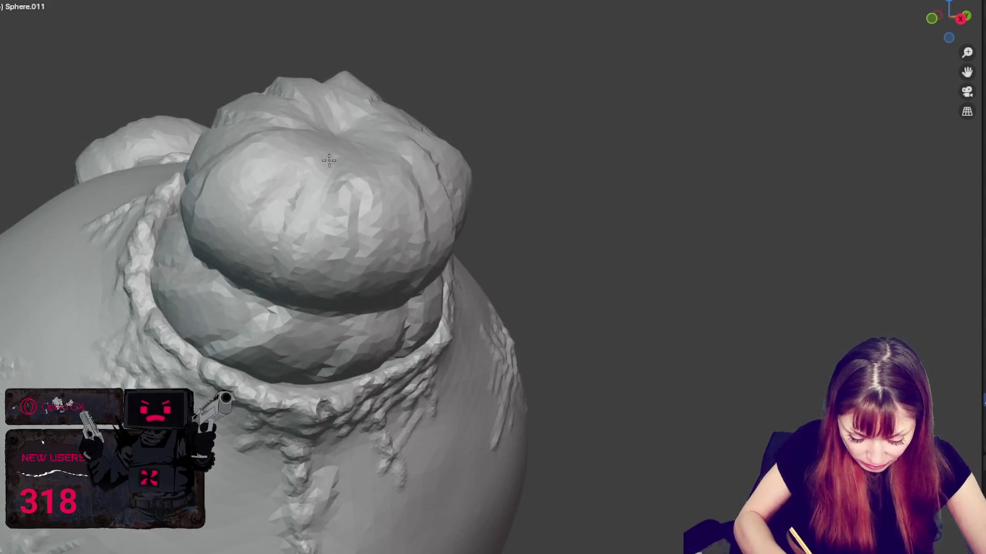
pyautogui.moveTo(332, 165); pyautogui.dragTo(285, 263)
pyautogui.hotkey('ctrl', 'z')
pyautogui.moveTo(315, 202); pyautogui.dragTo(280, 278)
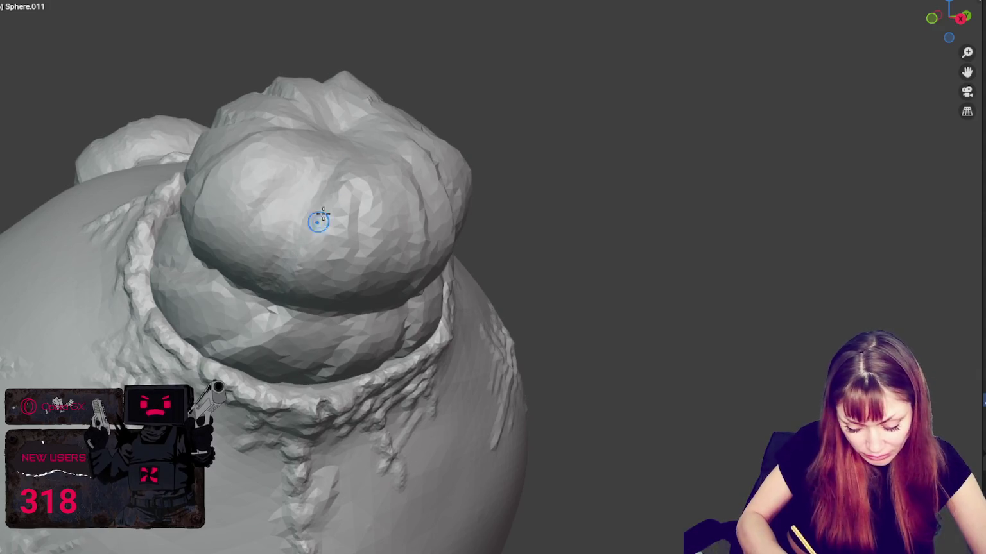
# Step: Add new grooves on top of the bun and down its side
pyautogui.moveTo(330, 246); pyautogui.dragTo(262, 168, button='middle')
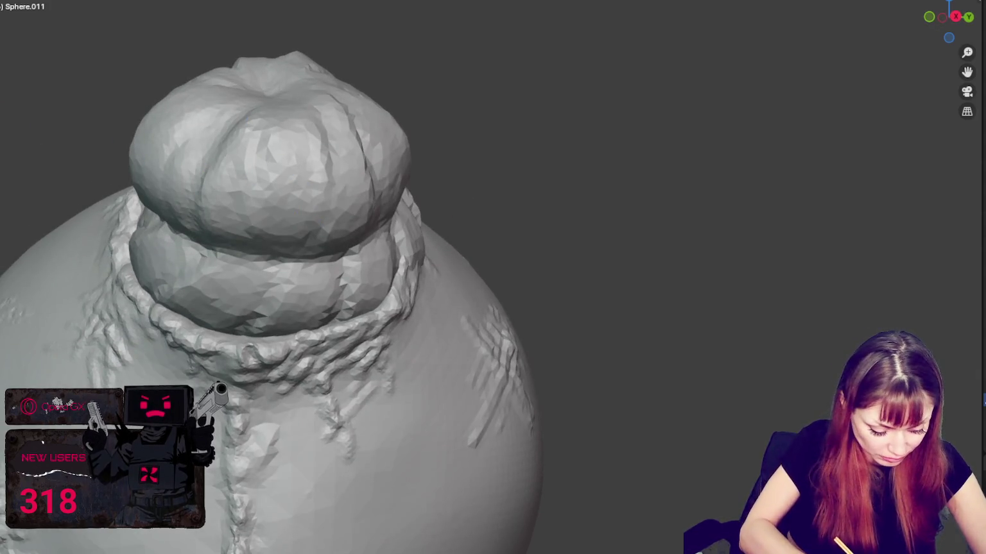
pyautogui.moveTo(309, 125); pyautogui.dragTo(319, 185)
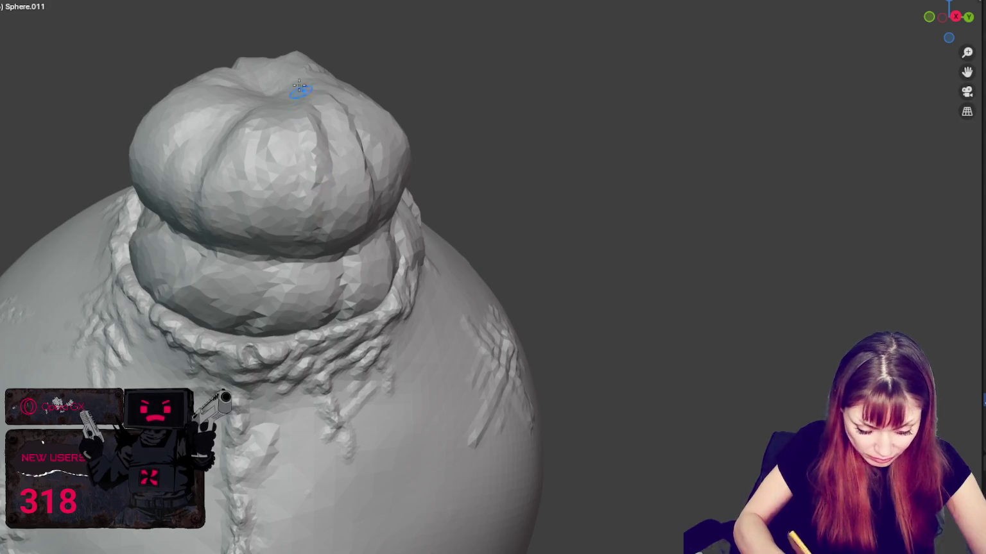
pyautogui.moveTo(297, 214); pyautogui.dragTo(409, 160, button='middle')
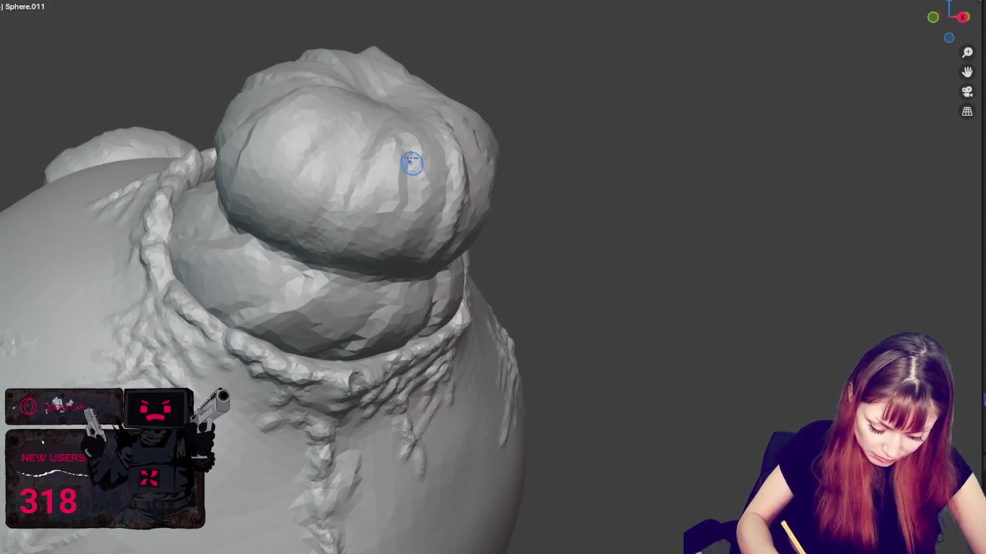
pyautogui.moveTo(411, 211); pyautogui.dragTo(440, 214, button='middle')
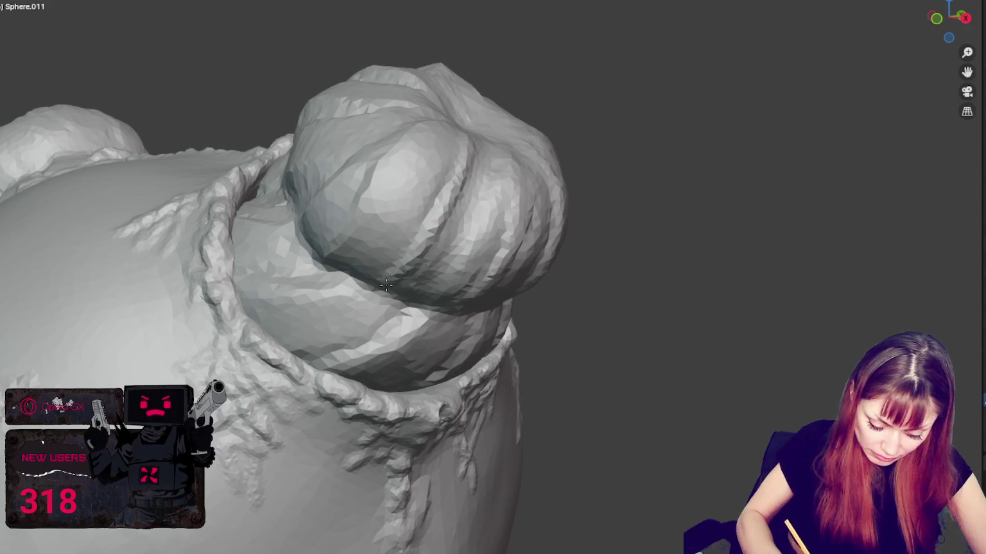
pyautogui.moveTo(482, 147); pyautogui.dragTo(426, 287)
pyautogui.moveTo(482, 154); pyautogui.dragTo(502, 168, button='middle')
pyautogui.moveTo(502, 167); pyautogui.dragTo(379, 286)
pyautogui.moveTo(379, 286)
pyautogui.mouseDown(button='middle')
pyautogui.moveTo(633, 172)
pyautogui.moveTo(488, 297)
pyautogui.mouseUp(button='middle')
# Step: Refine and deepen the creases running across the bun
pyautogui.moveTo(581, 254)
pyautogui.mouseDown()
pyautogui.moveTo(494, 302)
pyautogui.moveTo(600, 246)
pyautogui.mouseUp()
pyautogui.moveTo(577, 273); pyautogui.dragTo(507, 295, button='middle')
pyautogui.moveTo(507, 295); pyautogui.dragTo(543, 288)
pyautogui.moveTo(544, 288); pyautogui.dragTo(616, 282, button='middle')
pyautogui.moveTo(616, 281); pyautogui.dragTo(631, 277)
pyautogui.moveTo(632, 278); pyautogui.dragTo(666, 321, button='middle')
pyautogui.moveTo(666, 321)
pyautogui.mouseDown()
pyautogui.moveTo(689, 356)
pyautogui.moveTo(594, 433)
pyautogui.moveTo(568, 424)
pyautogui.mouseUp()
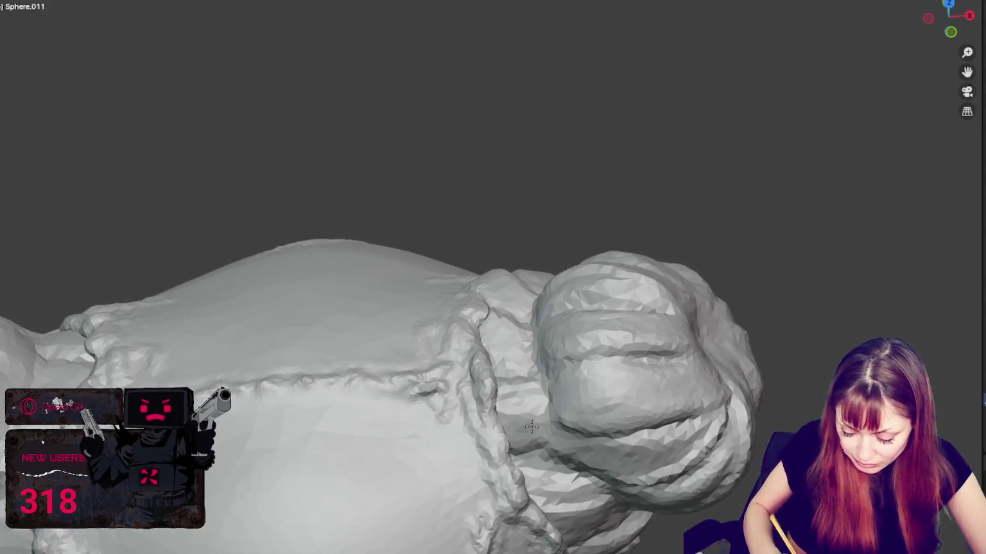
# Step: Add and deepen crease strokes across the hair bun
pyautogui.moveTo(568, 423); pyautogui.dragTo(649, 365, button='middle')
pyautogui.moveTo(396, 322); pyautogui.dragTo(494, 316)
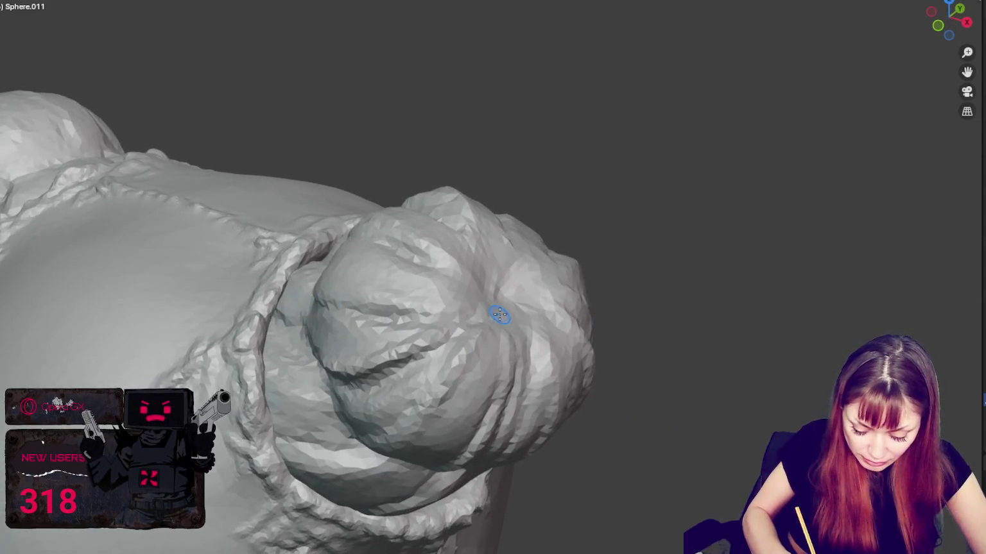
pyautogui.moveTo(494, 316); pyautogui.dragTo(442, 320, button='middle')
pyautogui.moveTo(427, 321); pyautogui.dragTo(379, 270)
pyautogui.moveTo(378, 270); pyautogui.dragTo(357, 266, button='middle')
pyautogui.moveTo(357, 266); pyautogui.dragTo(325, 275)
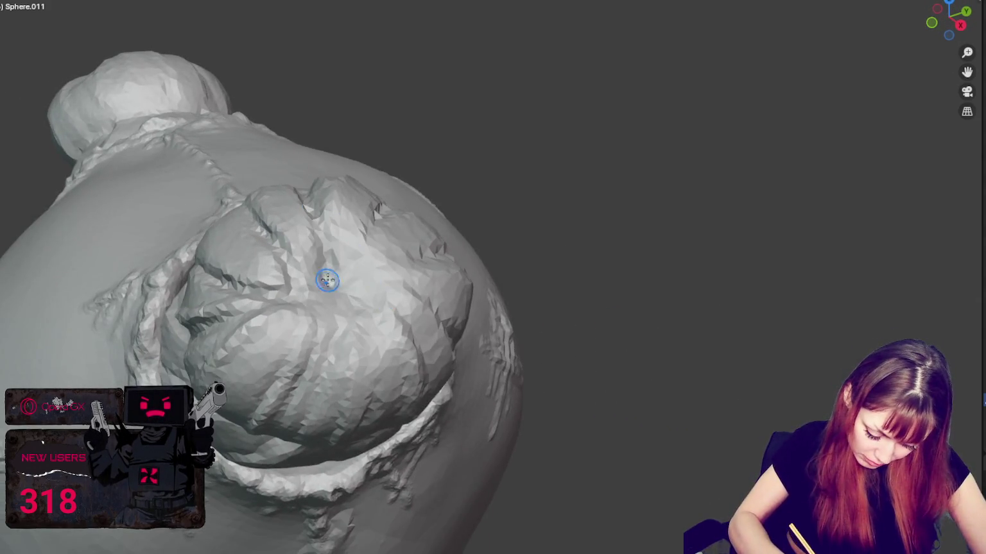
pyautogui.moveTo(325, 275); pyautogui.dragTo(319, 257, button='middle')
pyautogui.moveTo(319, 257); pyautogui.dragTo(359, 202)
pyautogui.moveTo(359, 202); pyautogui.dragTo(314, 219, button='middle')
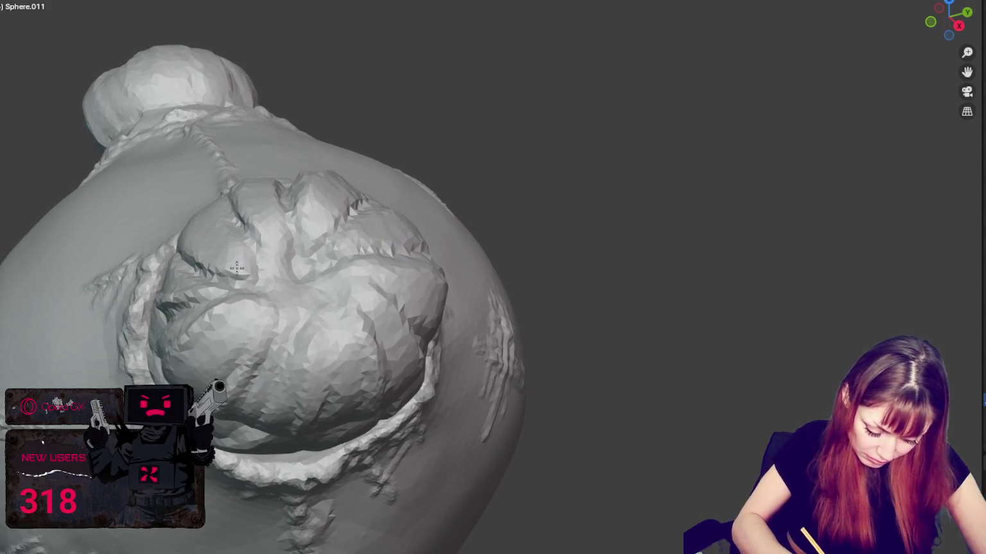
# Step: Add further creases to the bun and refine them up close
pyautogui.moveTo(242, 194)
pyautogui.mouseDown()
pyautogui.moveTo(315, 242)
pyautogui.moveTo(297, 279)
pyautogui.mouseUp()
pyautogui.moveTo(297, 279); pyautogui.dragTo(282, 257, button='middle')
pyautogui.moveTo(282, 257); pyautogui.dragTo(358, 249)
pyautogui.moveTo(358, 249); pyautogui.dragTo(282, 194, button='middle')
pyautogui.moveTo(281, 194); pyautogui.dragTo(297, 238)
pyautogui.moveTo(297, 237)
pyautogui.mouseDown(button='middle')
pyautogui.moveTo(245, 130)
pyautogui.moveTo(338, 185)
pyautogui.mouseUp(button='middle')
# Step: Carve strand grooves into the gathered hair just below the bun
pyautogui.moveTo(359, 21)
pyautogui.mouseDown(button='middle')
pyautogui.moveTo(352, 158)
pyautogui.moveTo(326, 159)
pyautogui.mouseUp(button='middle')
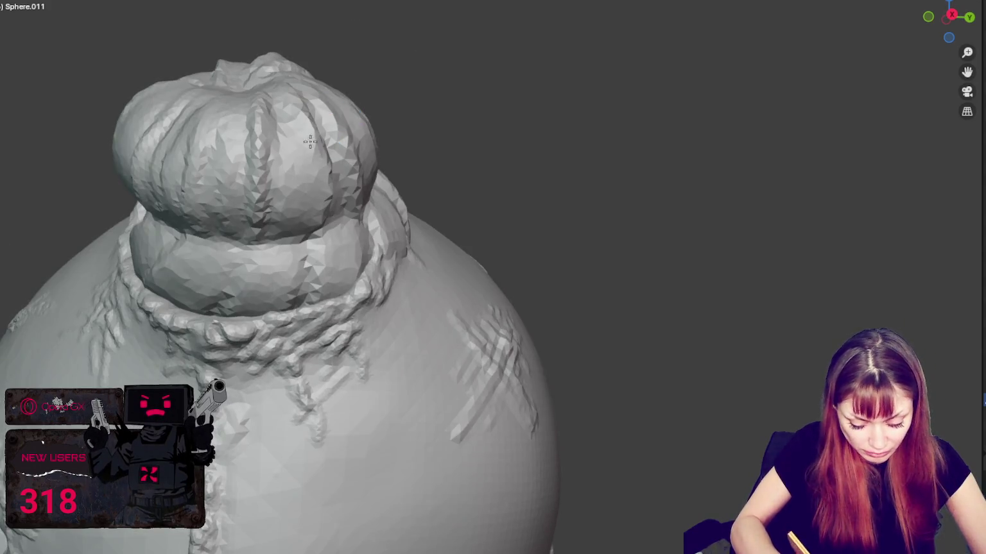
pyautogui.moveTo(304, 250)
pyautogui.mouseDown(button='middle')
pyautogui.moveTo(367, 234)
pyautogui.moveTo(323, 291)
pyautogui.moveTo(411, 257)
pyautogui.mouseUp(button='middle')
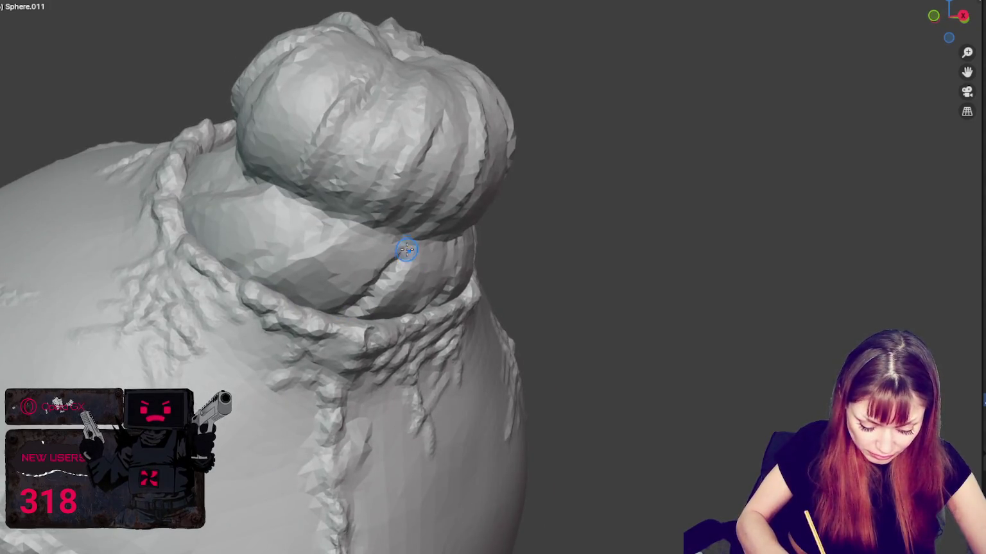
pyautogui.moveTo(374, 294); pyautogui.dragTo(429, 292, button='middle')
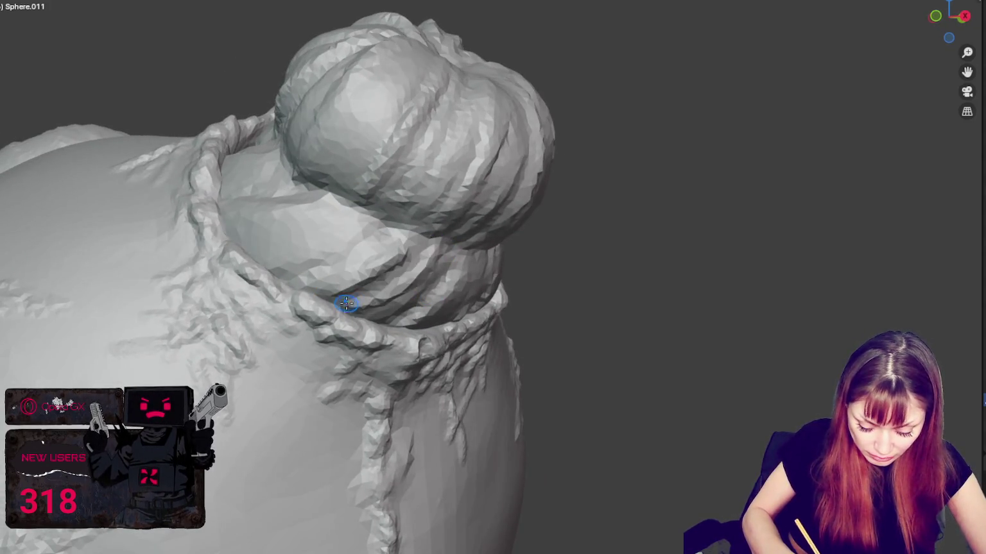
pyautogui.moveTo(352, 292); pyautogui.dragTo(490, 320, button='middle')
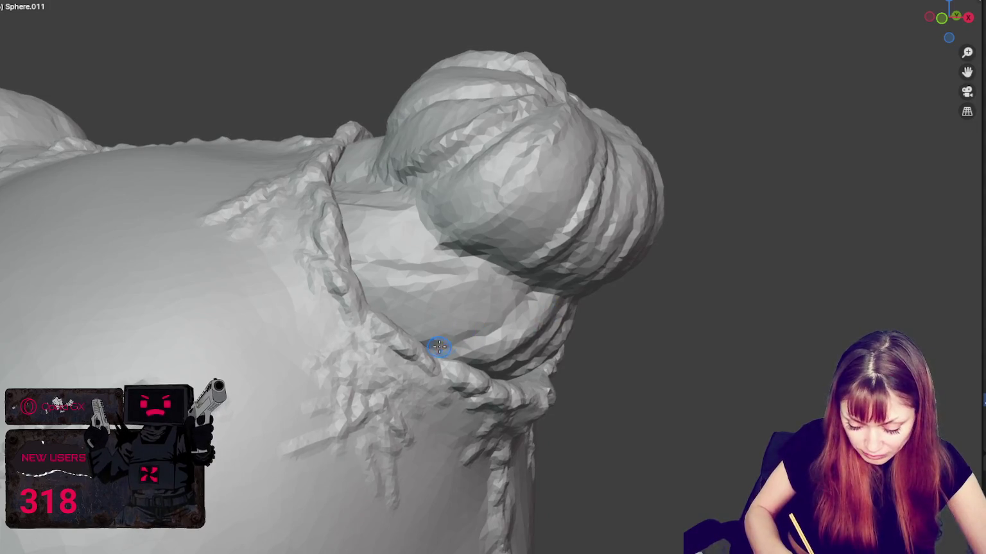
pyautogui.moveTo(439, 347); pyautogui.dragTo(545, 289)
pyautogui.moveTo(411, 340); pyautogui.dragTo(533, 289)
pyautogui.moveTo(390, 313); pyautogui.dragTo(514, 289)
pyautogui.moveTo(514, 289); pyautogui.dragTo(449, 308, button='middle')
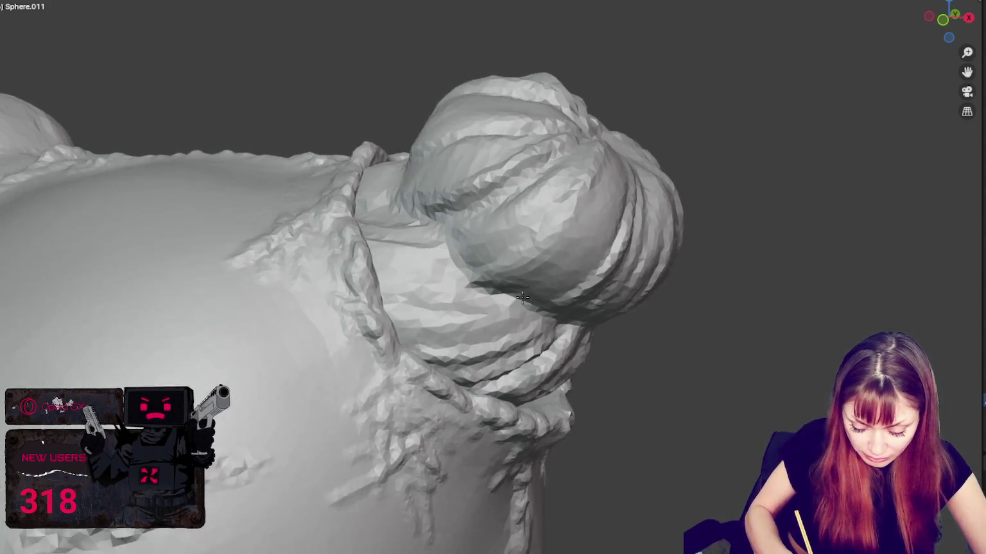
pyautogui.moveTo(404, 340); pyautogui.dragTo(513, 302)
pyautogui.moveTo(449, 308); pyautogui.dragTo(539, 330, button='middle')
# Step: Sharpen and re-sculpt the strands under the bun, checking from lower and higher angles
pyautogui.moveTo(472, 359); pyautogui.dragTo(543, 345)
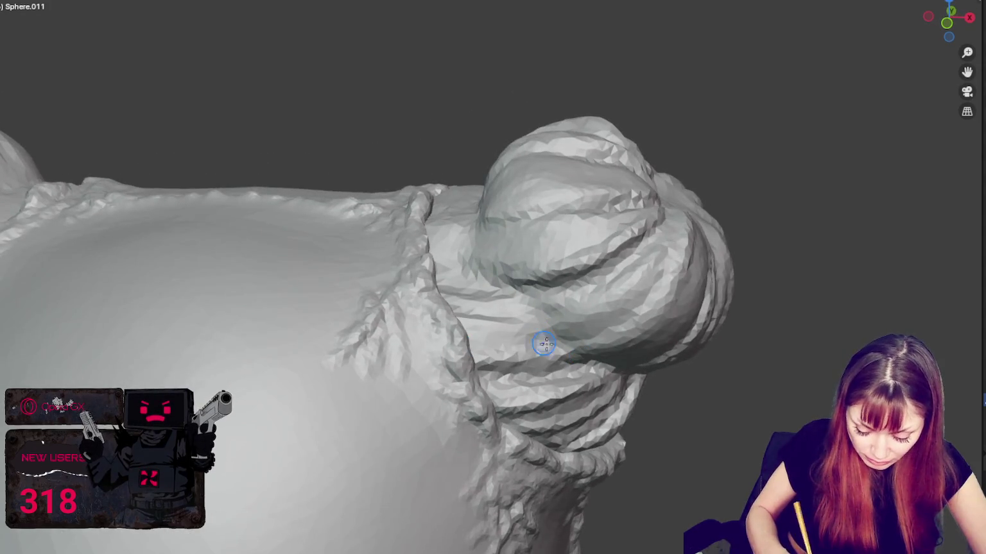
pyautogui.moveTo(458, 291); pyautogui.dragTo(552, 321)
pyautogui.moveTo(552, 321); pyautogui.dragTo(567, 328, button='middle')
pyautogui.moveTo(574, 331)
pyautogui.mouseDown()
pyautogui.moveTo(535, 295)
pyautogui.moveTo(589, 271)
pyautogui.moveTo(596, 329)
pyautogui.mouseUp()
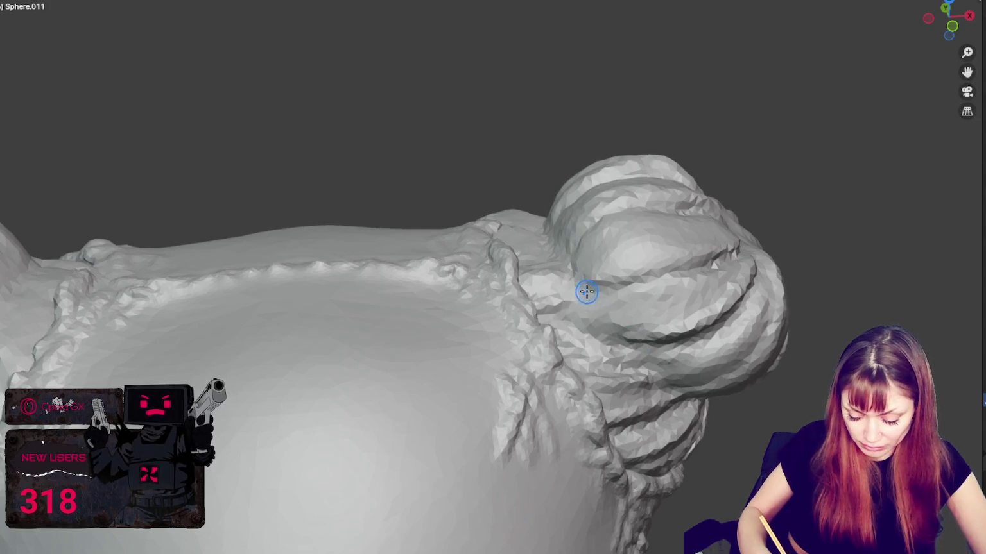
pyautogui.moveTo(585, 288); pyautogui.dragTo(647, 345)
pyautogui.moveTo(610, 286); pyautogui.dragTo(598, 286, button='middle')
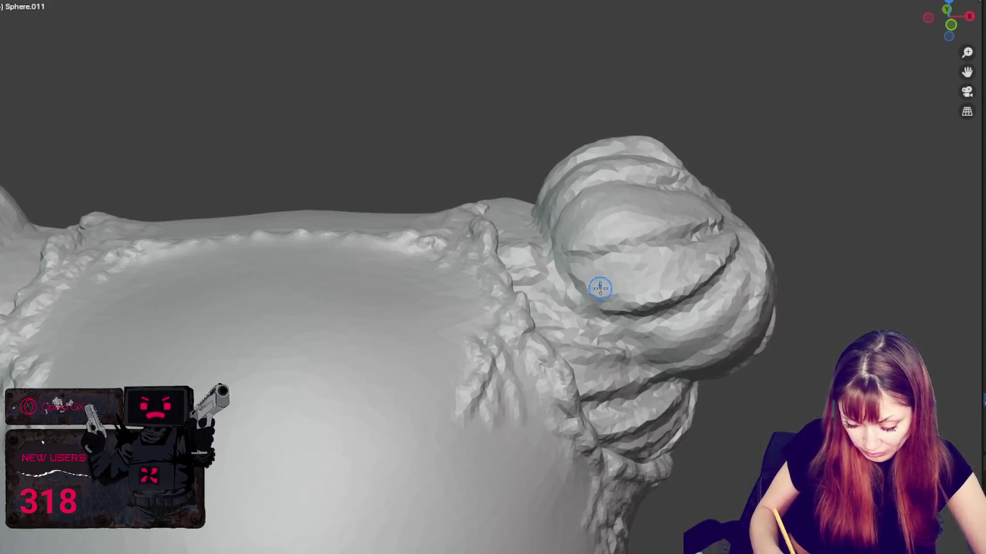
pyautogui.moveTo(741, 251); pyautogui.dragTo(691, 312, button='middle')
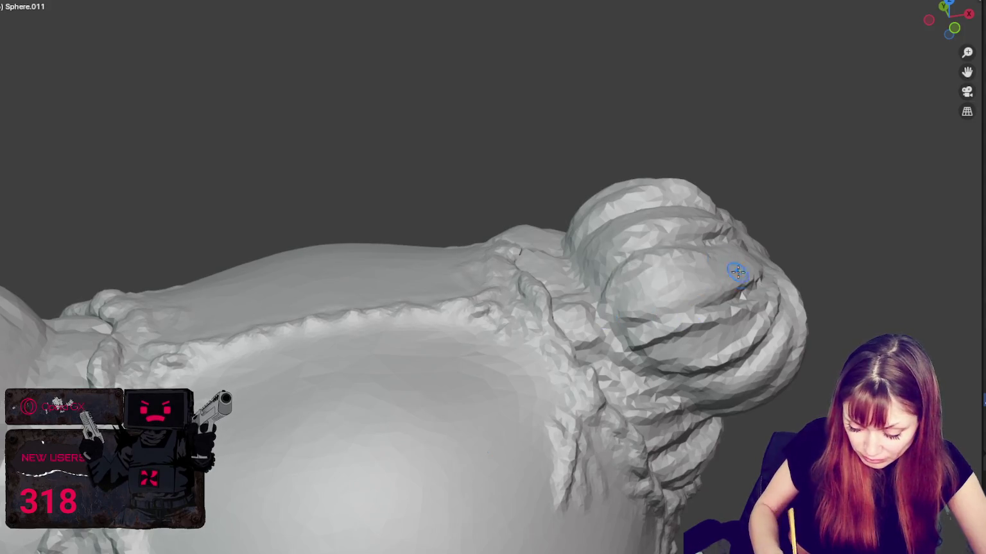
pyautogui.moveTo(737, 271); pyautogui.dragTo(676, 334, button='middle')
pyautogui.moveTo(745, 290); pyautogui.dragTo(686, 374, button='middle')
pyautogui.moveTo(755, 335)
pyautogui.mouseDown(button='middle')
pyautogui.moveTo(657, 260)
pyautogui.moveTo(570, 139)
pyautogui.mouseUp(button='middle')
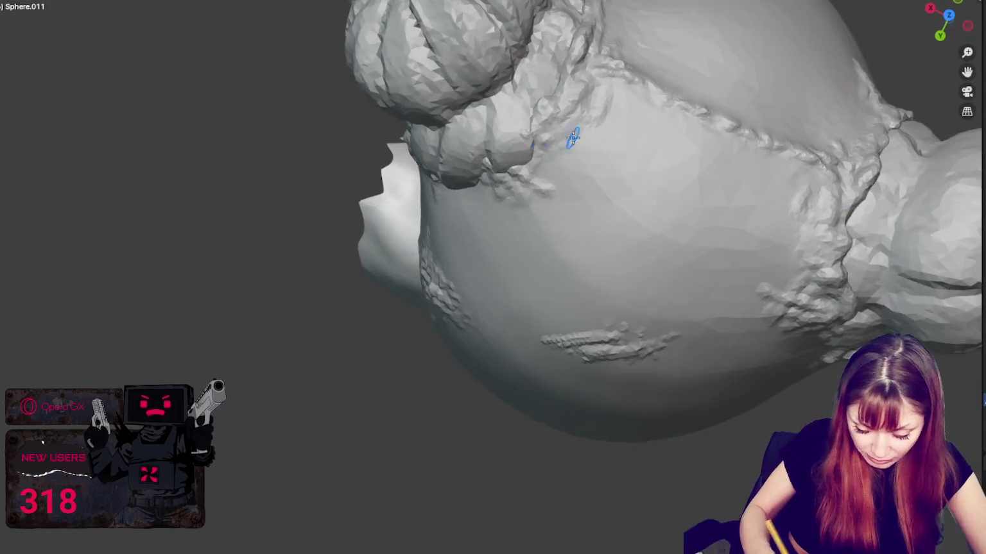
pyautogui.moveTo(481, 122)
pyautogui.mouseDown(button='middle')
pyautogui.moveTo(496, 164)
pyautogui.moveTo(526, 105)
pyautogui.mouseUp(button='middle')
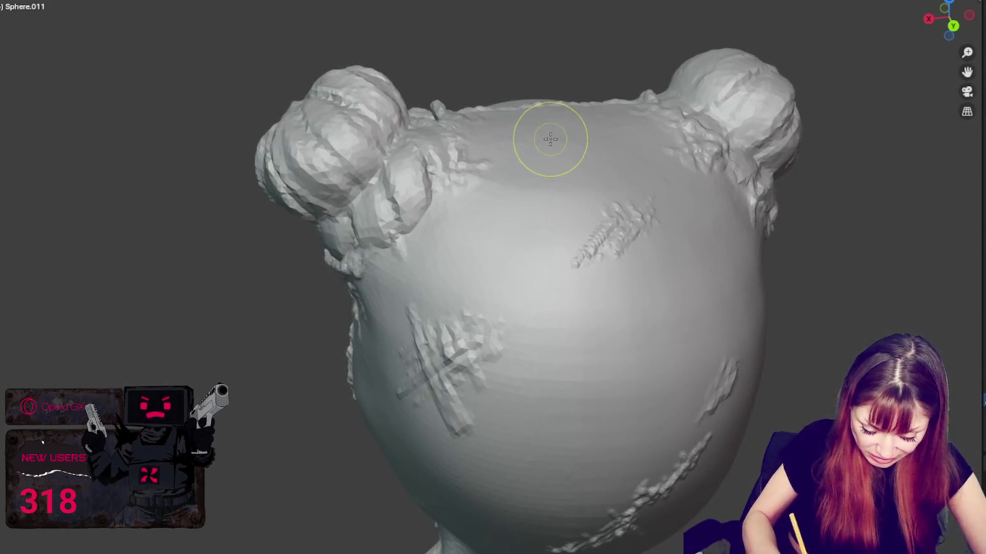
pyautogui.moveTo(551, 139); pyautogui.dragTo(572, 121, button='middle')
pyautogui.press('f')
pyautogui.moveTo(460, 214)
pyautogui.mouseDown(button='middle')
pyautogui.moveTo(357, 223)
pyautogui.moveTo(379, 170)
pyautogui.mouseUp(button='middle')
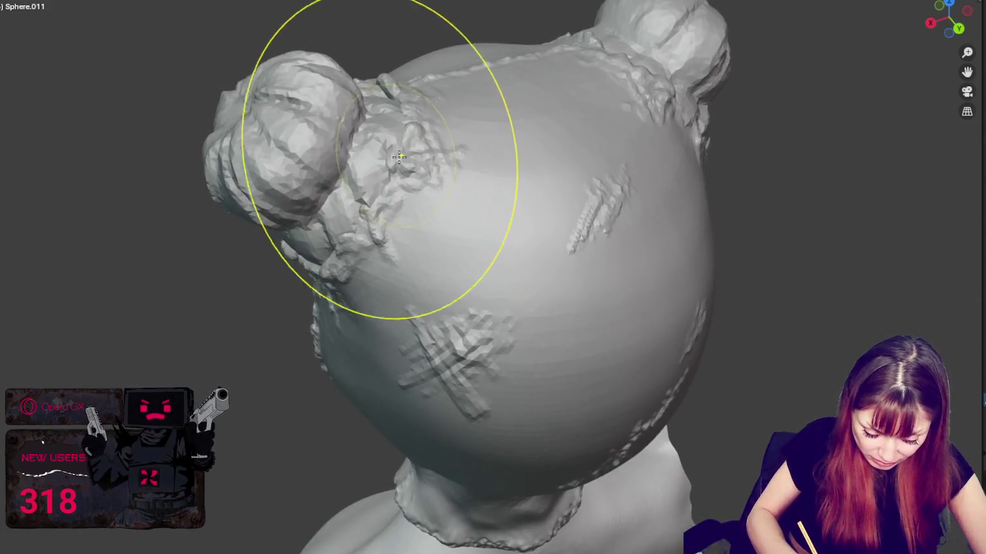
pyautogui.scroll(3, 495, 111)
pyautogui.moveTo(495, 111)
pyautogui.mouseDown(button='middle')
pyautogui.moveTo(247, 352)
pyautogui.moveTo(422, 273)
pyautogui.mouseUp(button='middle')
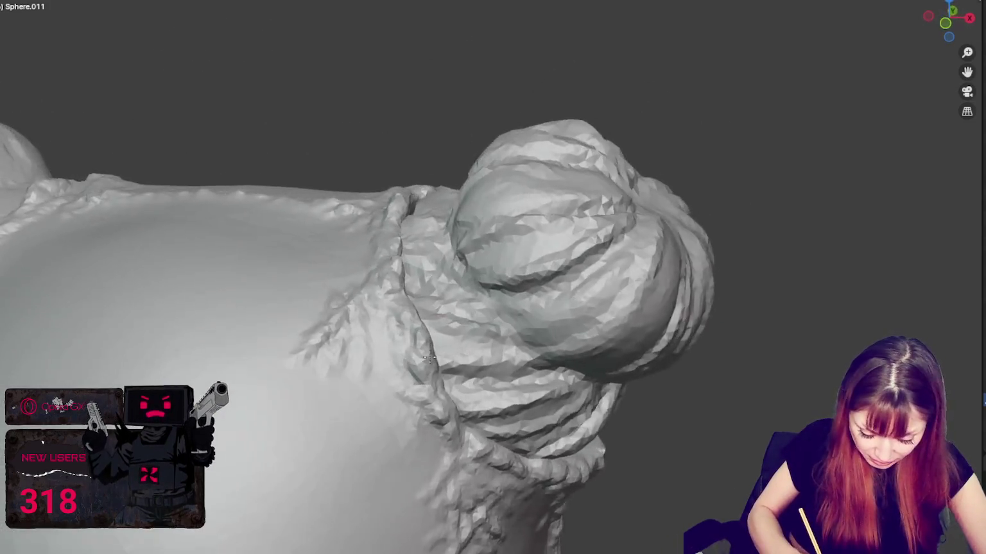
pyautogui.moveTo(636, 270)
pyautogui.mouseDown(button='middle')
pyautogui.moveTo(631, 246)
pyautogui.moveTo(677, 161)
pyautogui.moveTo(643, 194)
pyautogui.mouseUp(button='middle')
pyautogui.scroll(-3, 598, 214)
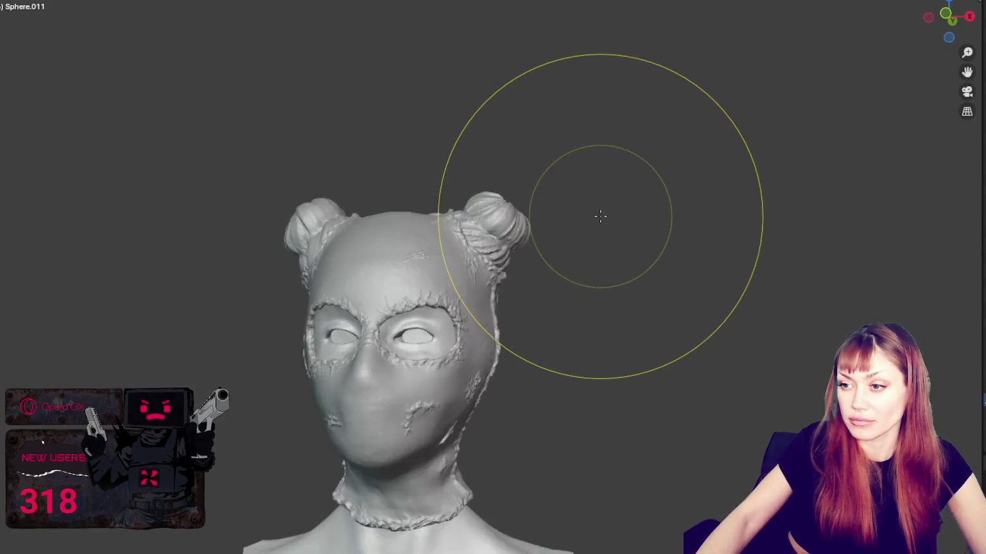
pyautogui.scroll(-2, 633, 271)
pyautogui.scroll(2, 623, 265)
pyautogui.moveTo(622, 265)
pyautogui.mouseDown(button='middle')
pyautogui.moveTo(521, 192)
pyautogui.moveTo(636, 236)
pyautogui.mouseUp(button='middle')
pyautogui.scroll(5, 625, 247)
pyautogui.moveTo(589, 176); pyautogui.dragTo(572, 243, button='middle')
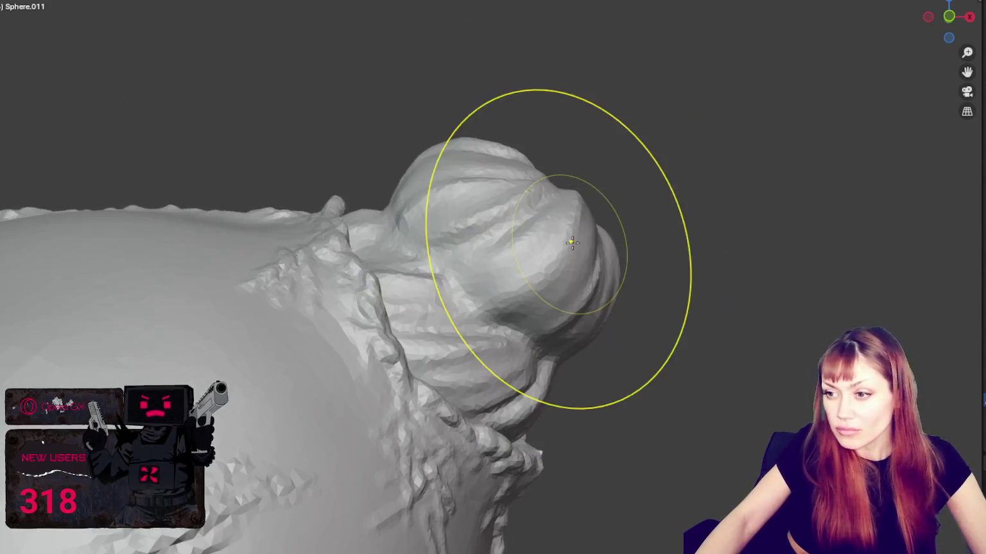
pyautogui.press('s')
pyautogui.moveTo(467, 249); pyautogui.dragTo(469, 270, button='middle')
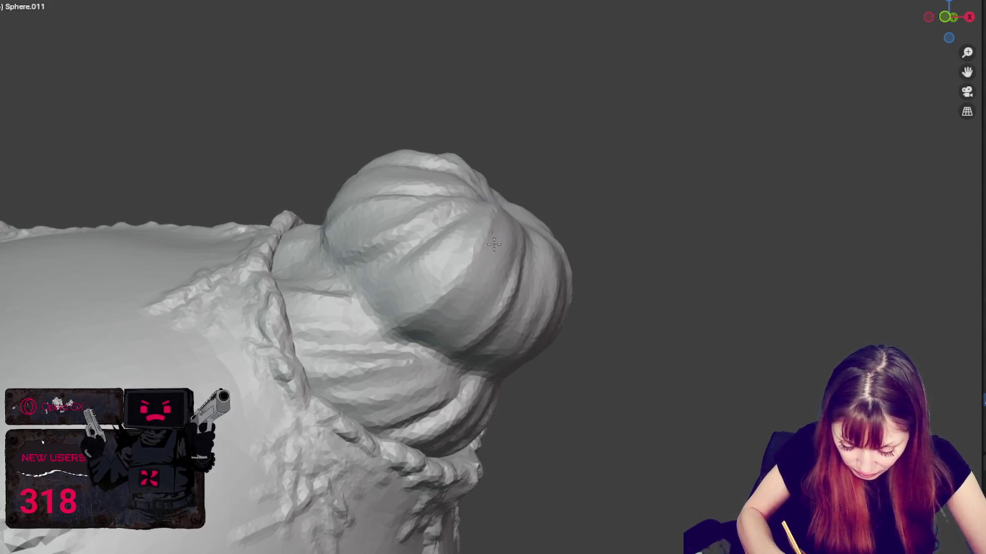
# Step: Zoom in on the bun and smooth the crease between its coils
pyautogui.moveTo(351, 296)
pyautogui.mouseDown(button='middle')
pyautogui.moveTo(357, 275)
pyautogui.moveTo(379, 314)
pyautogui.moveTo(433, 276)
pyautogui.mouseUp(button='middle')
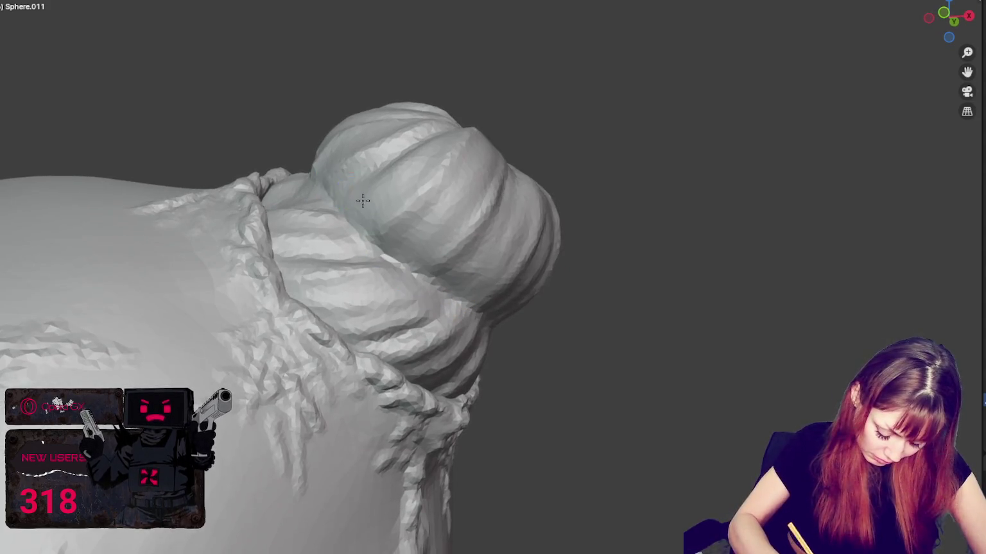
pyautogui.moveTo(363, 201); pyautogui.dragTo(384, 179, button='middle')
pyautogui.moveTo(473, 256)
pyautogui.mouseDown(button='middle')
pyautogui.moveTo(501, 256)
pyautogui.moveTo(549, 336)
pyautogui.moveTo(620, 293)
pyautogui.moveTo(885, 266)
pyautogui.mouseUp(button='middle')
pyautogui.moveTo(452, 278); pyautogui.dragTo(488, 256, button='middle')
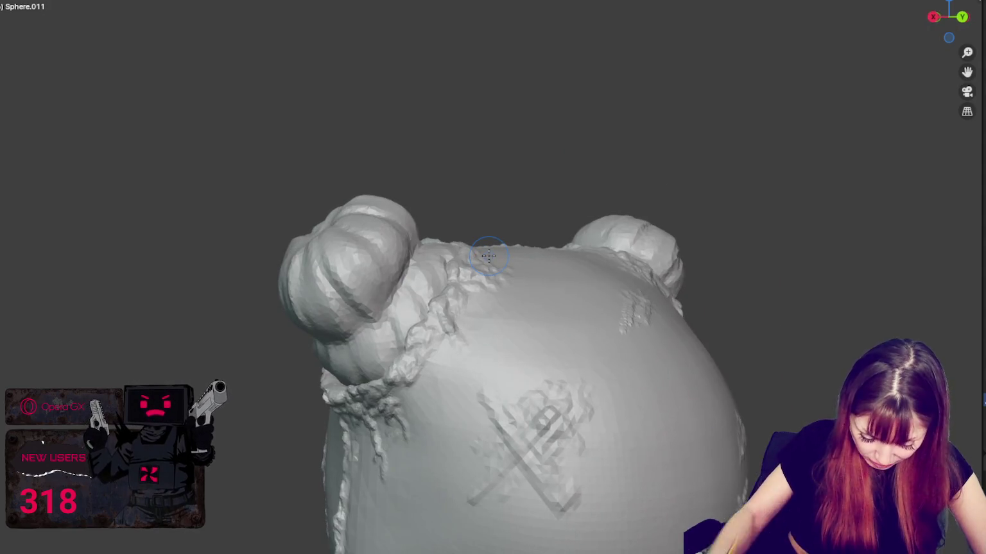
pyautogui.scroll(2, 507, 194)
pyautogui.scroll(2, 508, 202)
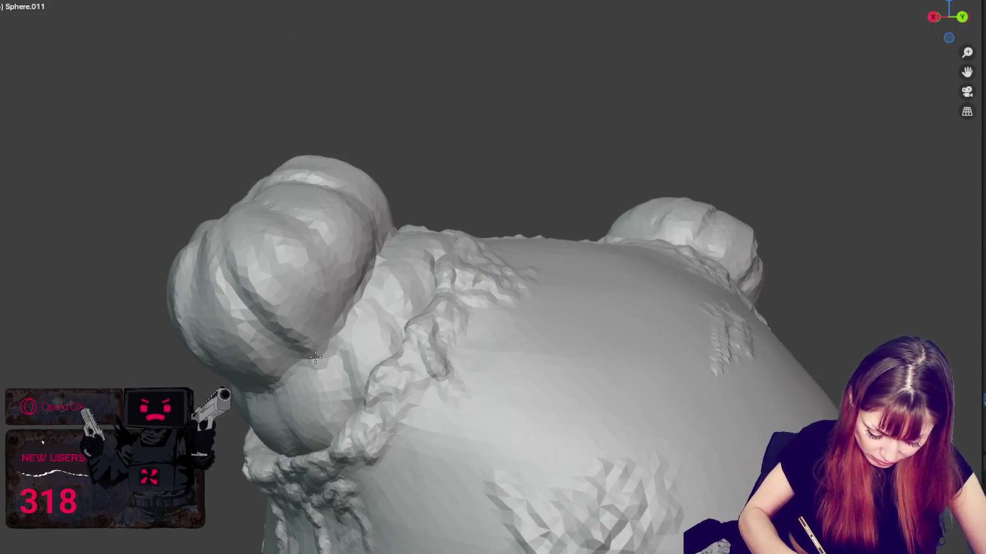
pyautogui.moveTo(339, 331)
pyautogui.mouseDown(button='middle')
pyautogui.moveTo(288, 378)
pyautogui.moveTo(330, 380)
pyautogui.mouseUp(button='middle')
pyautogui.moveTo(472, 210)
pyautogui.mouseDown(button='middle')
pyautogui.moveTo(534, 268)
pyautogui.moveTo(261, 193)
pyautogui.mouseUp(button='middle')
pyautogui.moveTo(359, 232); pyautogui.dragTo(431, 312)
# Step: Reshape and lightly touch up the coil crease
pyautogui.scroll(-2, 513, 379)
pyautogui.moveTo(505, 391); pyautogui.dragTo(440, 297, button='middle')
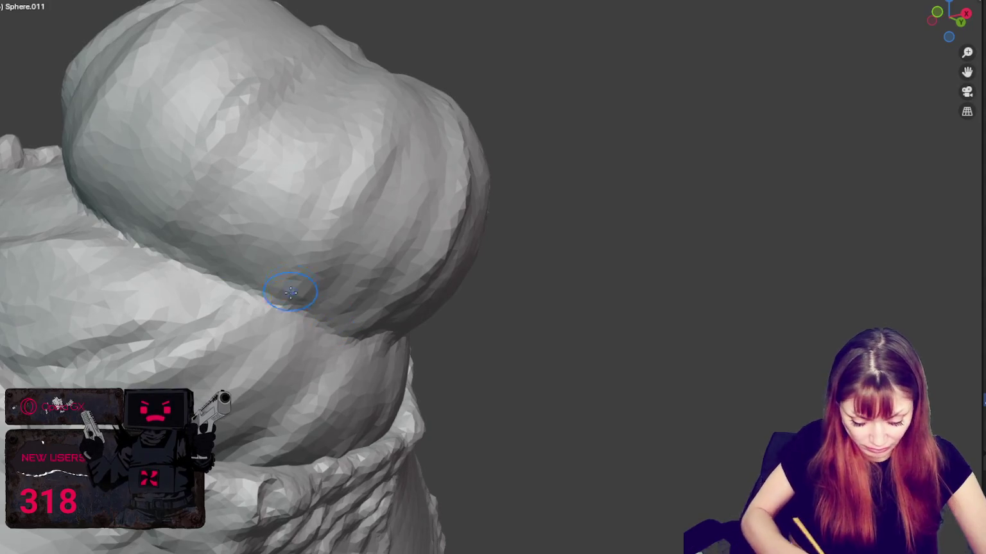
pyautogui.moveTo(327, 237); pyautogui.dragTo(372, 147)
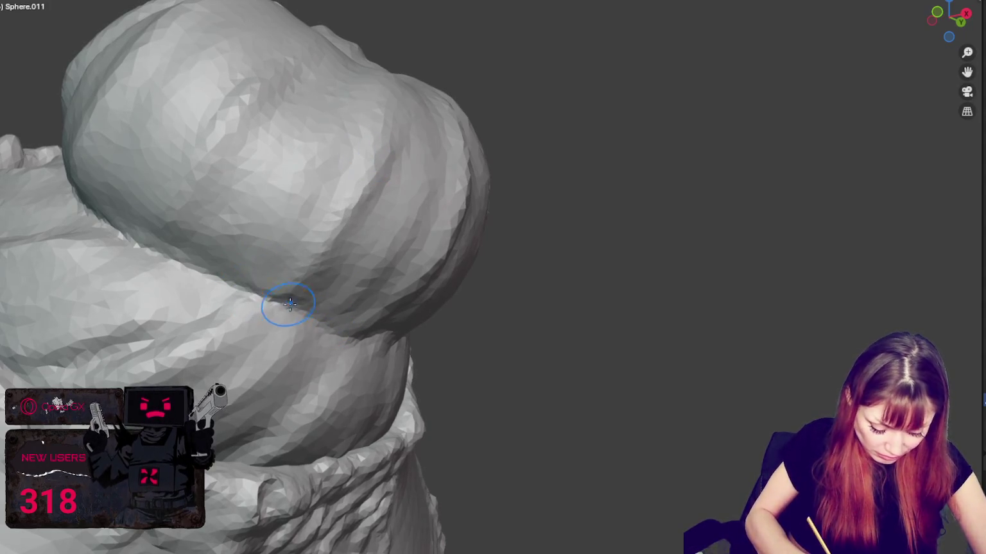
pyautogui.moveTo(290, 303); pyautogui.dragTo(296, 303)
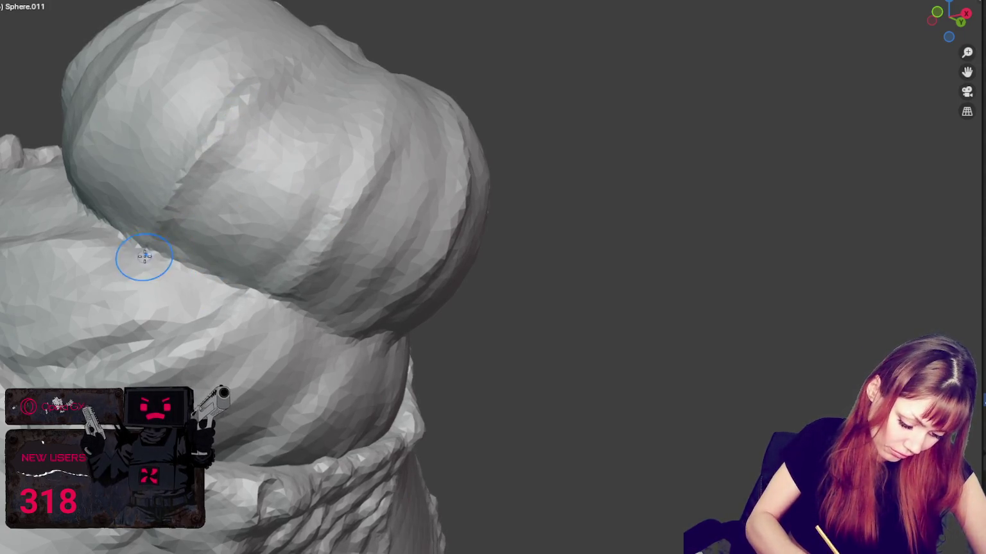
# Step: Orbit around the head to review the buns from top, side and front, then zoom out
pyautogui.moveTo(146, 135)
pyautogui.mouseDown(button='middle')
pyautogui.moveTo(182, 168)
pyautogui.moveTo(292, 164)
pyautogui.mouseUp(button='middle')
pyautogui.moveTo(424, 95)
pyautogui.mouseDown(button='middle')
pyautogui.moveTo(325, 203)
pyautogui.moveTo(365, 198)
pyautogui.mouseUp(button='middle')
pyautogui.moveTo(519, 151); pyautogui.dragTo(471, 240, button='middle')
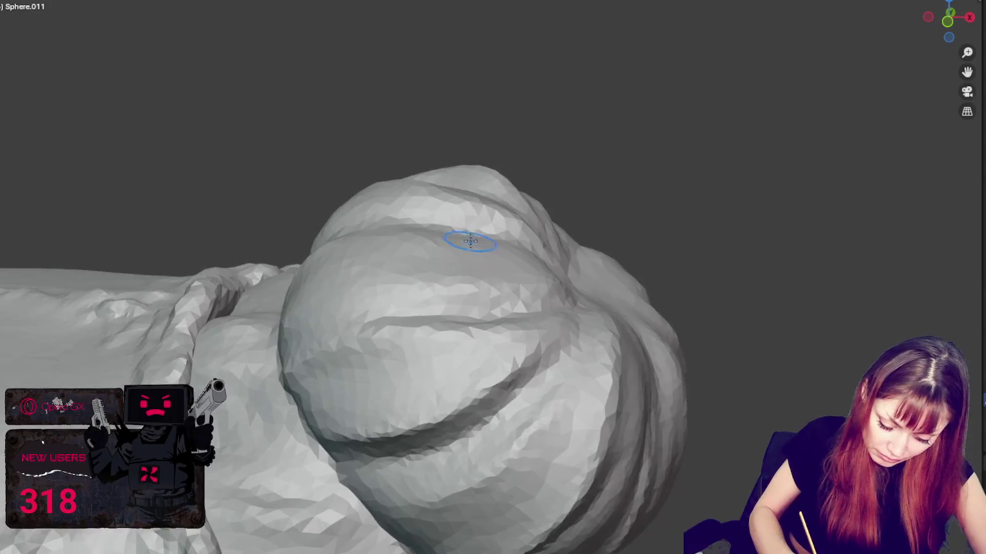
pyautogui.moveTo(299, 389)
pyautogui.mouseDown(button='middle')
pyautogui.moveTo(532, 353)
pyautogui.moveTo(598, 358)
pyautogui.moveTo(631, 412)
pyautogui.mouseUp(button='middle')
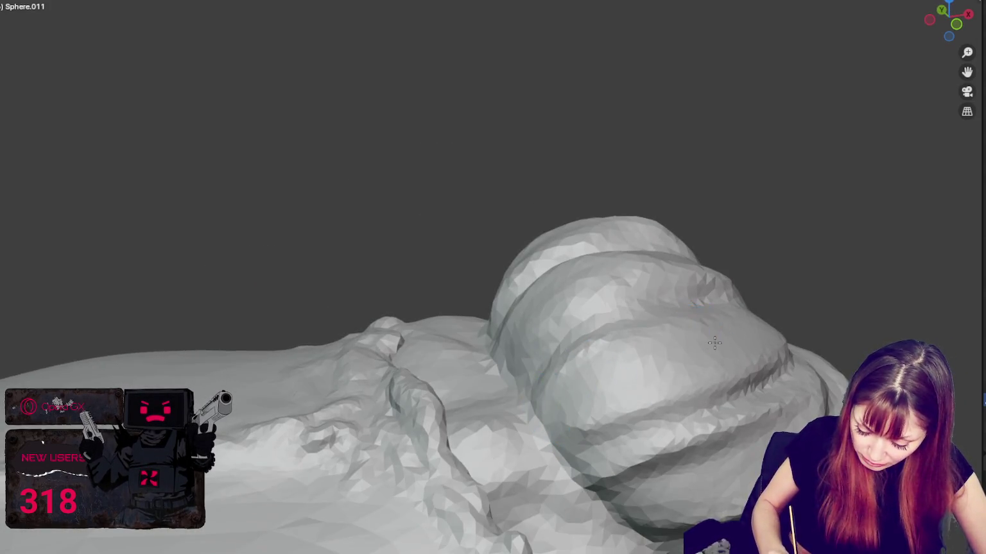
pyautogui.moveTo(714, 344); pyautogui.dragTo(544, 444, button='middle')
pyautogui.moveTo(661, 419); pyautogui.dragTo(748, 371, button='middle')
pyautogui.moveTo(637, 399)
pyautogui.mouseDown(button='middle')
pyautogui.moveTo(669, 444)
pyautogui.moveTo(645, 418)
pyautogui.moveTo(657, 372)
pyautogui.mouseUp(button='middle')
pyautogui.moveTo(648, 319)
pyautogui.mouseDown(button='middle')
pyautogui.moveTo(676, 136)
pyautogui.moveTo(672, 77)
pyautogui.moveTo(440, 231)
pyautogui.moveTo(313, 225)
pyautogui.mouseUp(button='middle')
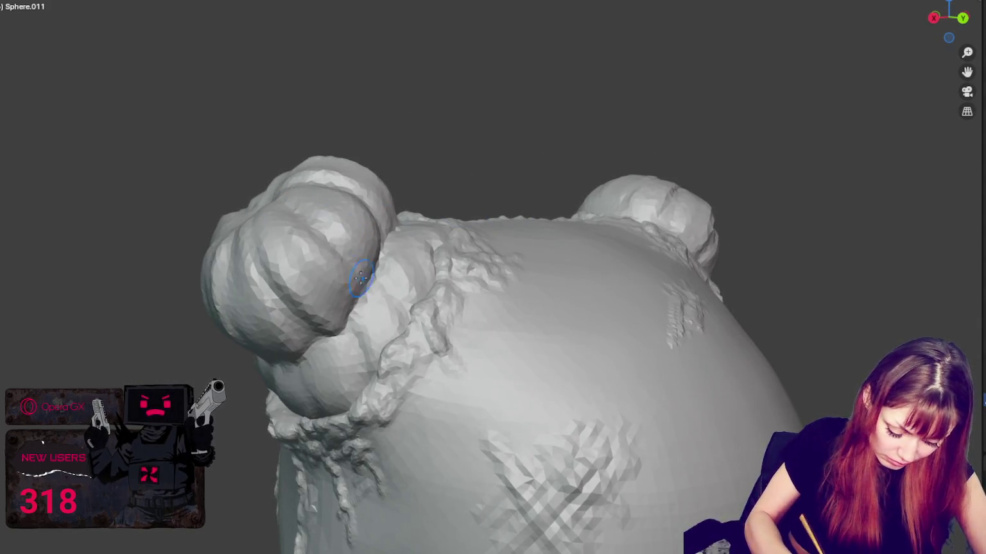
pyautogui.moveTo(358, 274)
pyautogui.mouseDown(button='middle')
pyautogui.moveTo(231, 236)
pyautogui.moveTo(231, 275)
pyautogui.moveTo(297, 231)
pyautogui.mouseUp(button='middle')
pyautogui.moveTo(205, 363)
pyautogui.mouseDown(button='middle')
pyautogui.moveTo(515, 370)
pyautogui.moveTo(559, 220)
pyautogui.mouseUp(button='middle')
pyautogui.scroll(-3, 304, 364)
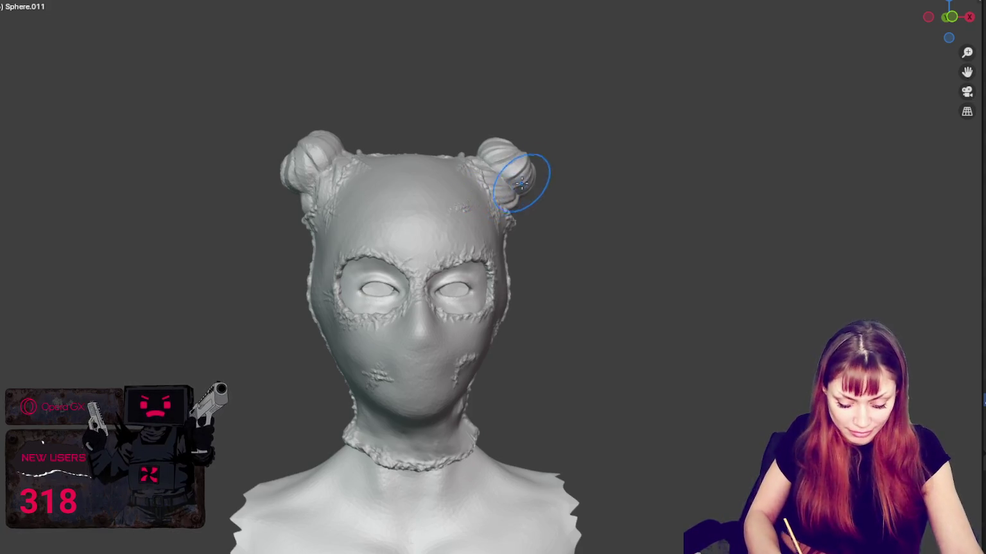
# Step: Plump up the right hair bun with inflate strokes from a near-front view, then zoom out
pyautogui.moveTo(533, 185); pyautogui.dragTo(527, 172, button='middle')
pyautogui.moveTo(524, 186)
pyautogui.mouseDown()
pyautogui.moveTo(489, 142)
pyautogui.moveTo(539, 165)
pyautogui.moveTo(511, 143)
pyautogui.mouseUp()
pyautogui.moveTo(479, 137); pyautogui.dragTo(533, 149, button='middle')
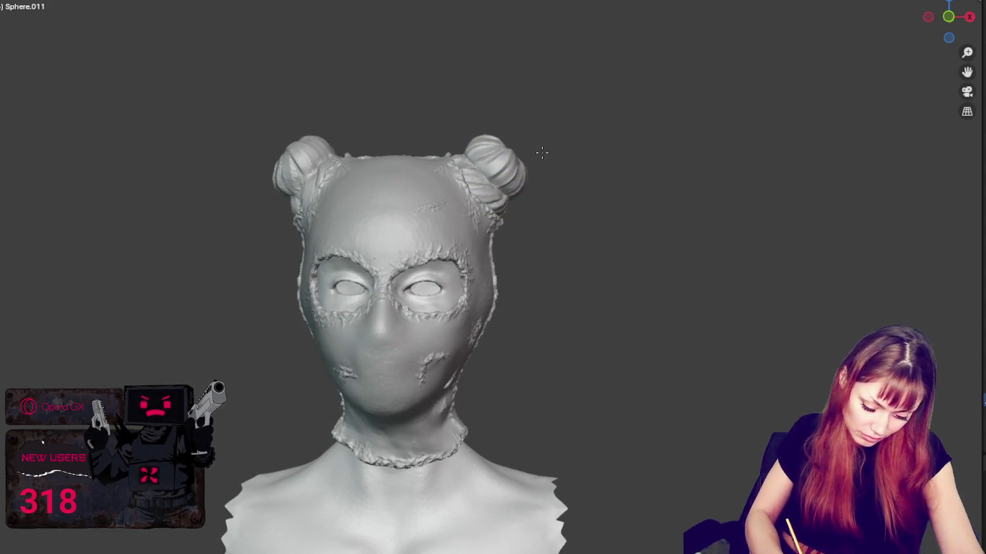
pyautogui.moveTo(533, 150); pyautogui.dragTo(516, 157)
pyautogui.moveTo(519, 167)
pyautogui.mouseDown(button='middle')
pyautogui.moveTo(548, 161)
pyautogui.moveTo(545, 149)
pyautogui.mouseUp(button='middle')
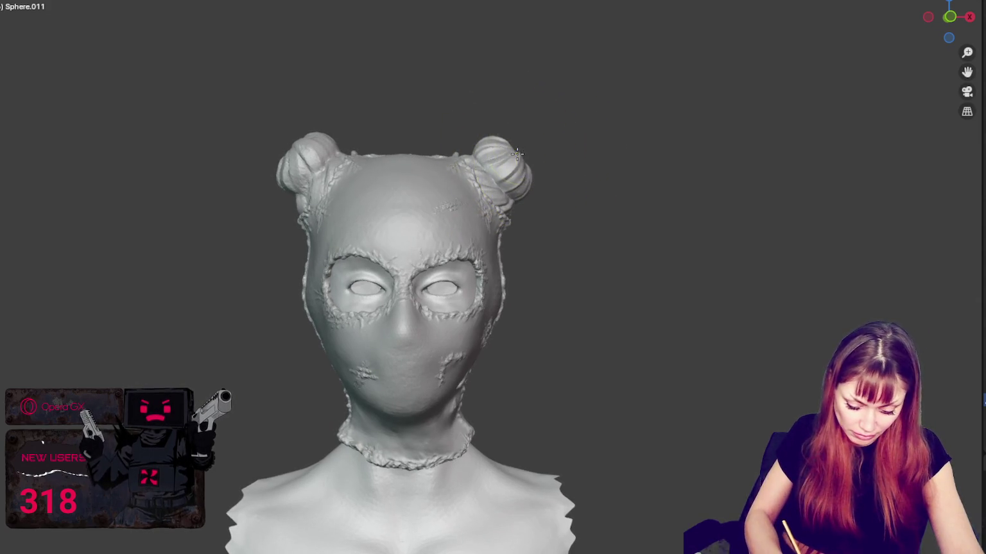
pyautogui.moveTo(545, 149); pyautogui.dragTo(531, 151)
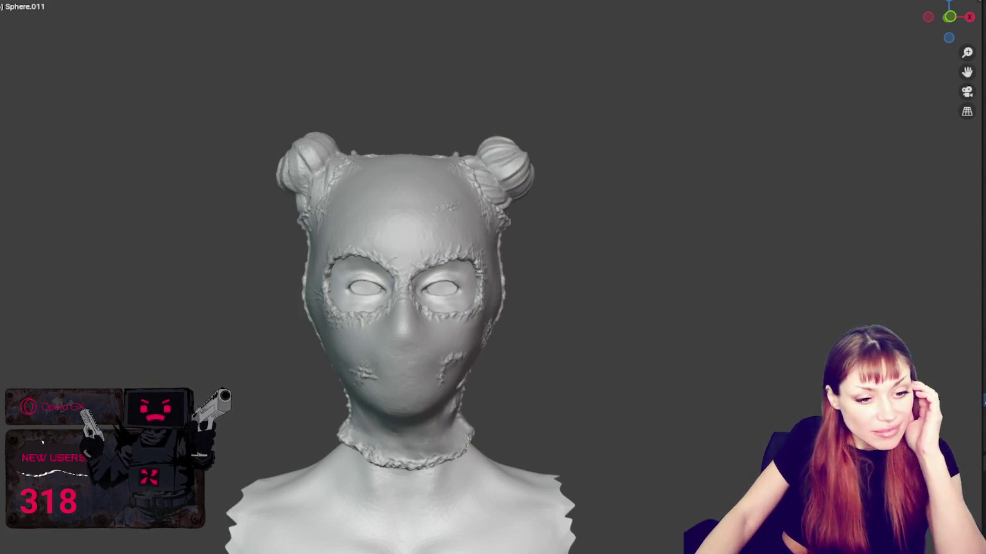
pyautogui.scroll(-2, 440, 392)
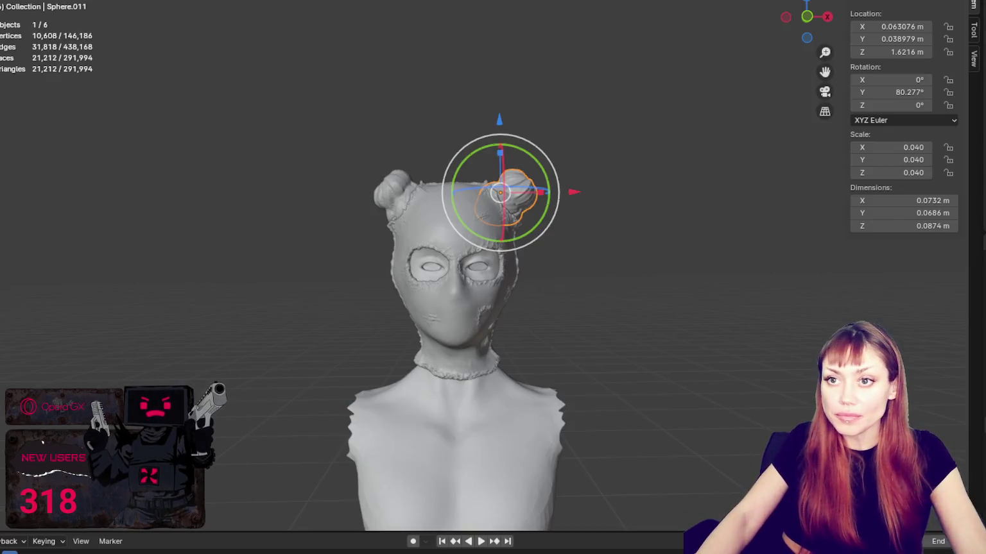
# Step: Delete the left hair bun and place a duplicate of the right bun on the left side
pyautogui.click(389, 185)
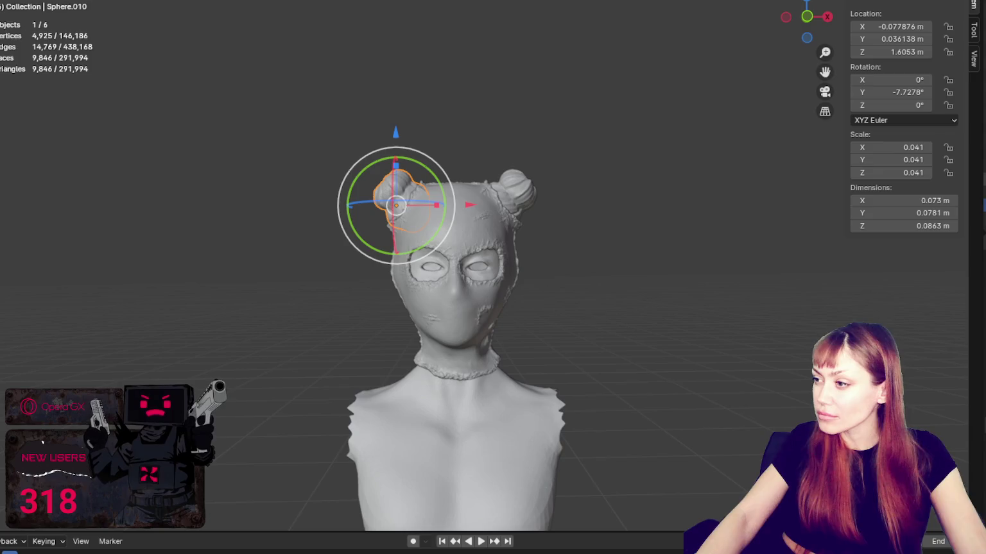
pyautogui.press('Delete')
pyautogui.click(513, 186)
pyautogui.hotkey('shift', 'd')
pyautogui.press('g')
pyautogui.press('x')
pyautogui.click(473, 193)
# Step: Rotate the copied bun around Y and fine-tune its position
pyautogui.press('r')
pyautogui.press('y')
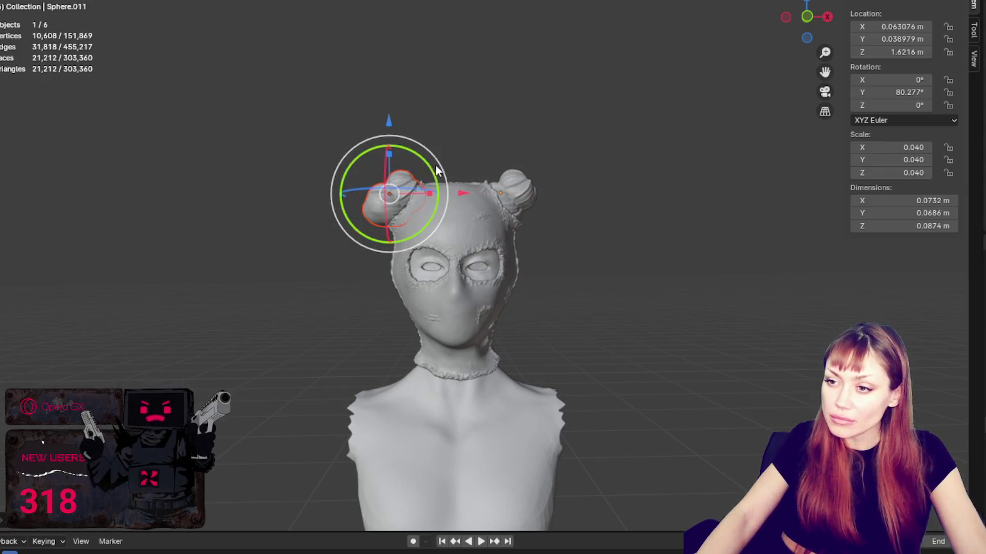
pyautogui.click(351, 133)
pyautogui.press('g')
pyautogui.press('z')
pyautogui.press('Escape')
pyautogui.press('g')
pyautogui.press('x')
pyautogui.press('y')
pyautogui.press('z')
pyautogui.press('y')
pyautogui.press('x')
pyautogui.click(465, 206)
# Step: Select the hood mask and switch to Sculpt Mode on it
pyautogui.click(568, 138)
pyautogui.scroll(-3, 553, 154)
pyautogui.moveTo(553, 154)
pyautogui.mouseDown(button='middle')
pyautogui.moveTo(406, 163)
pyautogui.moveTo(584, 155)
pyautogui.mouseUp(button='middle')
pyautogui.scroll(4, 584, 150)
pyautogui.click(460, 181)
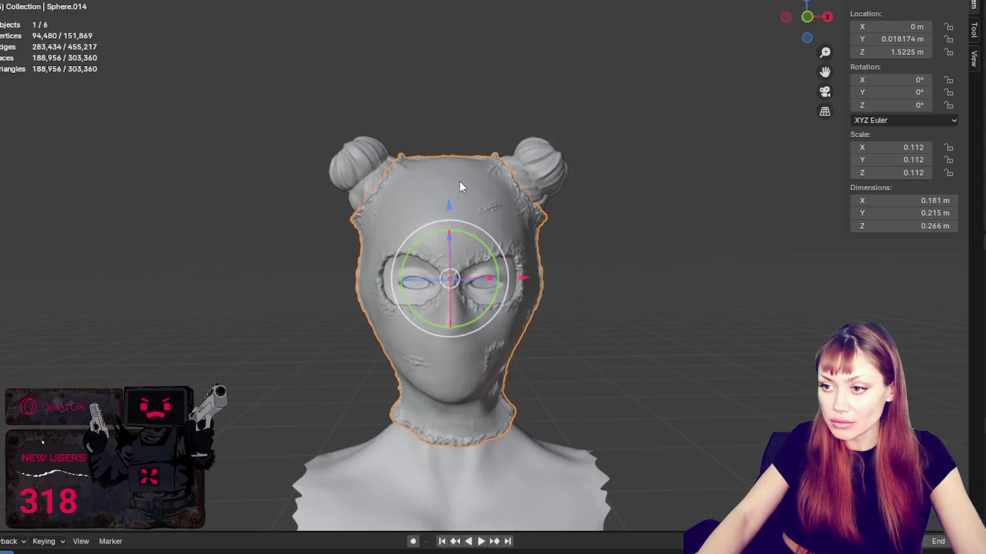
pyautogui.hotkey('ctrl', 'pagedown')
pyautogui.scroll(-2, 506, 297)
pyautogui.moveTo(473, 297); pyautogui.dragTo(429, 308, button='middle')
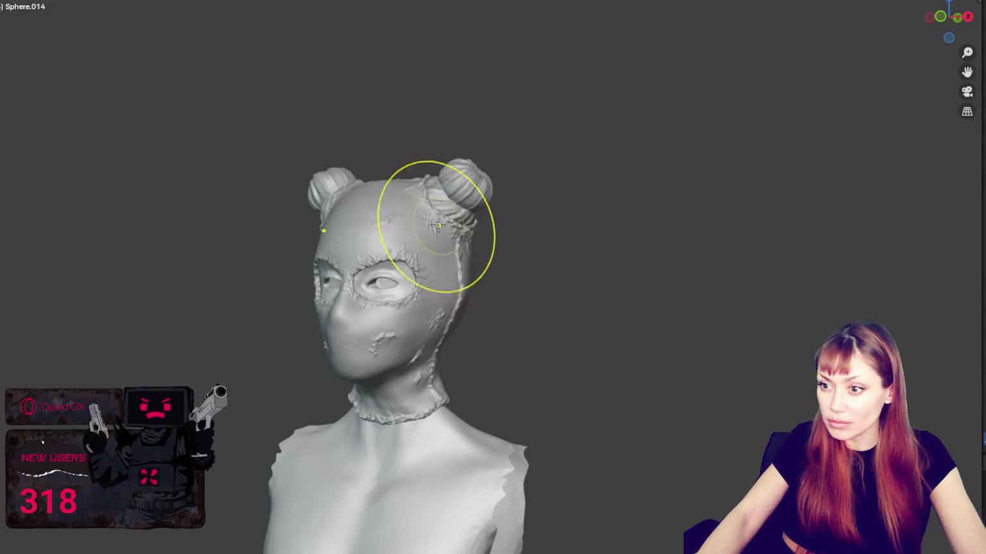
# Step: From the front view, smooth the raised ridge beside the eye hole
pyautogui.press('KP_1')
pyautogui.moveTo(491, 275); pyautogui.dragTo(352, 292, button='middle')
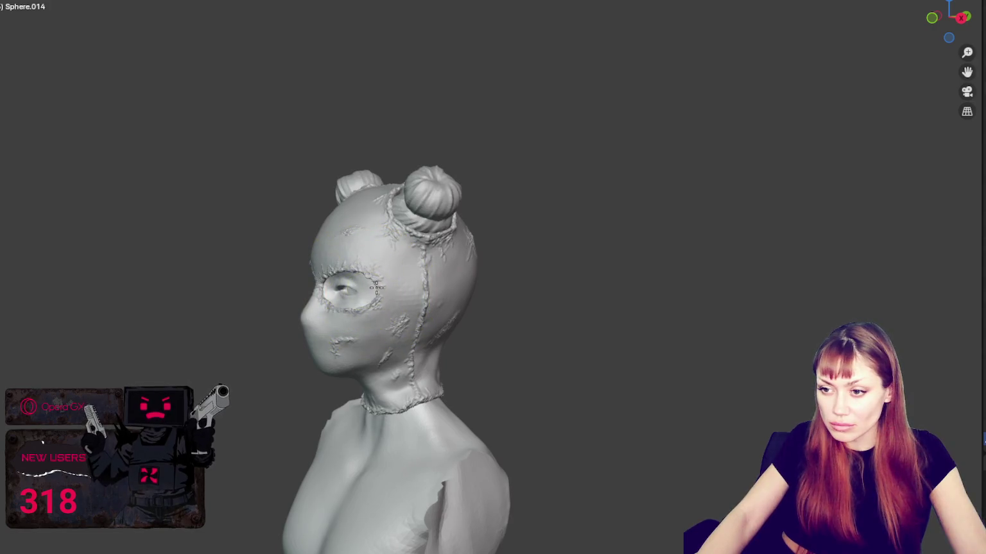
pyautogui.press('KP_1')
pyautogui.scroll(2, 510, 273)
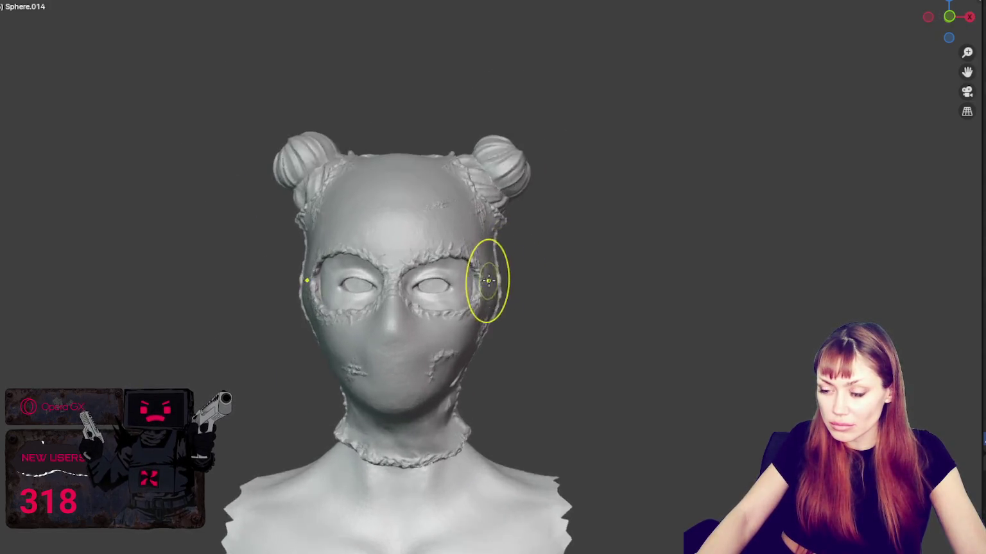
pyautogui.scroll(2, 506, 301)
pyautogui.moveTo(506, 301); pyautogui.dragTo(482, 310)
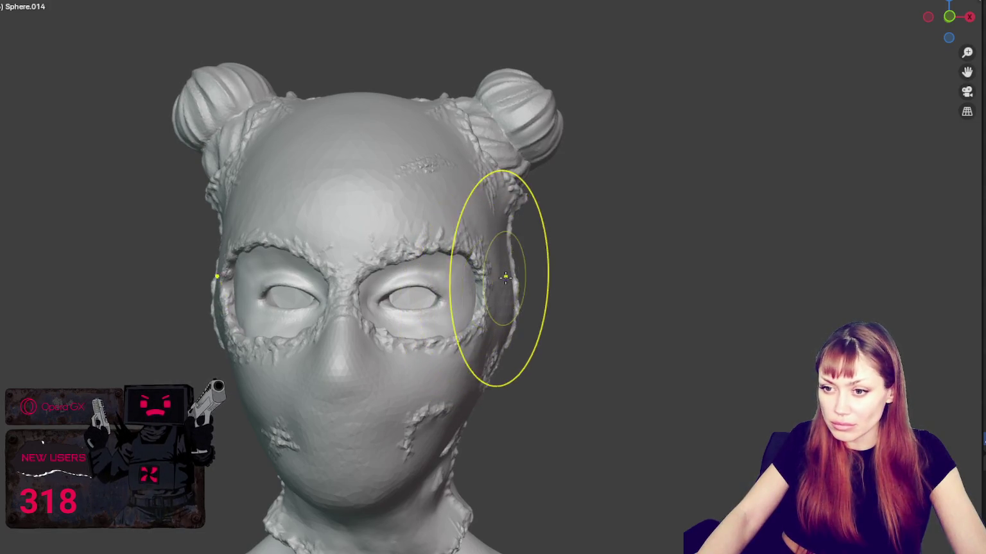
pyautogui.moveTo(238, 293); pyautogui.dragTo(238, 295)
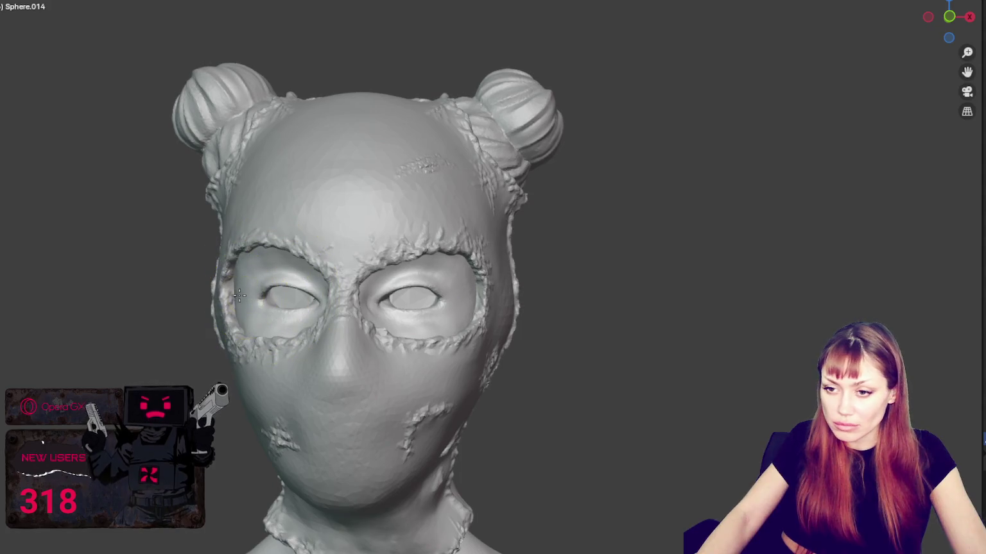
# Step: Smooth the left eye hole's rim, undo that stroke, and zoom out
pyautogui.moveTo(243, 297); pyautogui.dragTo(243, 273, button='middle')
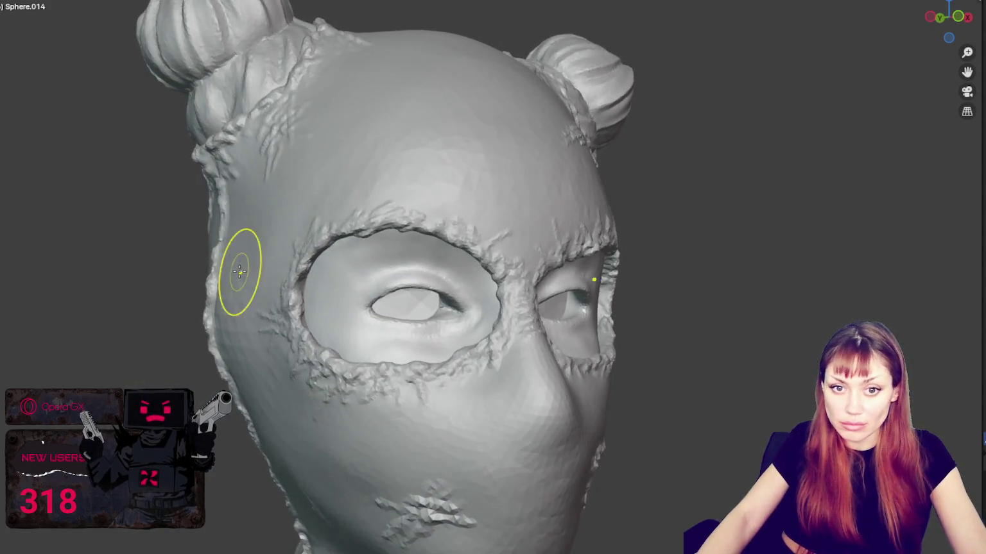
pyautogui.moveTo(320, 295); pyautogui.dragTo(282, 302, button='middle')
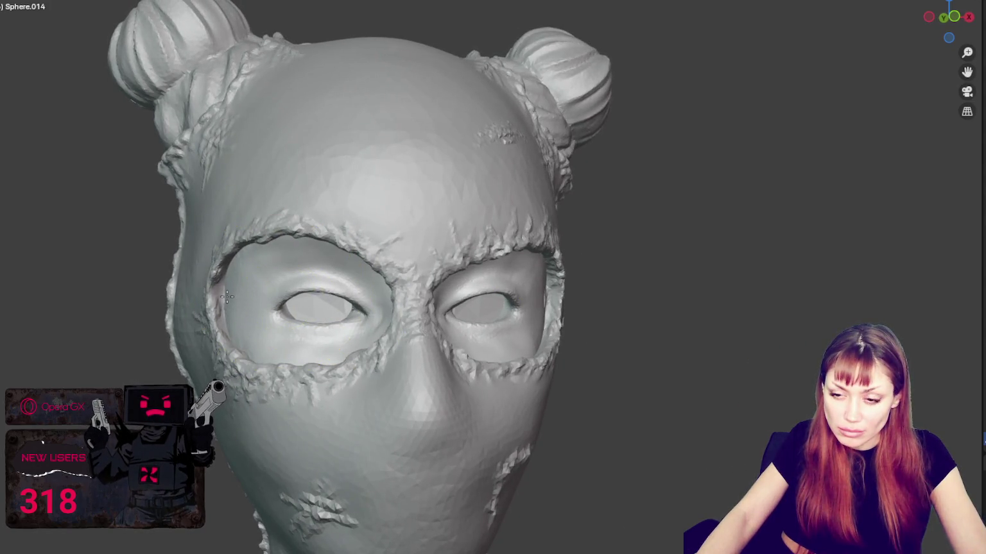
pyautogui.moveTo(209, 297); pyautogui.dragTo(219, 277)
pyautogui.hotkey('ctrl', 'z')
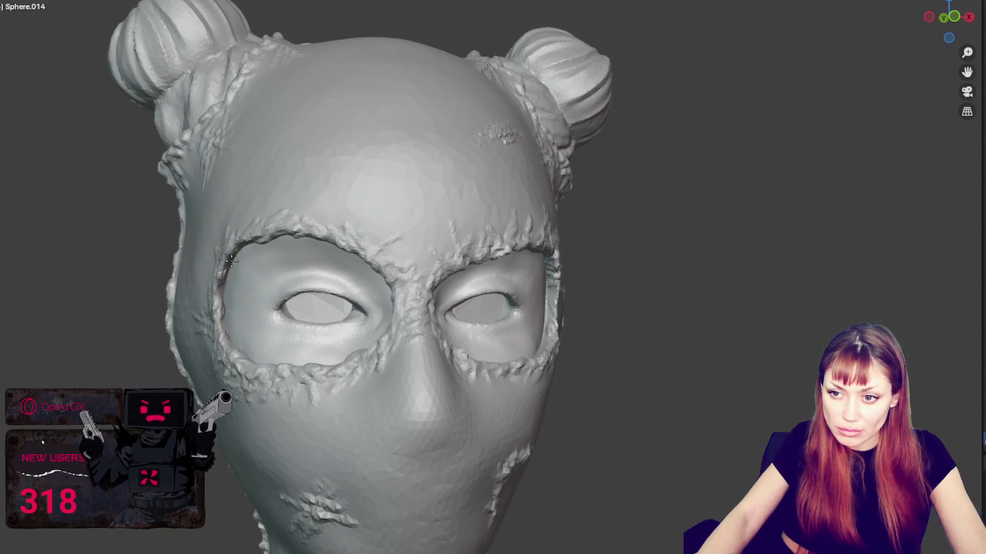
pyautogui.scroll(-4, 234, 332)
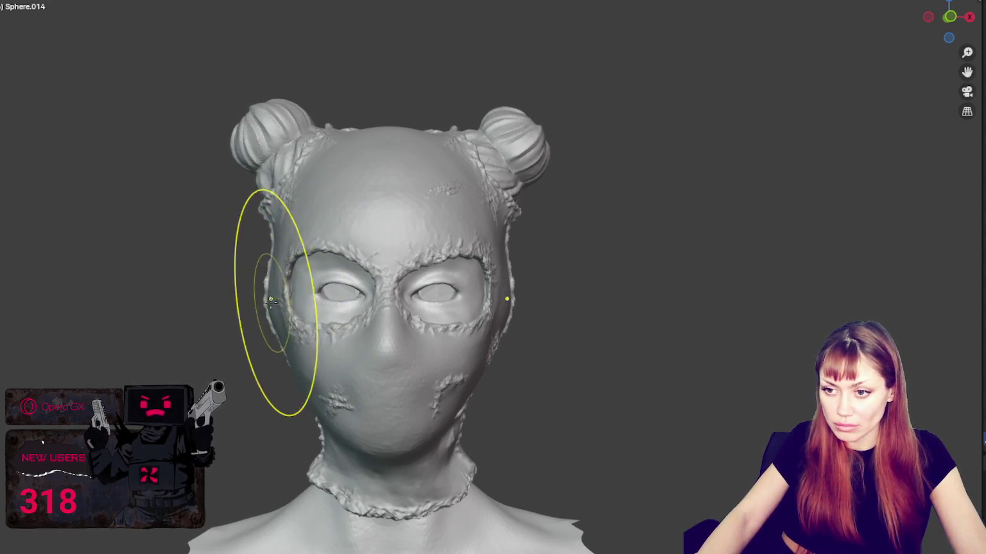
pyautogui.scroll(-3, 616, 218)
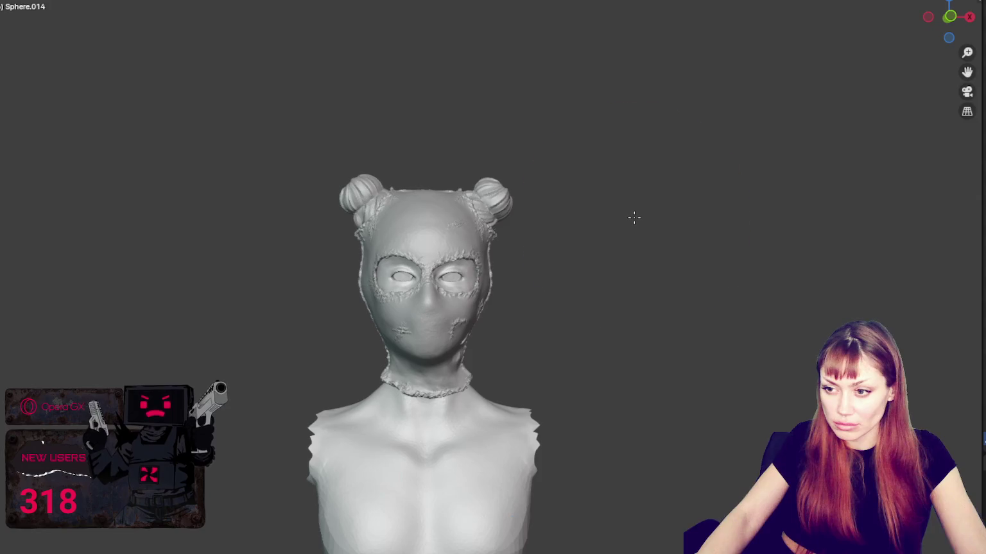
# Step: Look down on the head and shrink the sculpt brush to a smaller radius
pyautogui.keyDown('shift'); pyautogui.moveTo(609, 190); pyautogui.dragTo(603, 178, button='middle'); pyautogui.keyUp('shift')
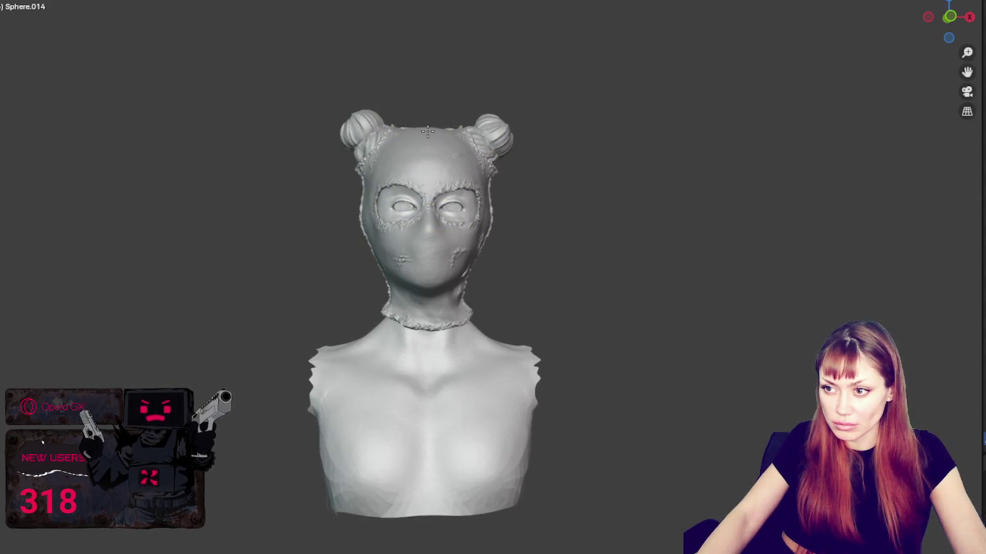
pyautogui.moveTo(426, 145)
pyautogui.mouseDown(button='middle')
pyautogui.moveTo(419, 143)
pyautogui.moveTo(423, 160)
pyautogui.moveTo(462, 132)
pyautogui.mouseUp(button='middle')
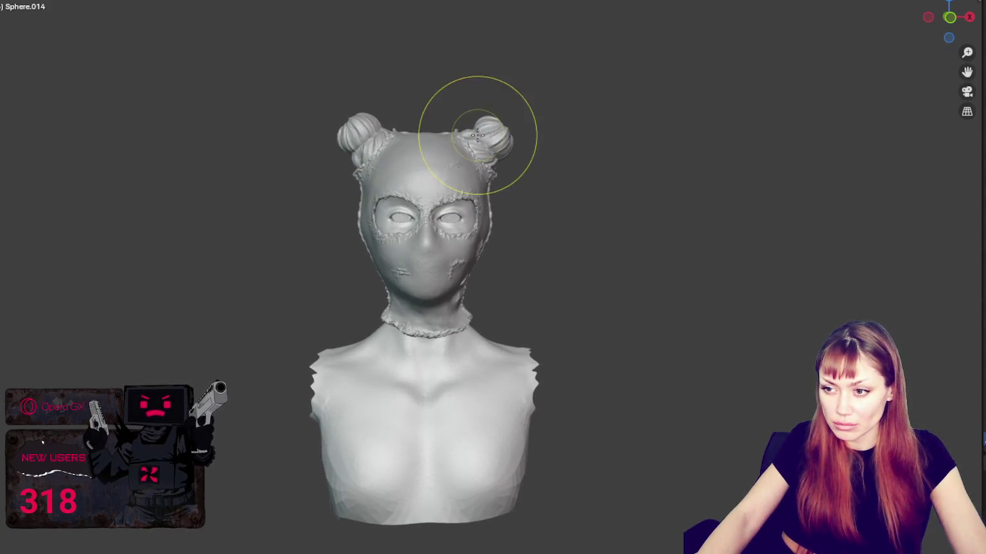
pyautogui.press('f')
pyautogui.click(450, 253)
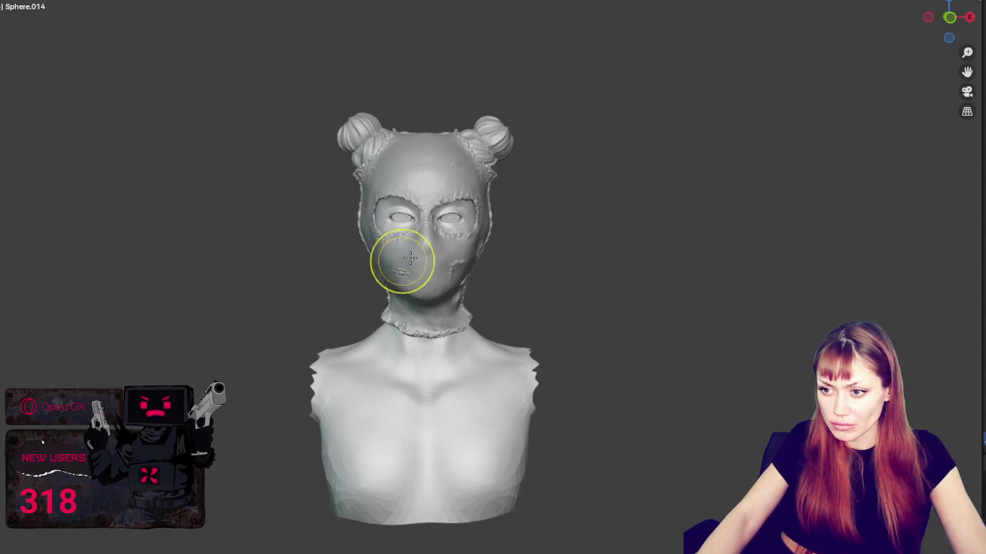
# Step: Zoom in on the bust, turn to a right-facing profile, and mask the whole hood mesh
pyautogui.moveTo(651, 329)
pyautogui.mouseDown(button='middle')
pyautogui.moveTo(642, 319)
pyautogui.moveTo(652, 318)
pyautogui.mouseUp(button='middle')
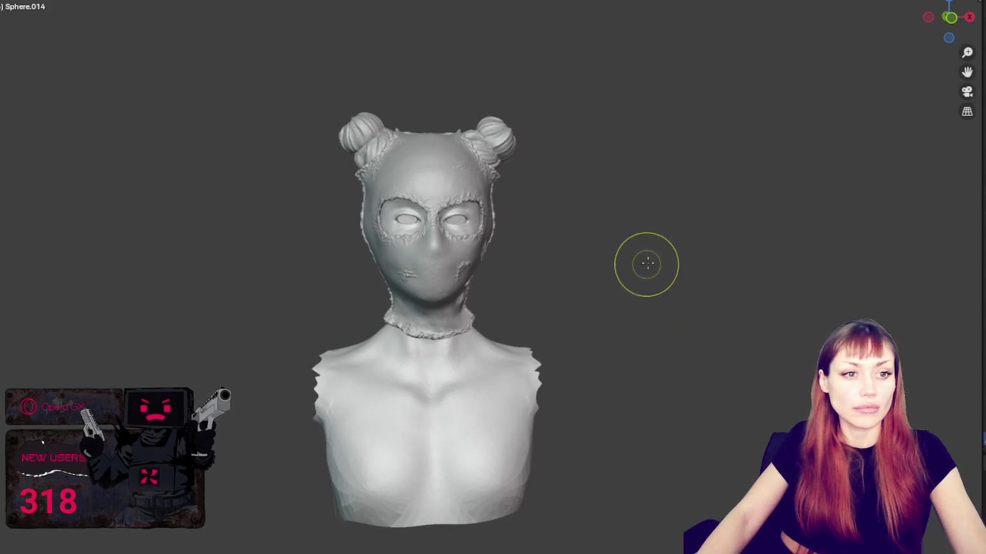
pyautogui.scroll(2, 648, 260)
pyautogui.scroll(1, 655, 256)
pyautogui.scroll(1, 661, 255)
pyautogui.scroll(1, 661, 243)
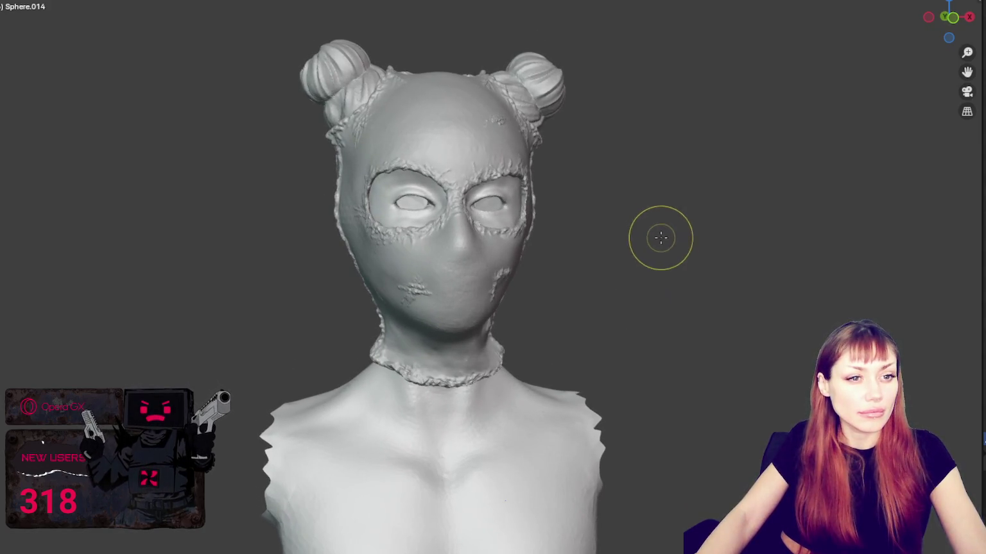
pyautogui.moveTo(661, 238); pyautogui.dragTo(663, 236, button='middle')
pyautogui.scroll(2, 720, 237)
pyautogui.scroll(1, 689, 238)
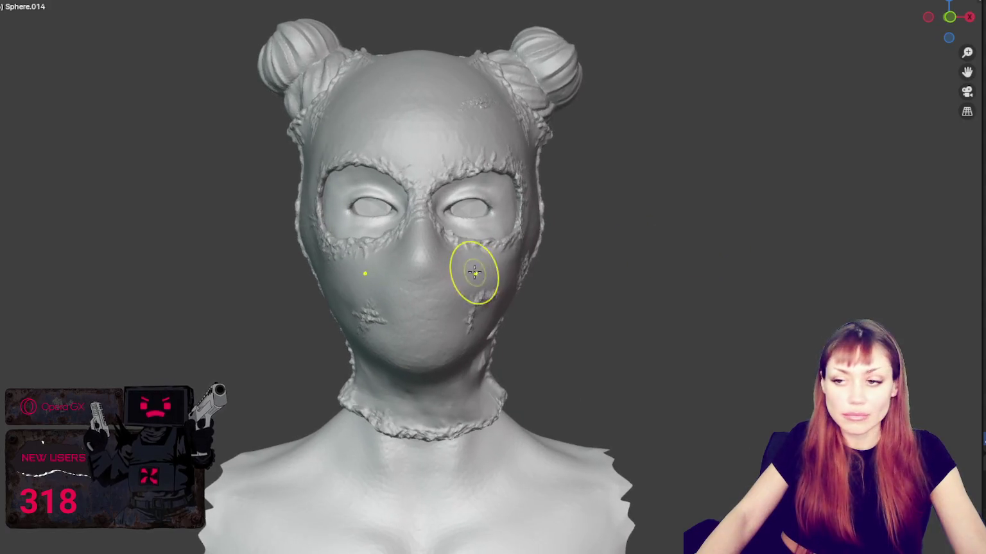
pyautogui.moveTo(449, 256); pyautogui.dragTo(686, 261, button='middle')
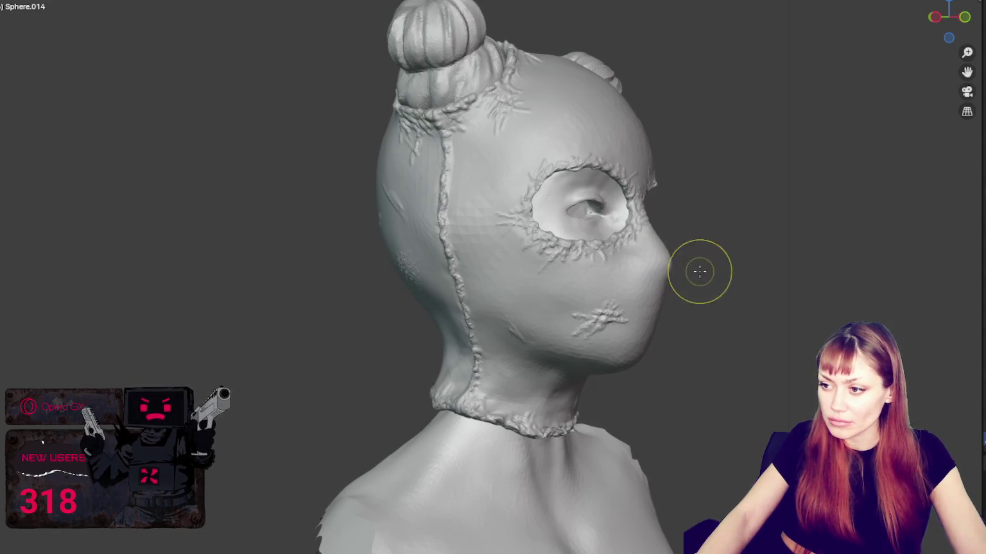
pyautogui.moveTo(669, 283); pyautogui.dragTo(684, 273, button='middle')
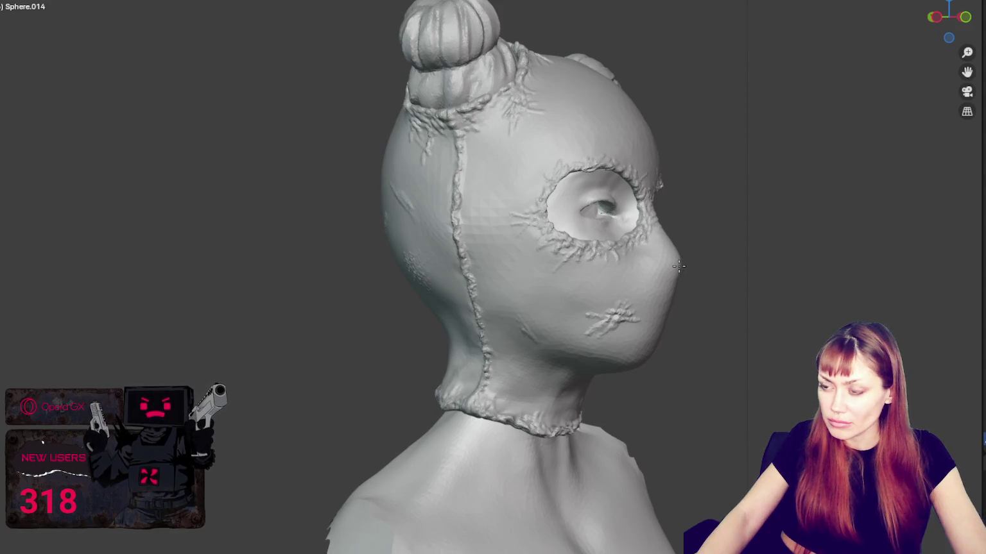
pyautogui.hotkey('ctrl', 'i')
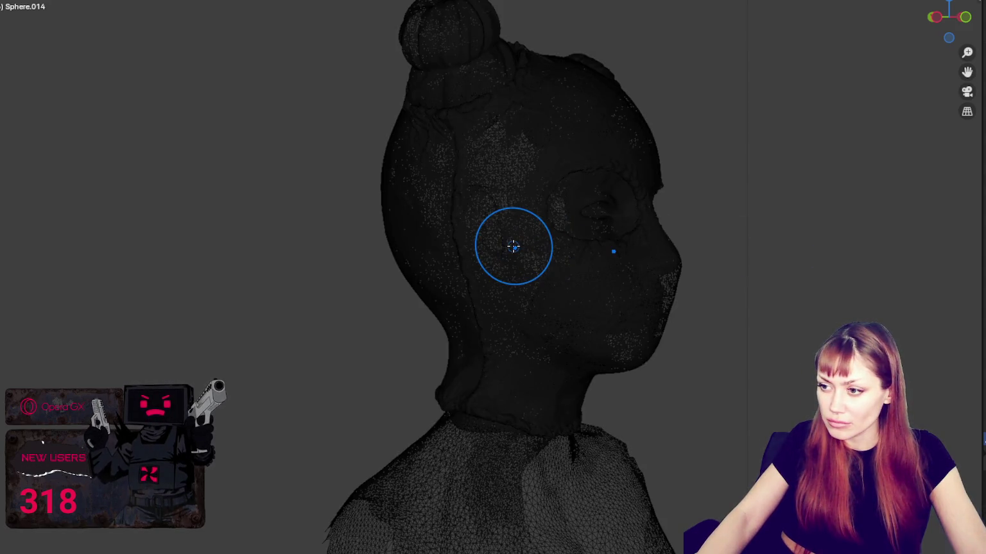
# Step: Clear the mask and review the bust from front to right-side profile
pyautogui.hotkey('alt', 'm')
pyautogui.moveTo(797, 249)
pyautogui.mouseDown(button='middle')
pyautogui.moveTo(638, 254)
pyautogui.moveTo(686, 264)
pyautogui.moveTo(372, 315)
pyautogui.mouseUp(button='middle')
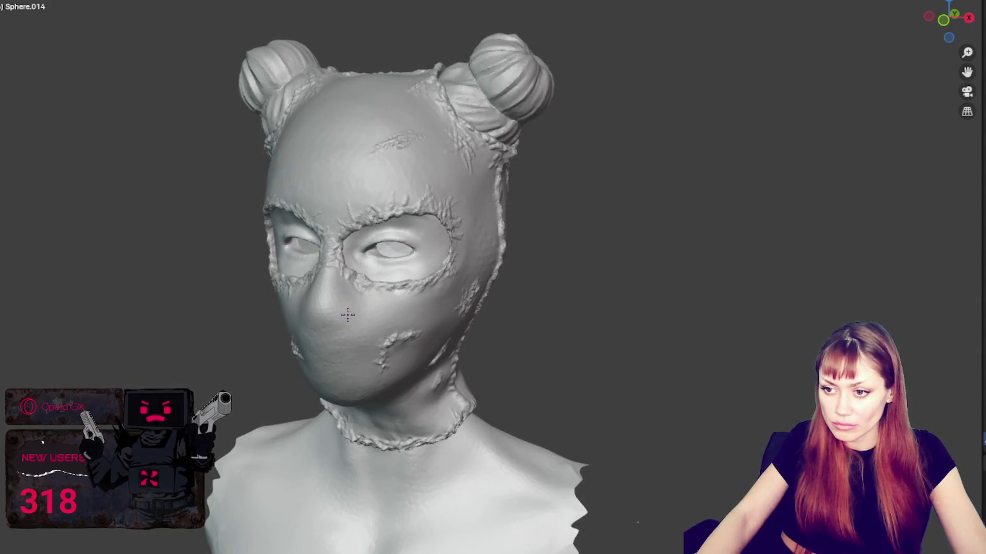
pyautogui.moveTo(354, 290); pyautogui.dragTo(381, 290, button='middle')
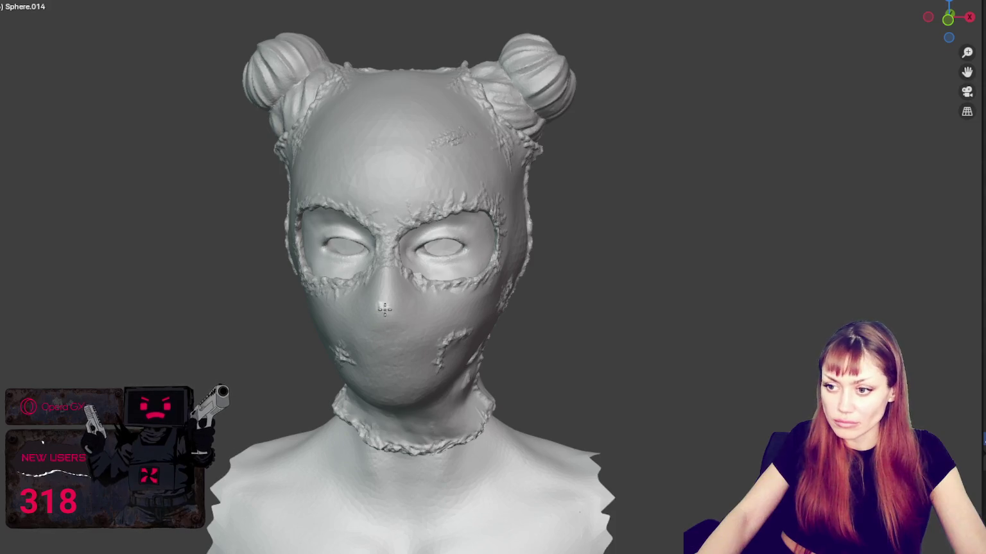
pyautogui.moveTo(383, 308); pyautogui.dragTo(512, 293, button='middle')
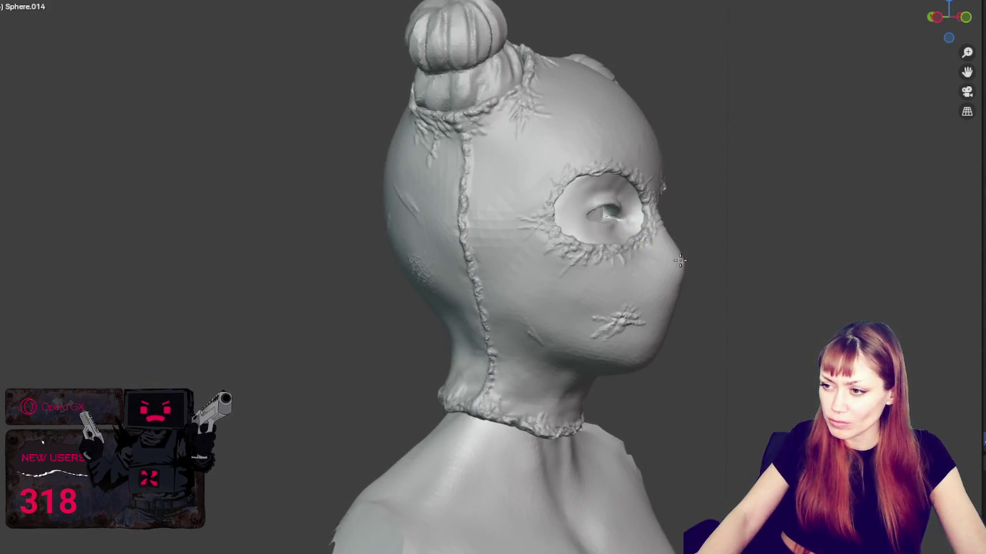
# Step: Zoom in on the turned head, select the right hair bun, and view it three-quarter side
pyautogui.scroll(-2, 796, 219)
pyautogui.moveTo(700, 219)
pyautogui.mouseDown(button='middle')
pyautogui.moveTo(725, 220)
pyautogui.moveTo(648, 218)
pyautogui.moveTo(656, 244)
pyautogui.moveTo(677, 170)
pyautogui.moveTo(699, 200)
pyautogui.moveTo(689, 176)
pyautogui.mouseUp(button='middle')
pyautogui.scroll(1, 649, 218)
pyautogui.scroll(2, 665, 216)
pyautogui.scroll(1, 634, 214)
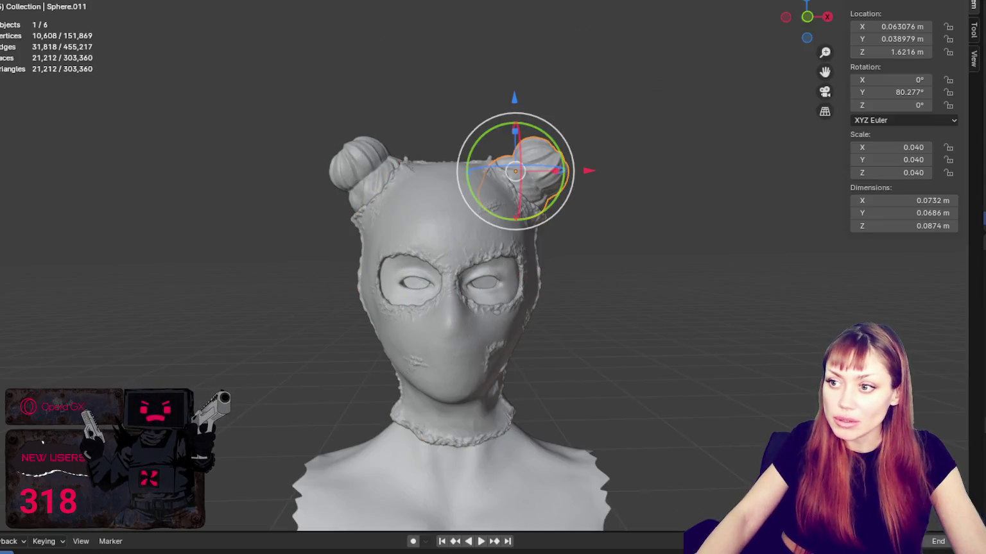
pyautogui.click(539, 154)
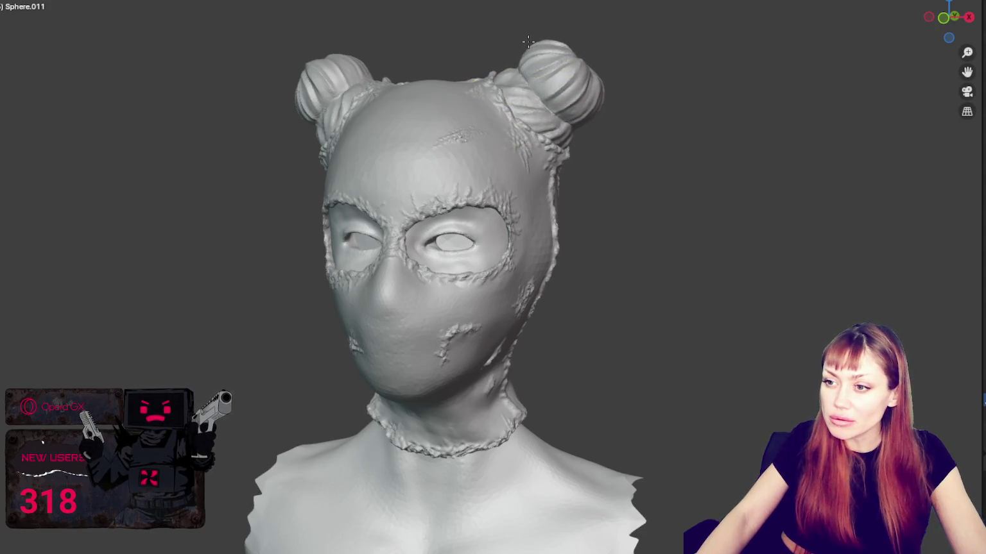
pyautogui.moveTo(625, 79)
pyautogui.mouseDown(button='middle')
pyautogui.moveTo(385, 106)
pyautogui.moveTo(398, 127)
pyautogui.moveTo(590, 125)
pyautogui.mouseUp(button='middle')
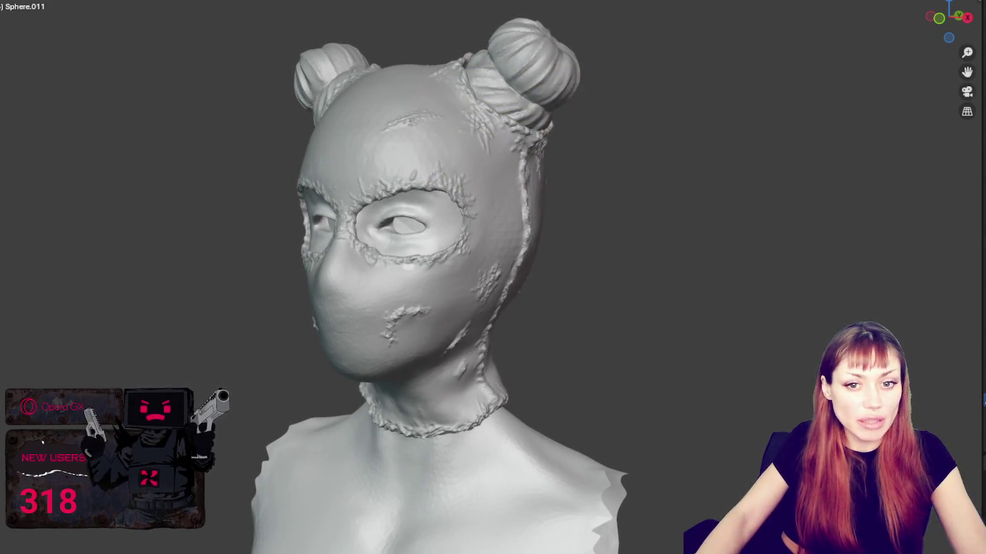